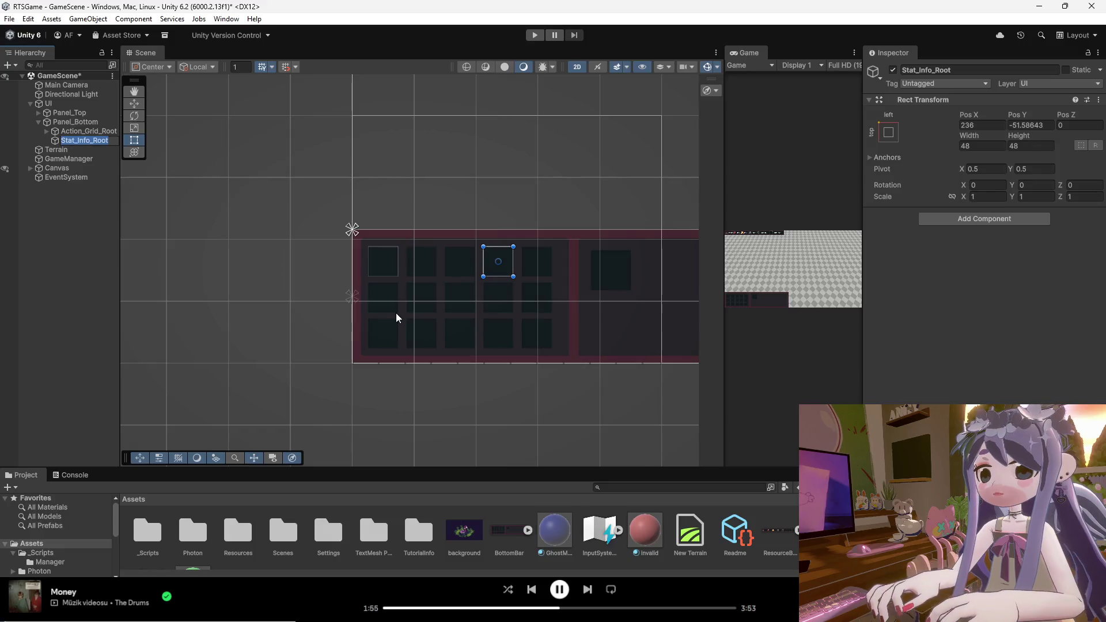
# Move Stat_Info_Root to the right and begin enlarging it beyond 48 by 48.
pyautogui.moveTo(502, 270); pyautogui.dragTo(608, 275)
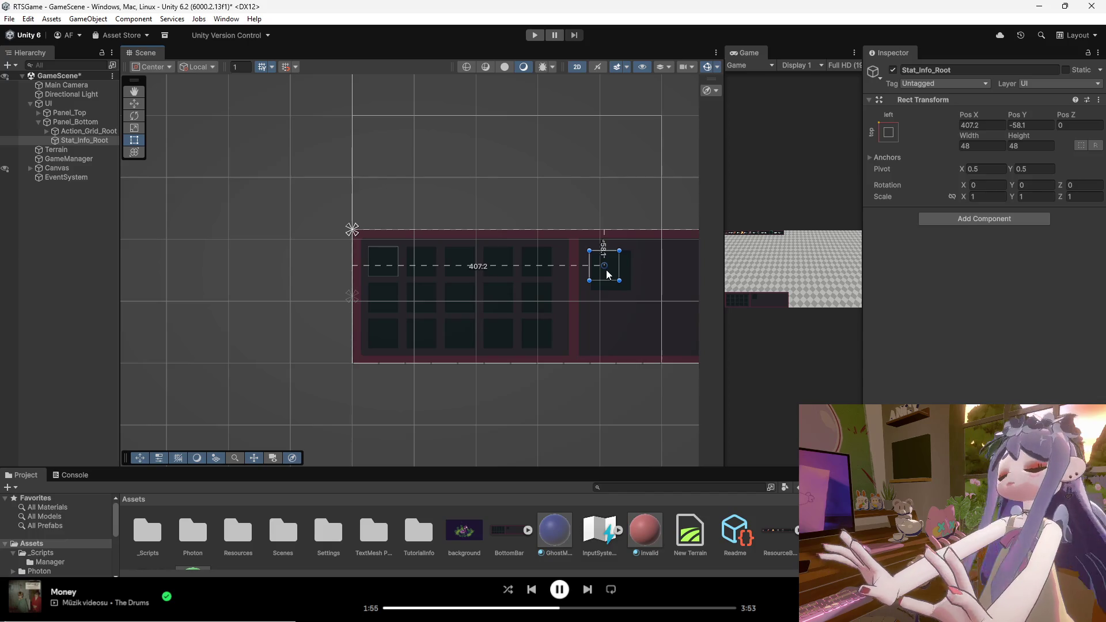
pyautogui.click(80, 132)
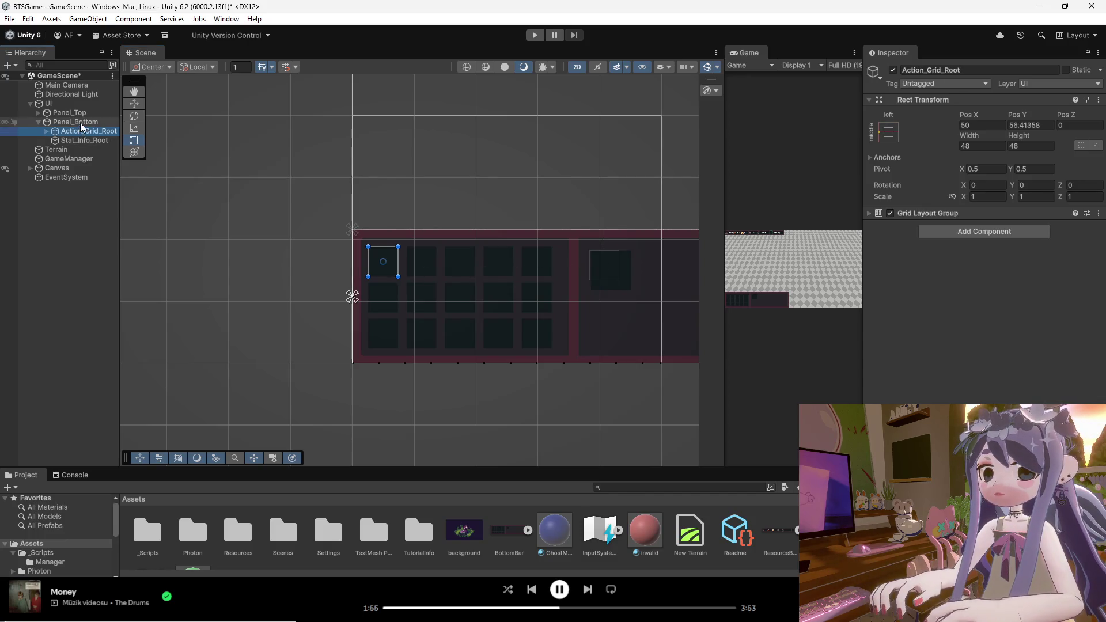
pyautogui.click(75, 122)
pyautogui.click(84, 141)
pyautogui.moveTo(620, 283); pyautogui.dragTo(640, 296)
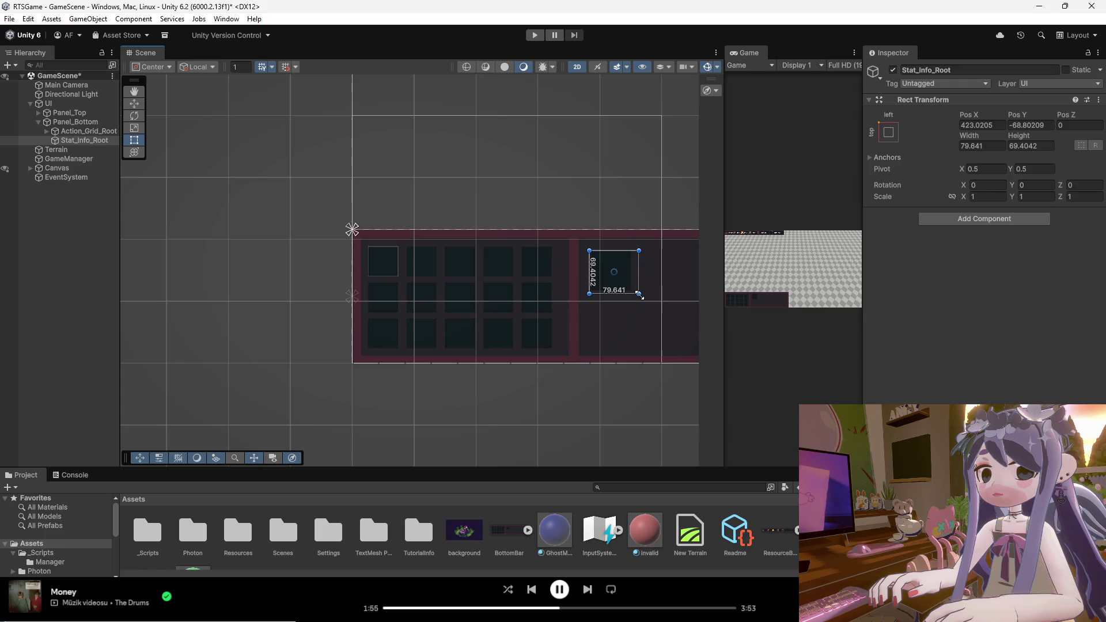
# Stretch Stat_Info_Root to about 516 × 186 at position 624.65, -110.02.
pyautogui.scroll(-2, 407, 361)
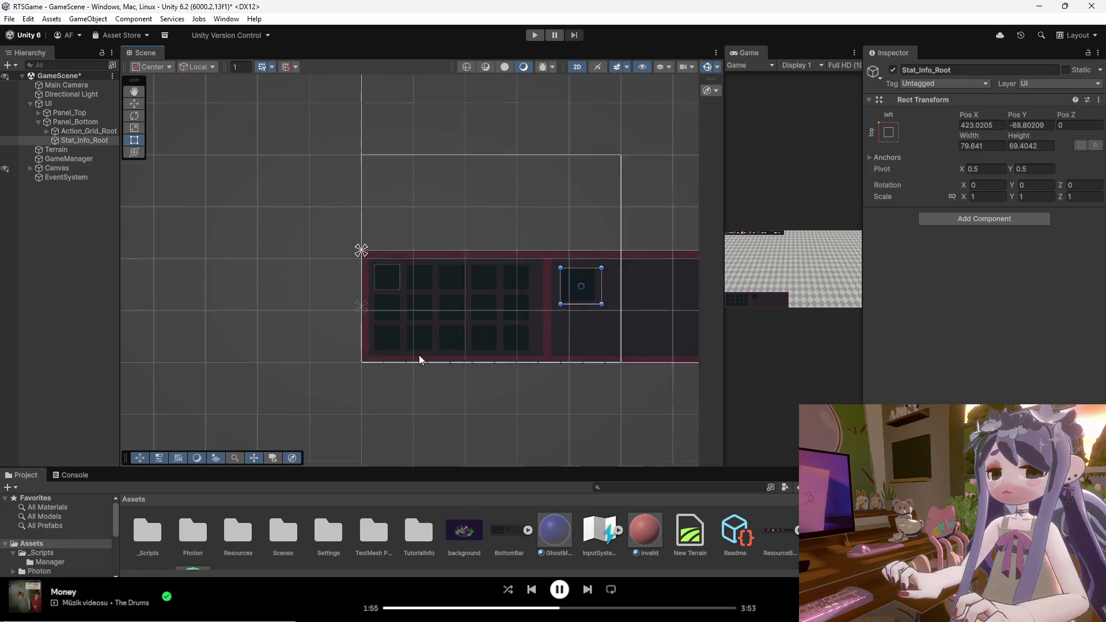
pyautogui.scroll(-2, 429, 368)
pyautogui.scroll(2, 594, 369)
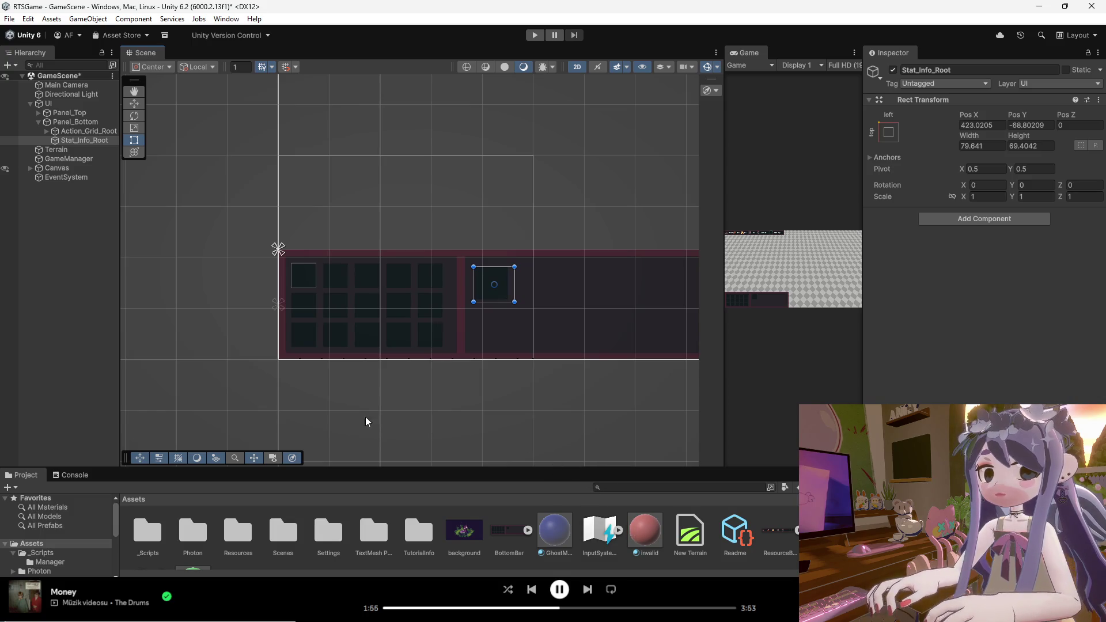
pyautogui.scroll(2, 608, 375)
pyautogui.moveTo(412, 283)
pyautogui.mouseDown()
pyautogui.moveTo(402, 273)
pyautogui.moveTo(486, 319)
pyautogui.moveTo(679, 358)
pyautogui.mouseUp()
pyautogui.click(572, 381)
pyautogui.click(457, 318)
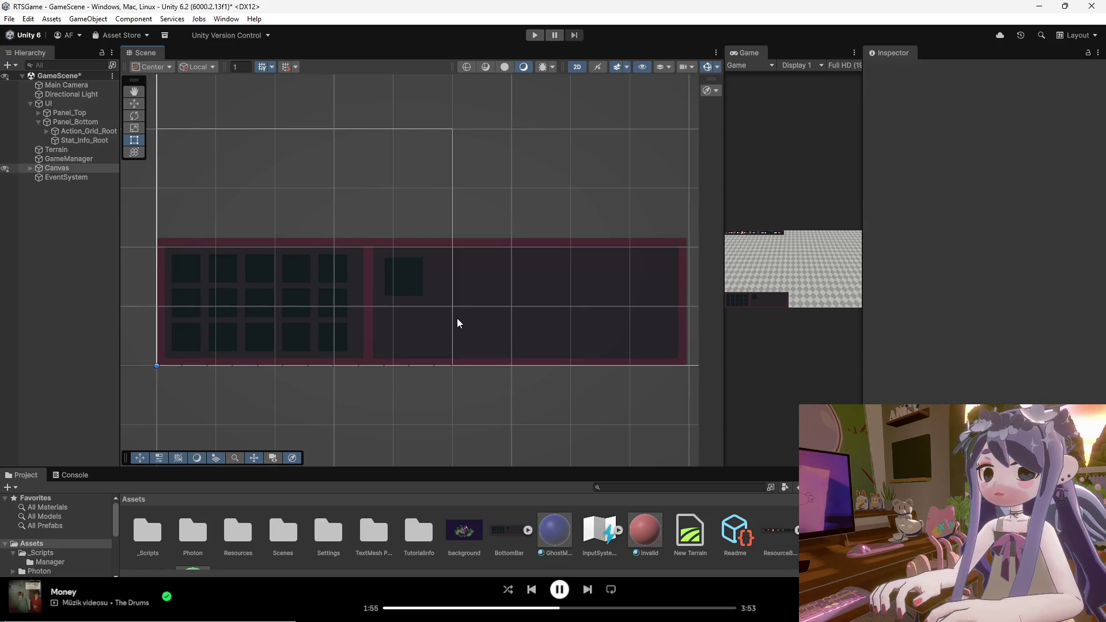
pyautogui.click(83, 141)
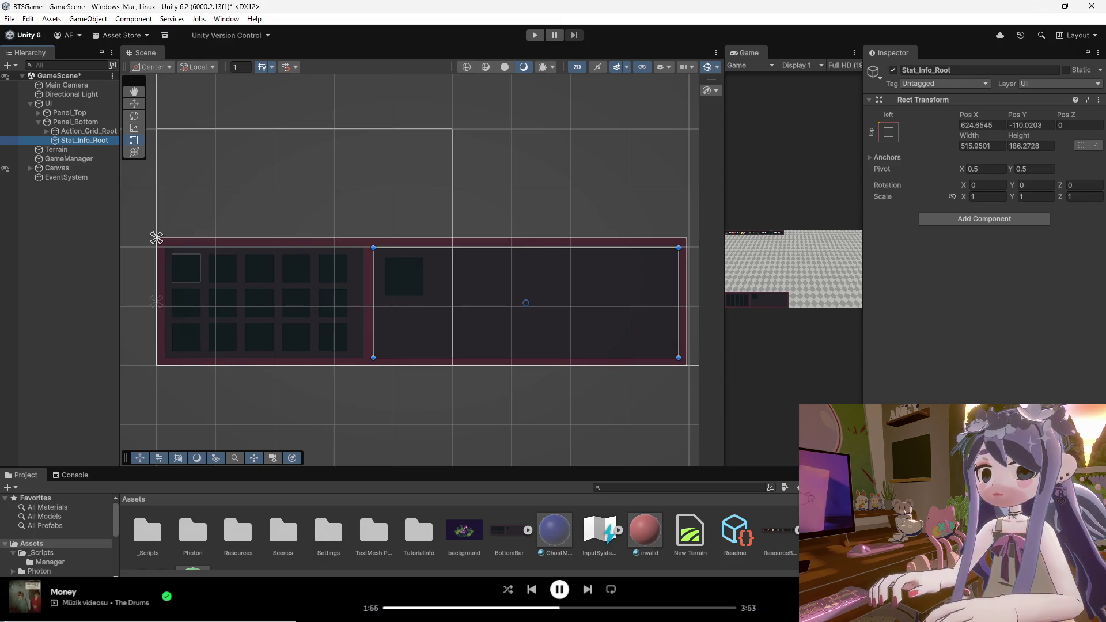
pyautogui.rightClick(74, 141)
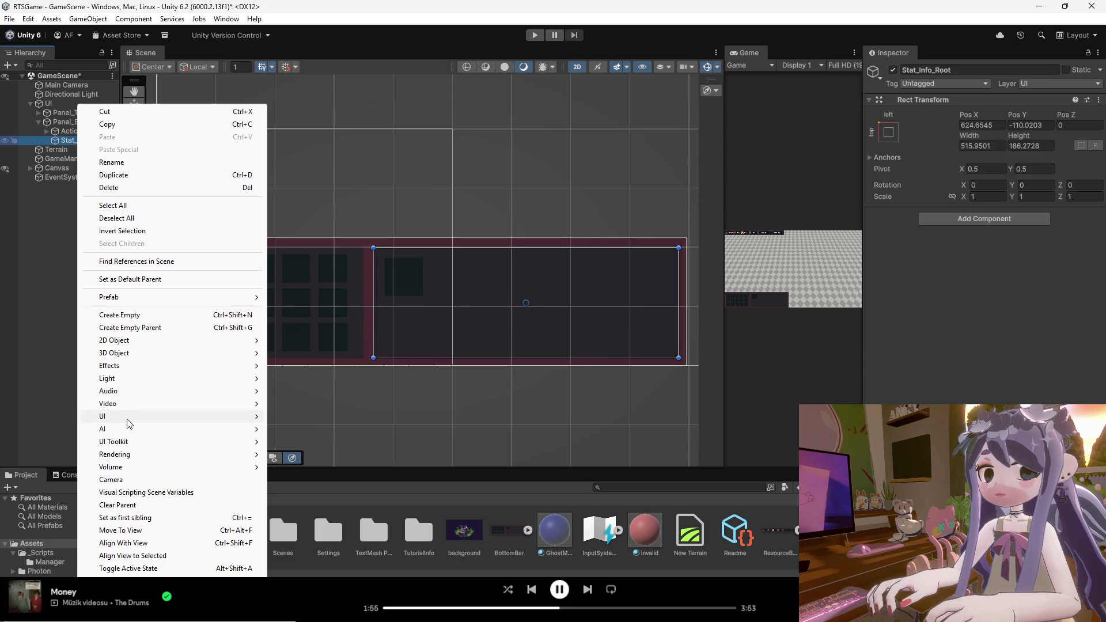
# Add a UI Image named Img_Icon under Stat_Info_Root and drag it up-left.
pyautogui.moveTo(241, 422)
pyautogui.click(283, 417)
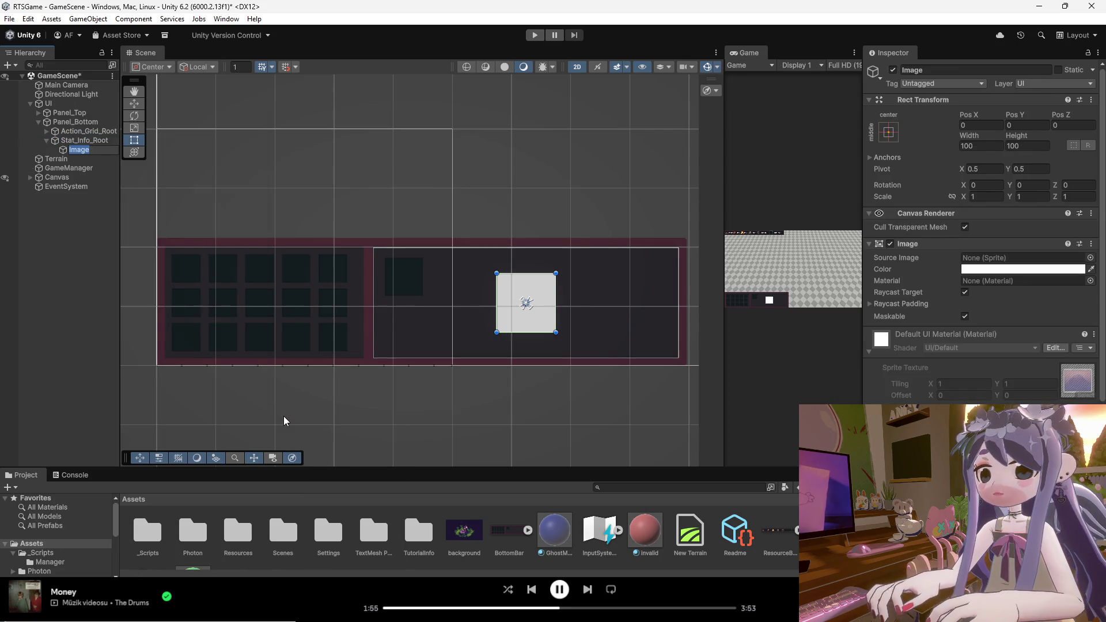
pyautogui.write('I')
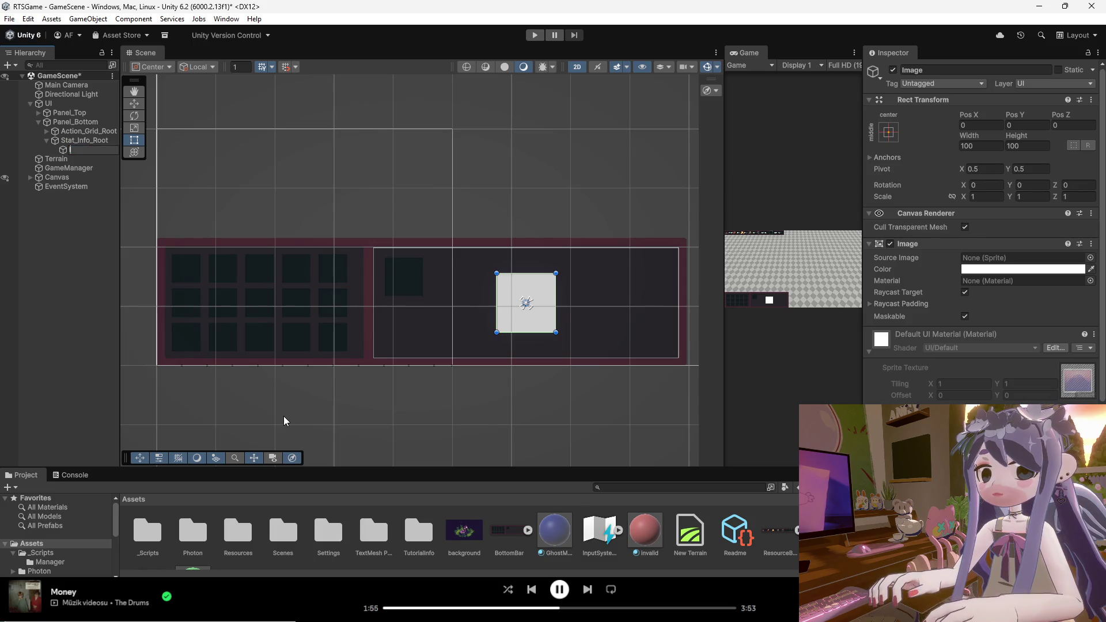
pyautogui.write('mg_Icon')
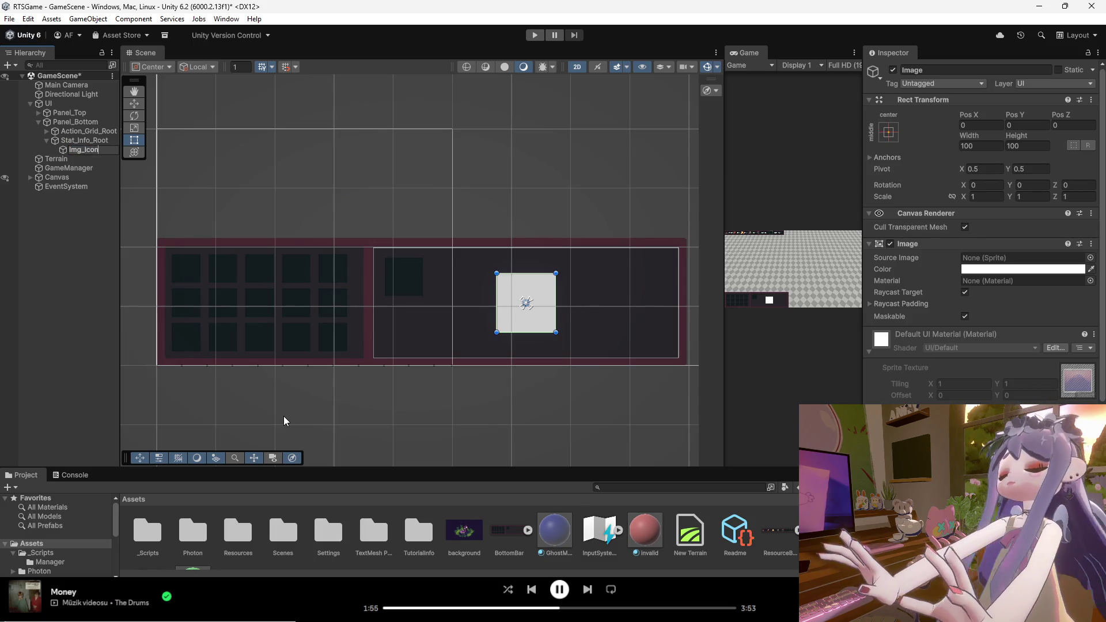
pyautogui.press('Return')
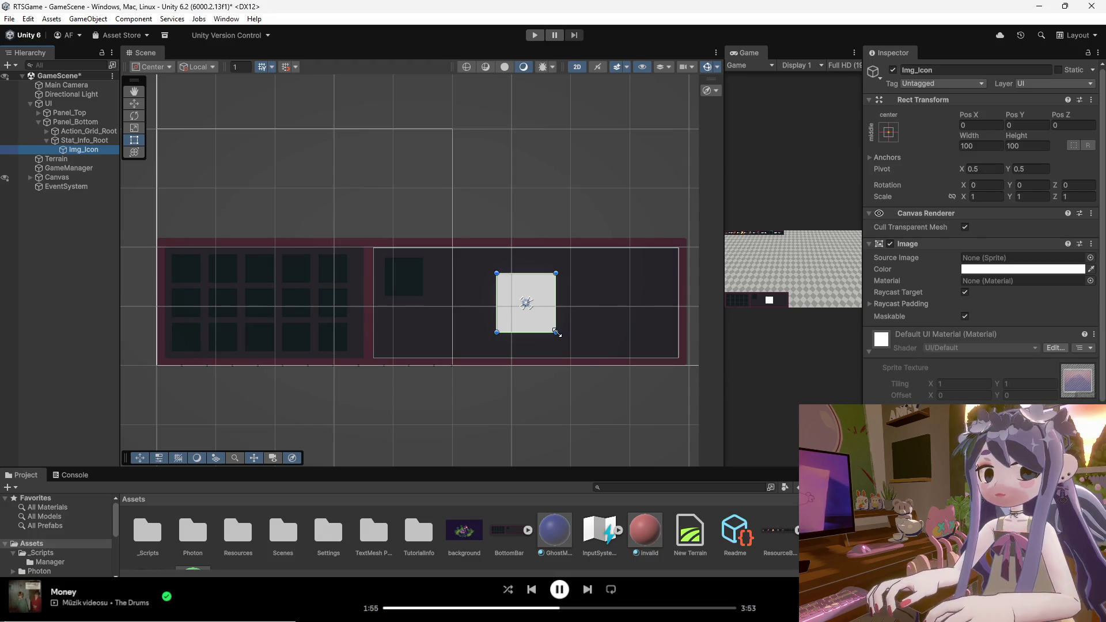
pyautogui.moveTo(520, 317)
pyautogui.mouseDown()
pyautogui.moveTo(445, 316)
pyautogui.moveTo(413, 301)
pyautogui.moveTo(430, 300)
pyautogui.mouseUp()
# Set Img_Icon's Width and Height to 63 in the Rect Transform.
pyautogui.scroll(2, 409, 298)
pyautogui.click(995, 147)
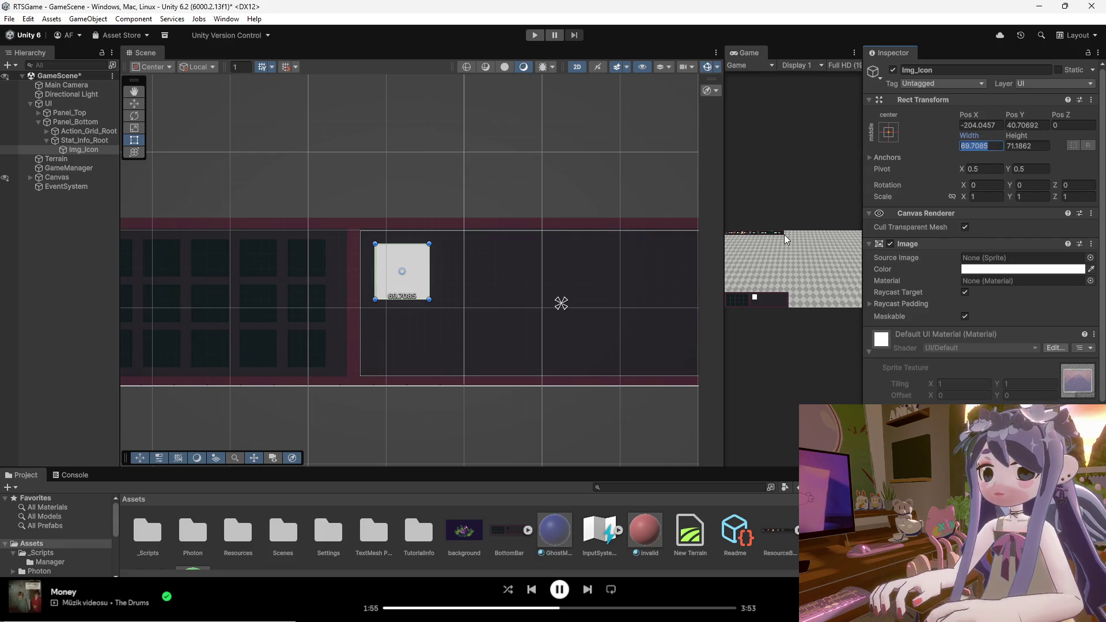
pyautogui.write('63')
pyautogui.click(1022, 147)
pyautogui.write('63')
pyautogui.press('Return')
pyautogui.scroll(6, 404, 277)
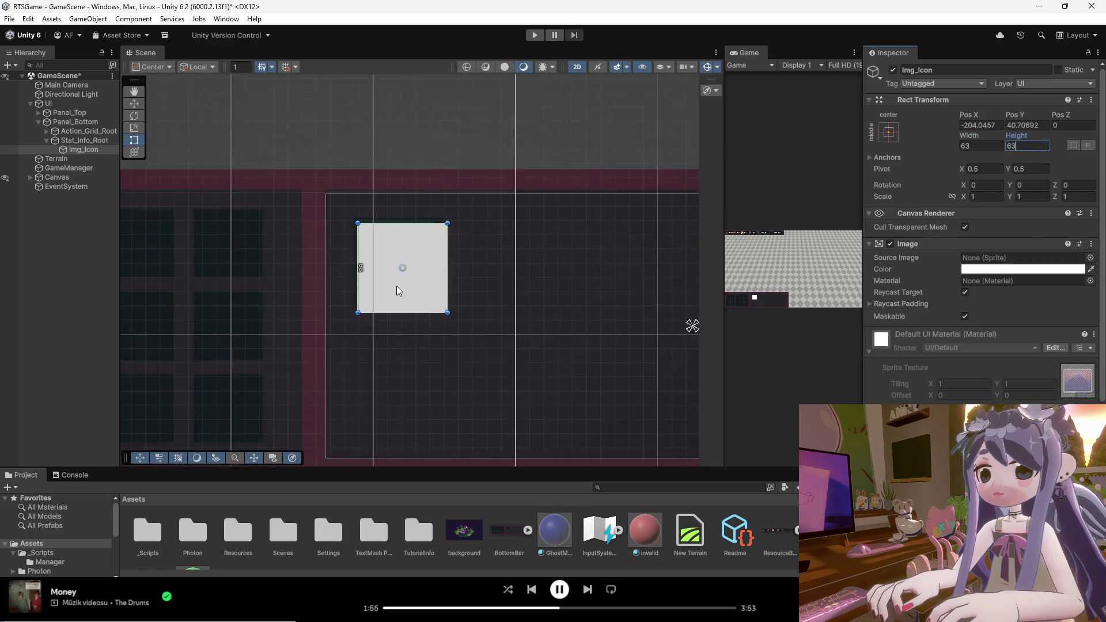
pyautogui.moveTo(384, 285)
pyautogui.mouseDown()
pyautogui.moveTo(376, 275)
pyautogui.moveTo(392, 273)
pyautogui.mouseUp()
# Position Img_Icon at Pos X -206 and Pos Y 44.
pyautogui.click(980, 125)
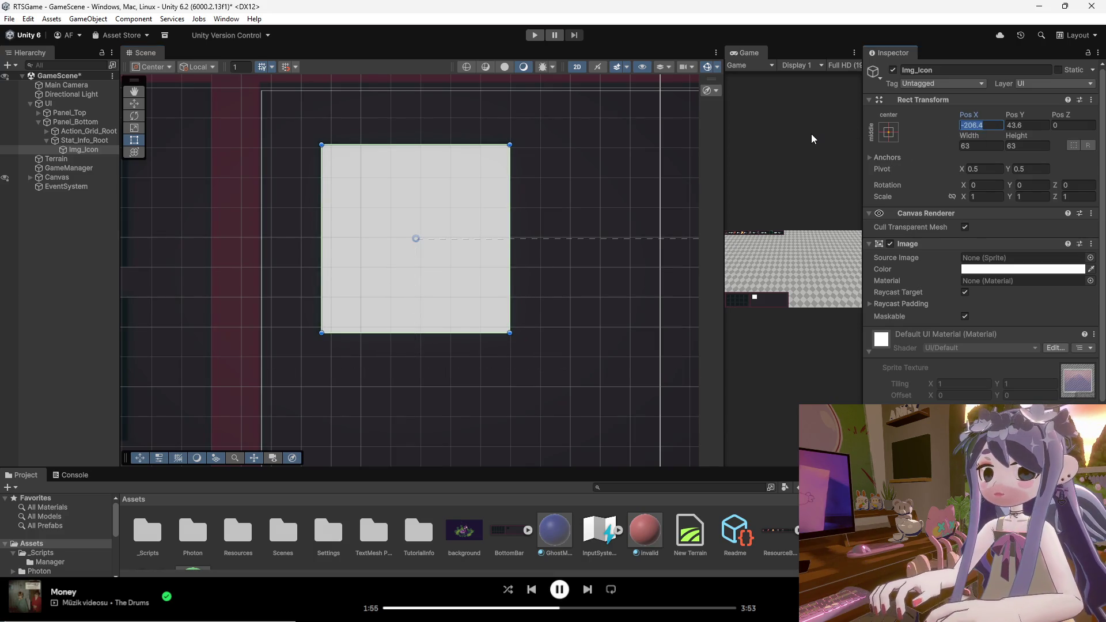
pyautogui.write('206')
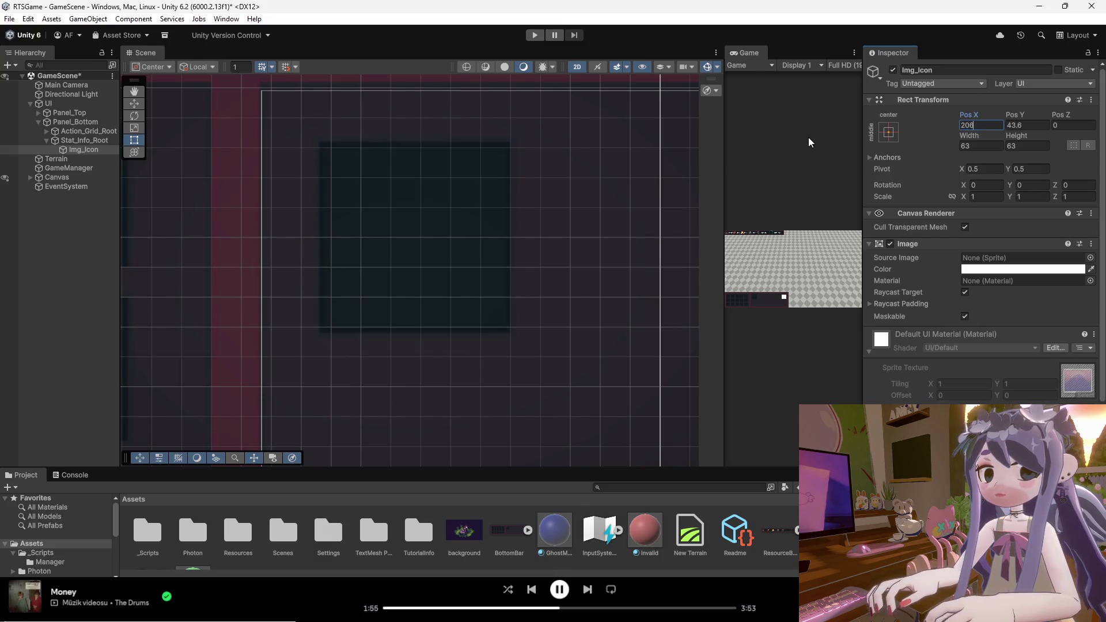
pyautogui.scroll(-5, 455, 255)
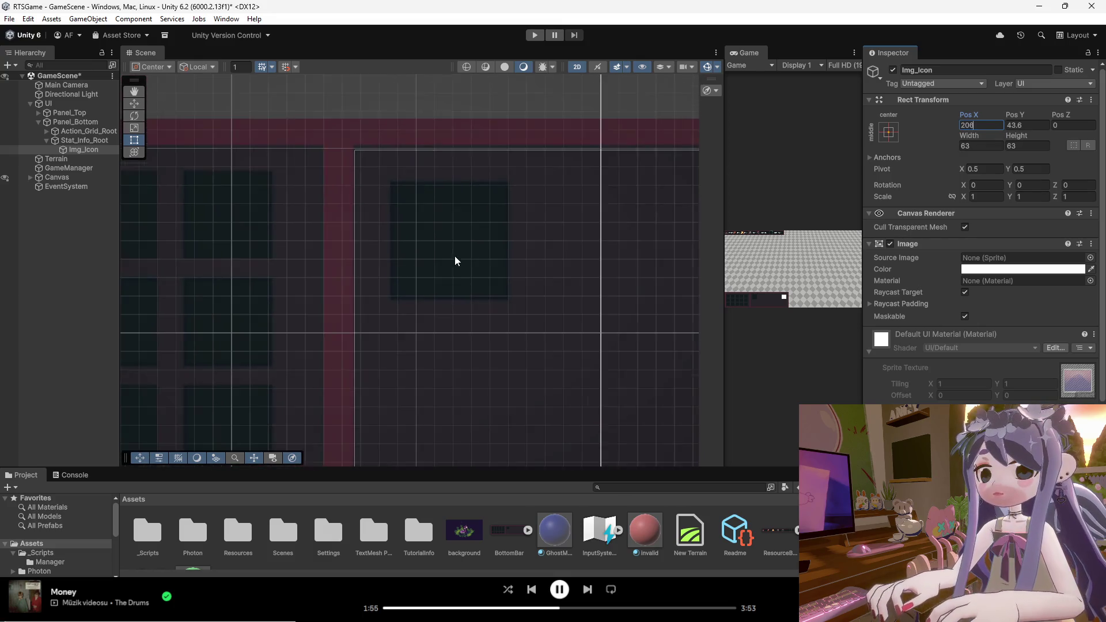
pyautogui.press('Escape')
pyautogui.click(966, 128)
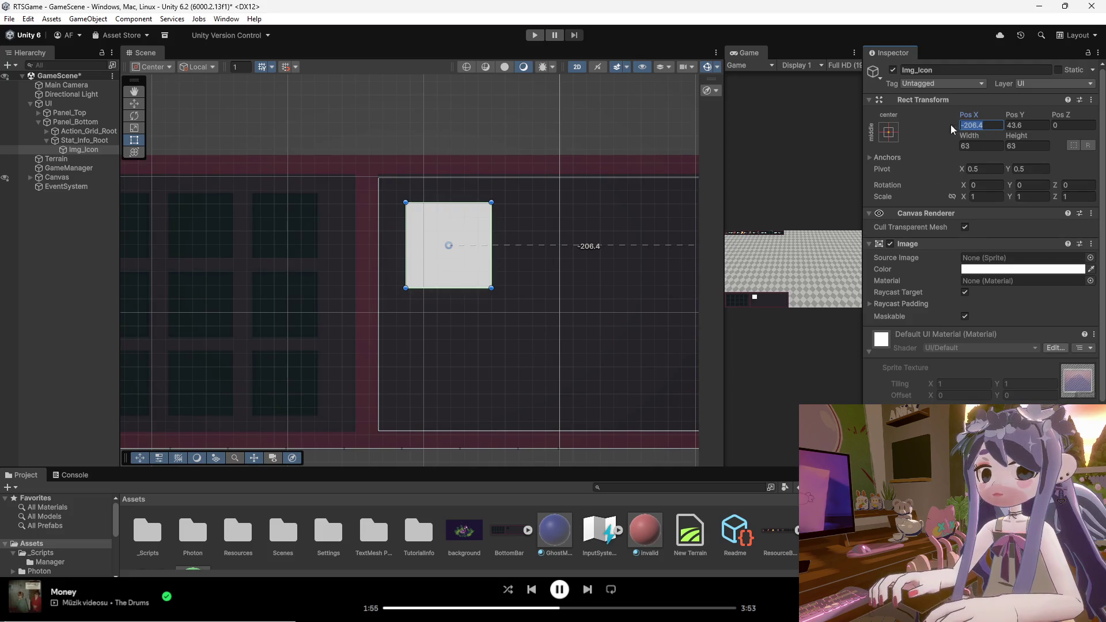
pyautogui.write('-2')
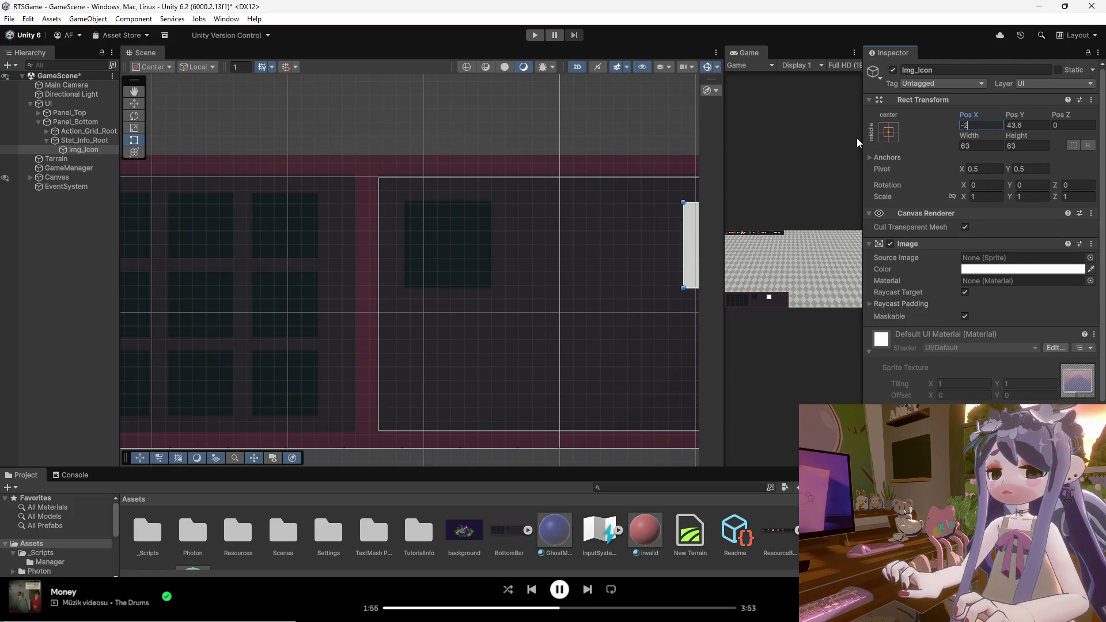
pyautogui.write('06')
pyautogui.click(1034, 129)
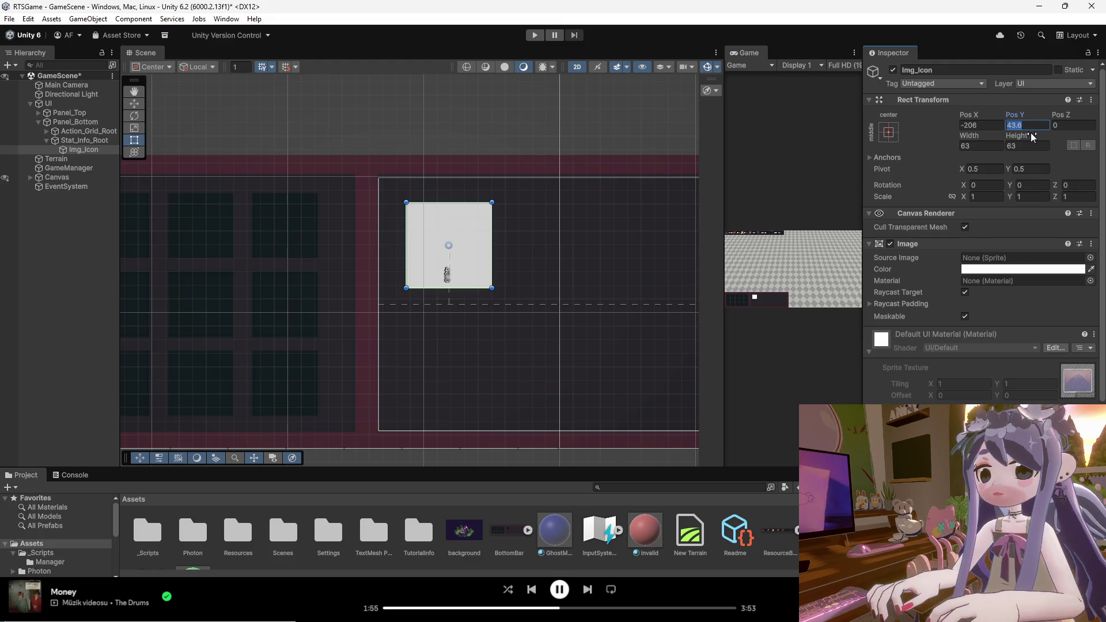
pyautogui.scroll(6, 420, 265)
pyautogui.write('44')
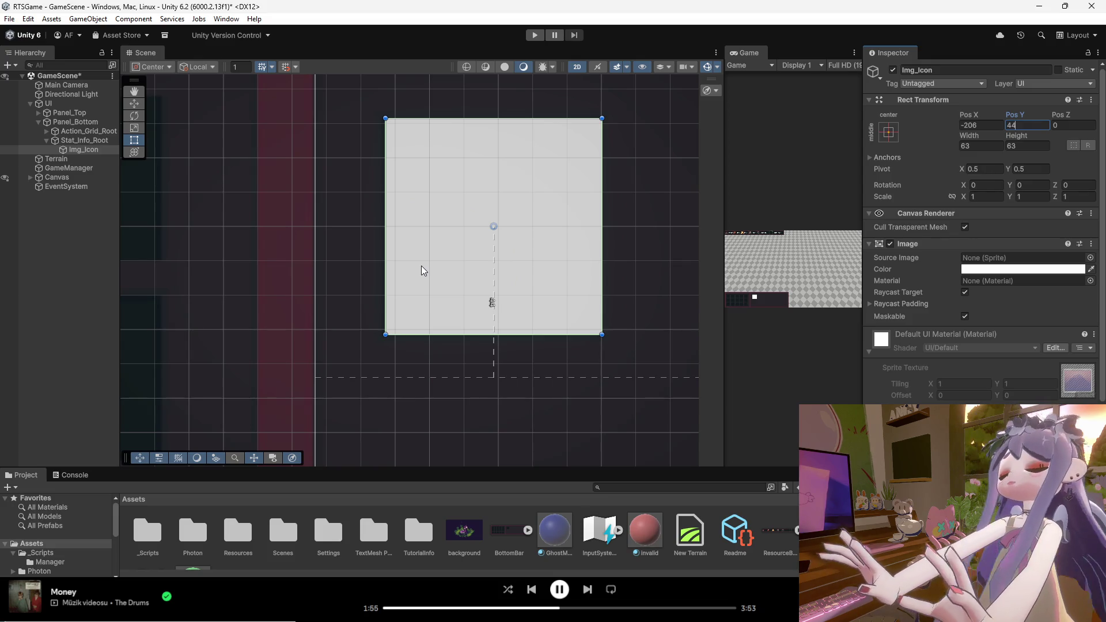
# Correct Img_Icon's Pos X to -208.
pyautogui.click(982, 125)
pyautogui.write('-204')
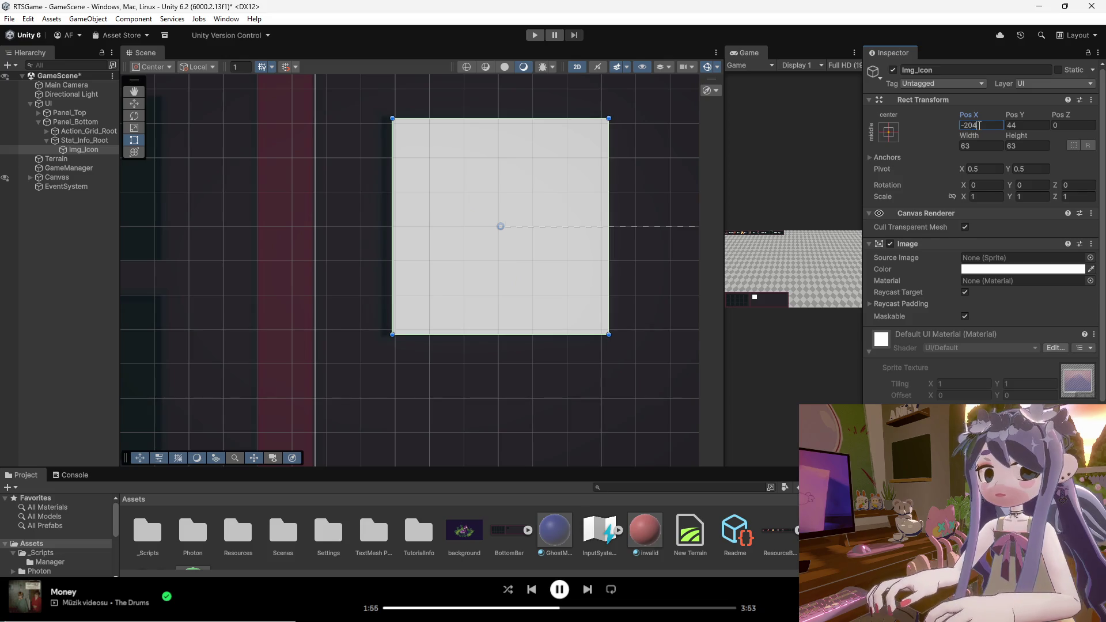
pyautogui.write('3')
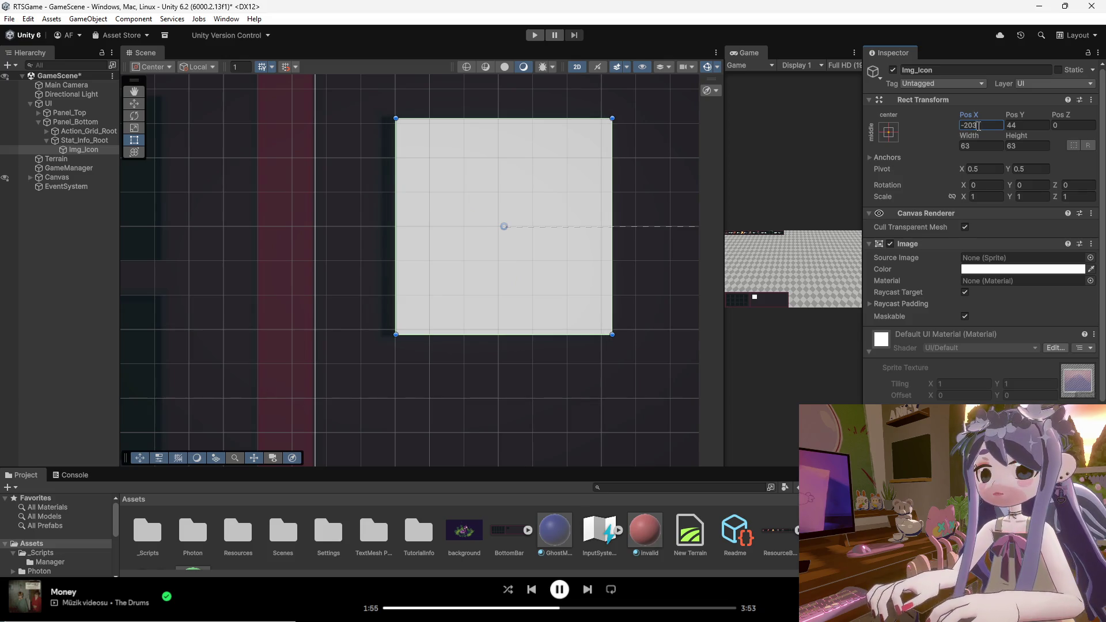
pyautogui.press('BackSpace')
pyautogui.write('8')
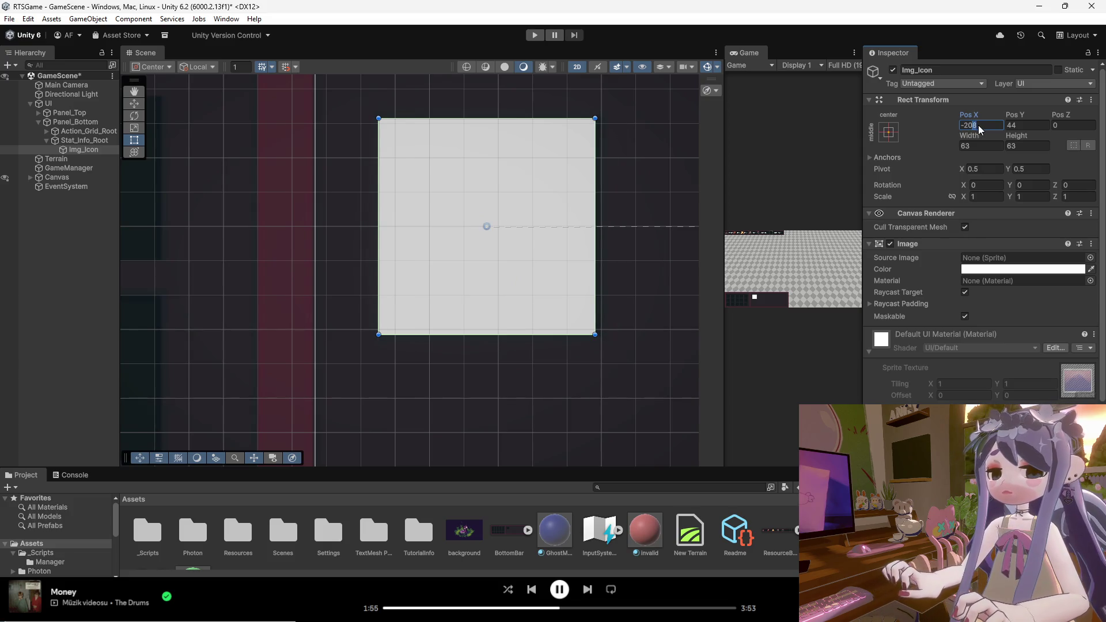
pyautogui.press('BackSpace')
pyautogui.write('7')
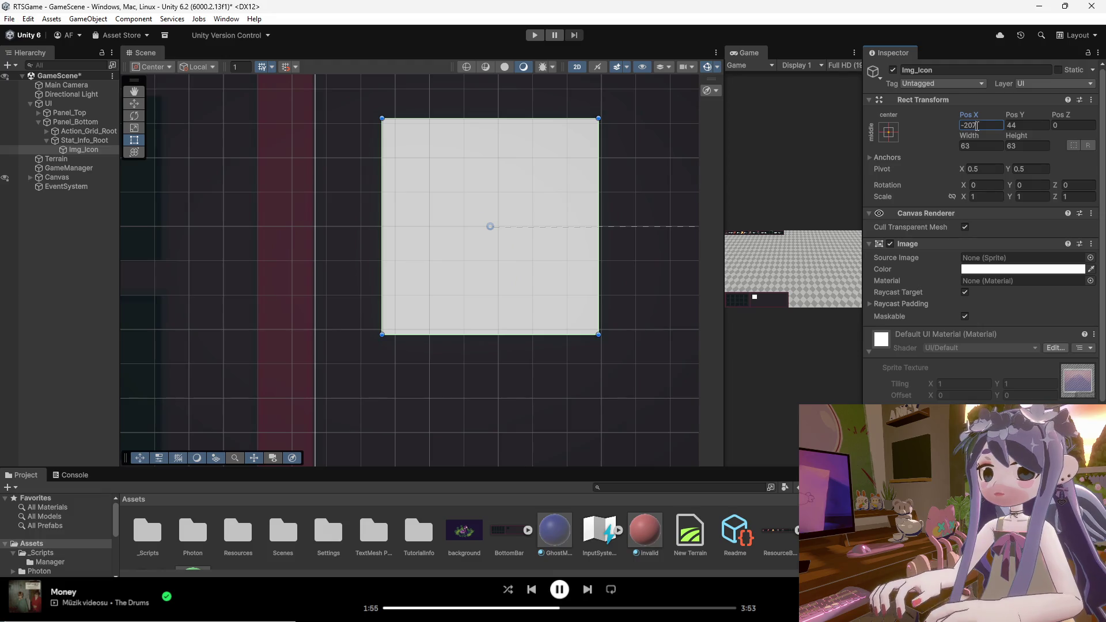
pyautogui.scroll(-6, 591, 230)
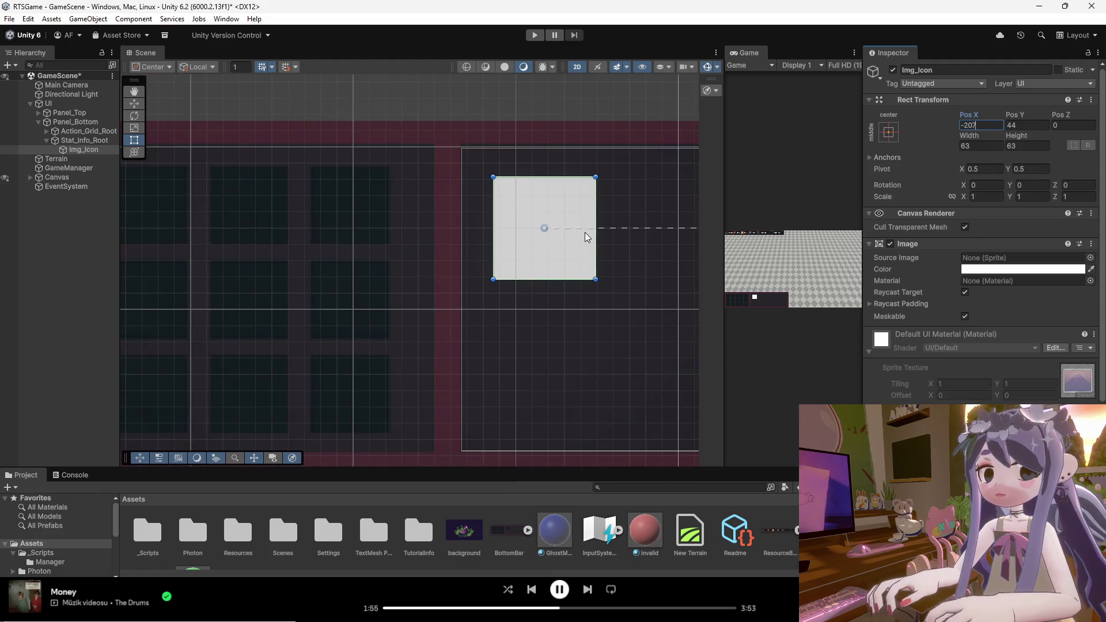
pyautogui.scroll(2, 586, 233)
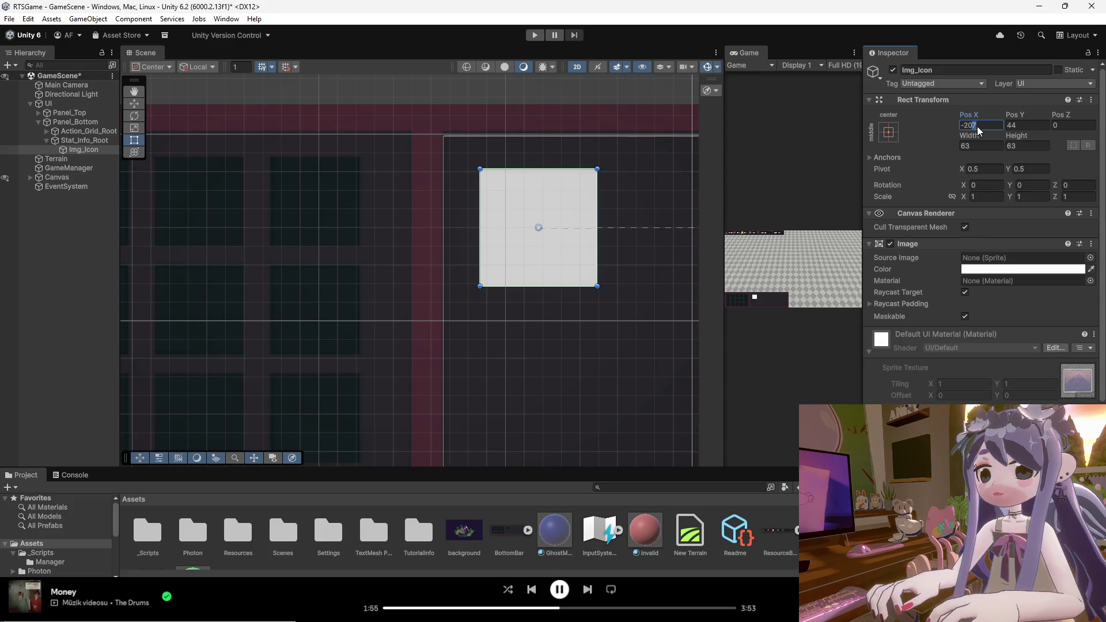
pyautogui.press('BackSpace')
pyautogui.write('8')
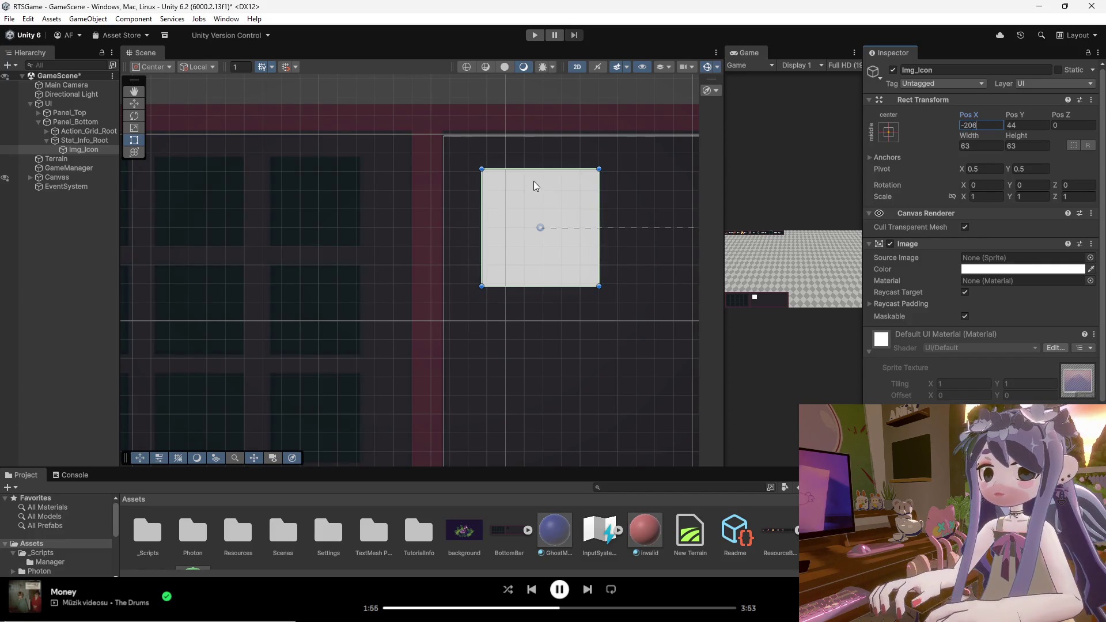
pyautogui.scroll(-3, 530, 196)
pyautogui.click(541, 381)
pyautogui.scroll(-2, 412, 318)
pyautogui.scroll(-2, 412, 321)
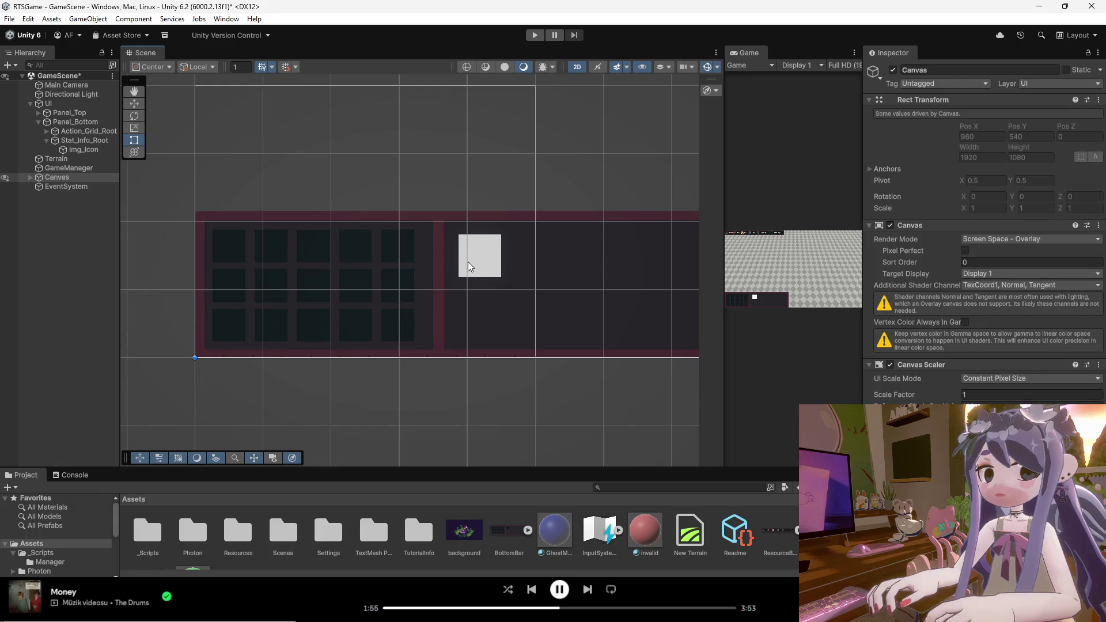
pyautogui.click(468, 262)
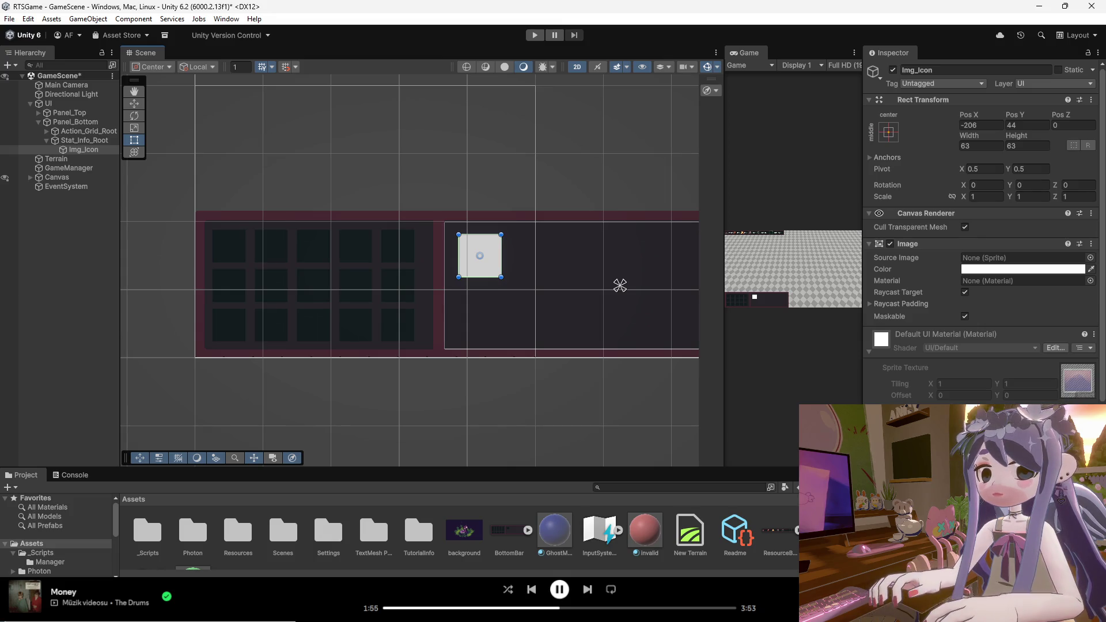
pyautogui.moveTo(724, 254)
pyautogui.mouseDown()
pyautogui.moveTo(278, 320)
pyautogui.moveTo(288, 321)
pyautogui.mouseUp()
pyautogui.scroll(3, 441, 107)
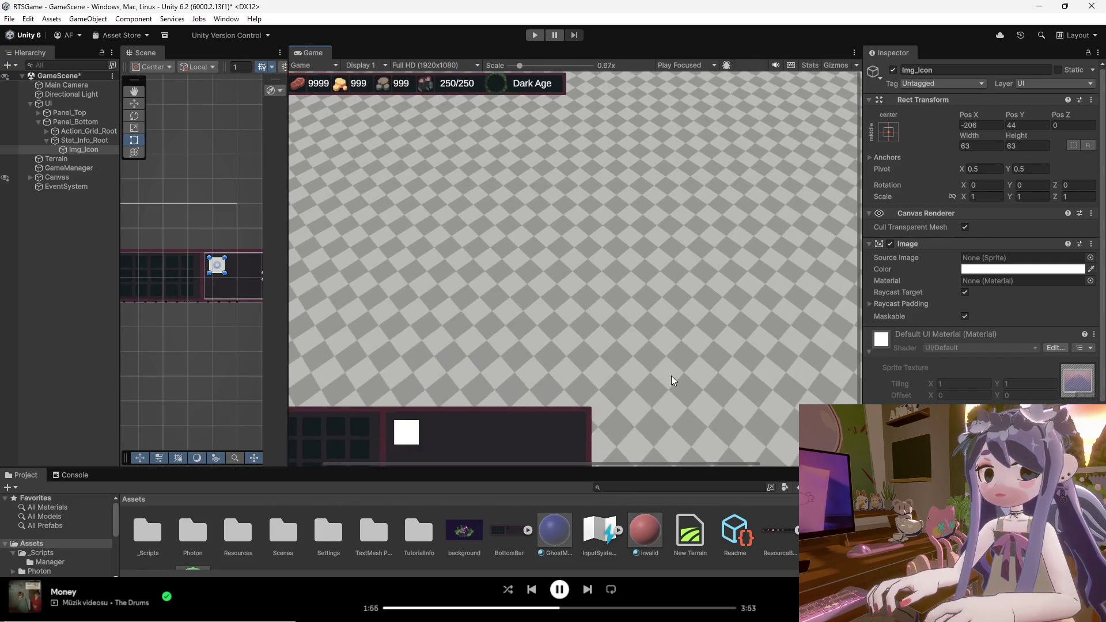
pyautogui.scroll(-2, 569, 318)
pyautogui.scroll(5, 452, 111)
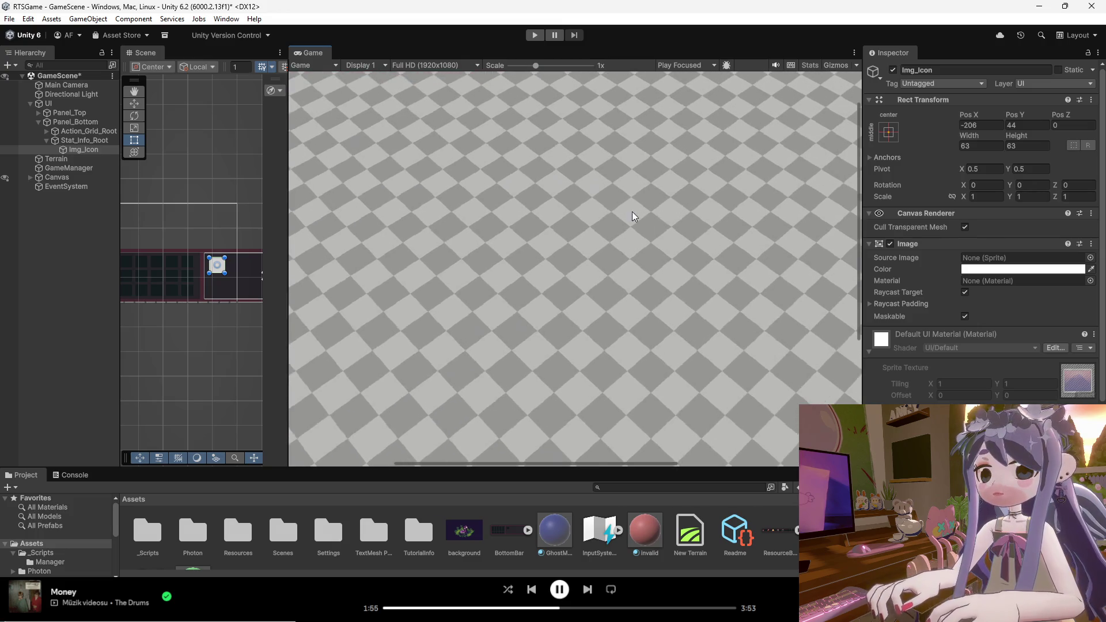
pyautogui.scroll(-3, 551, 302)
pyautogui.click(239, 329)
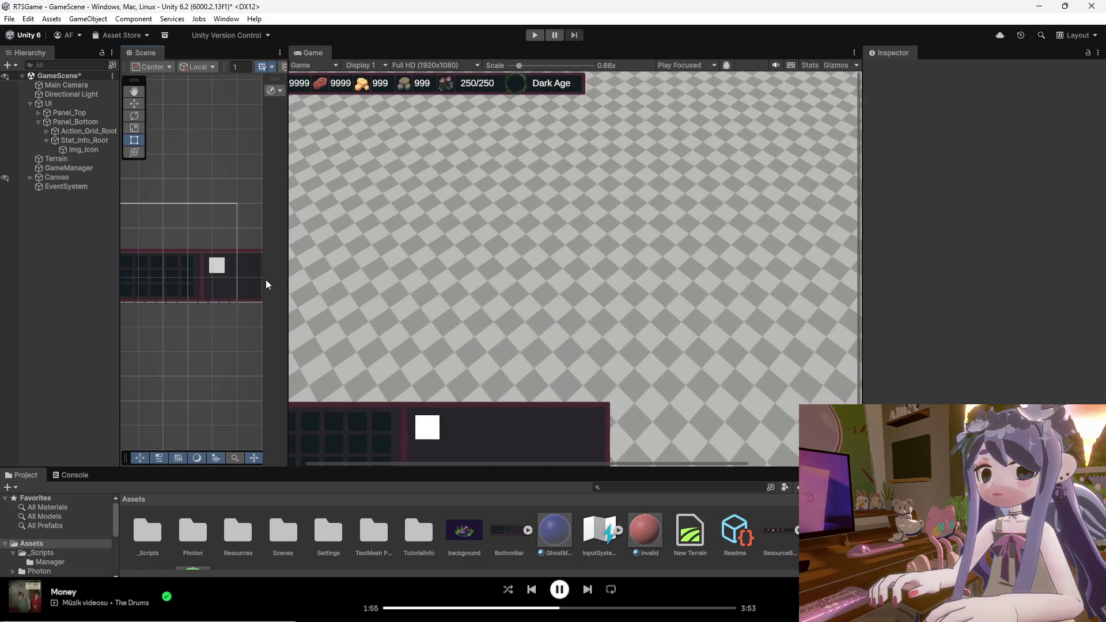
pyautogui.moveTo(276, 261); pyautogui.dragTo(660, 323)
pyautogui.scroll(-3, 453, 407)
pyautogui.scroll(5, 451, 131)
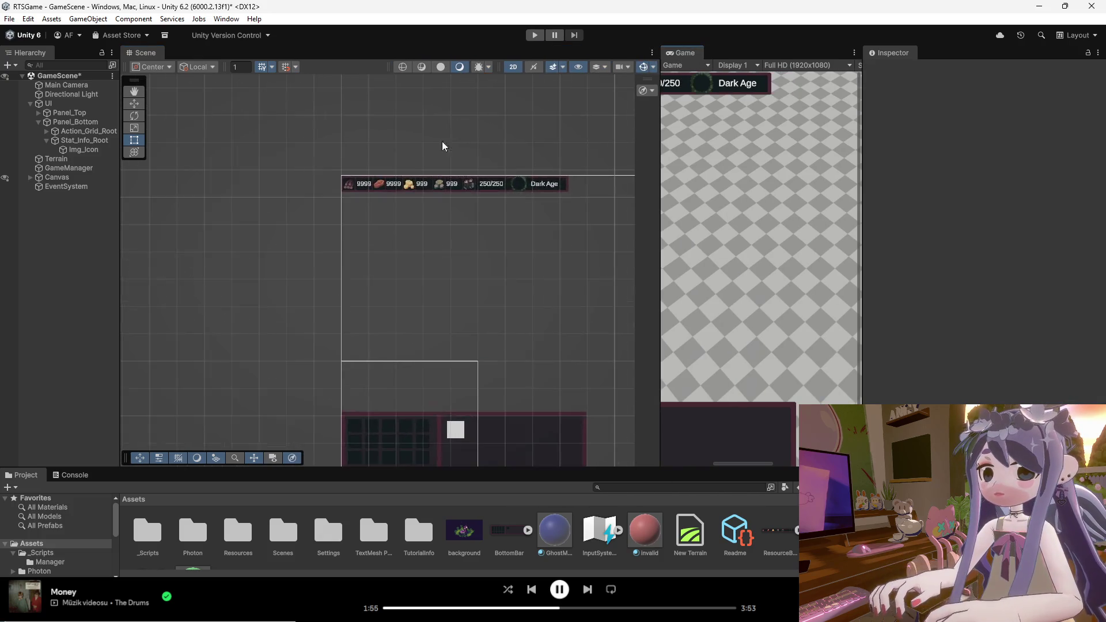
# Inspect the Canvas, SelectionBox and Panel_Top objects in the Hierarchy.
pyautogui.scroll(2, 400, 190)
pyautogui.click(397, 185)
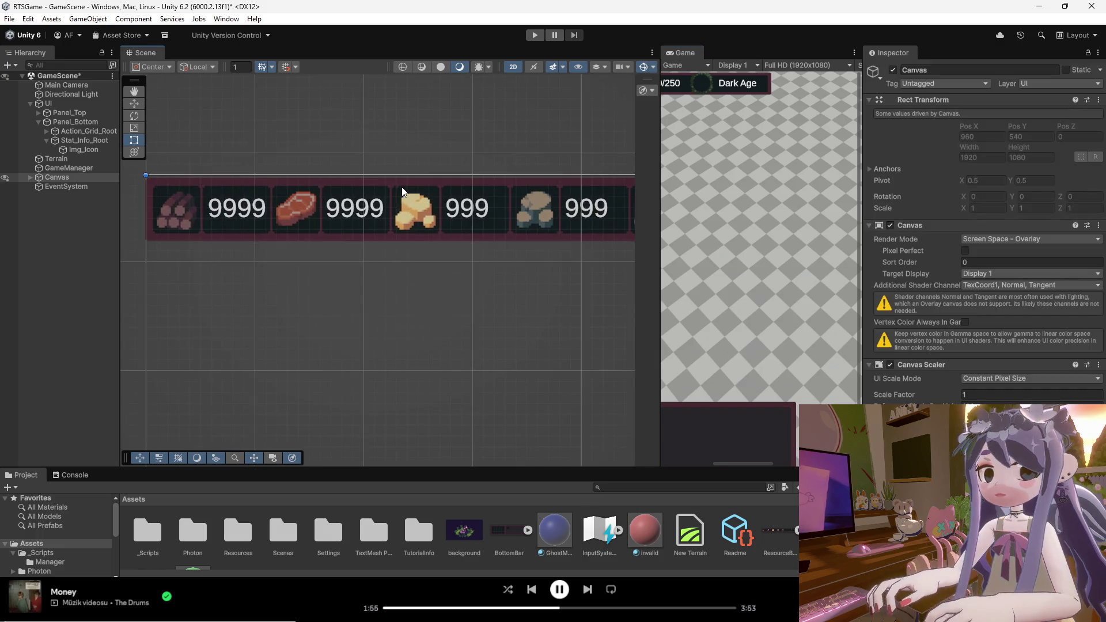
pyautogui.click(82, 177)
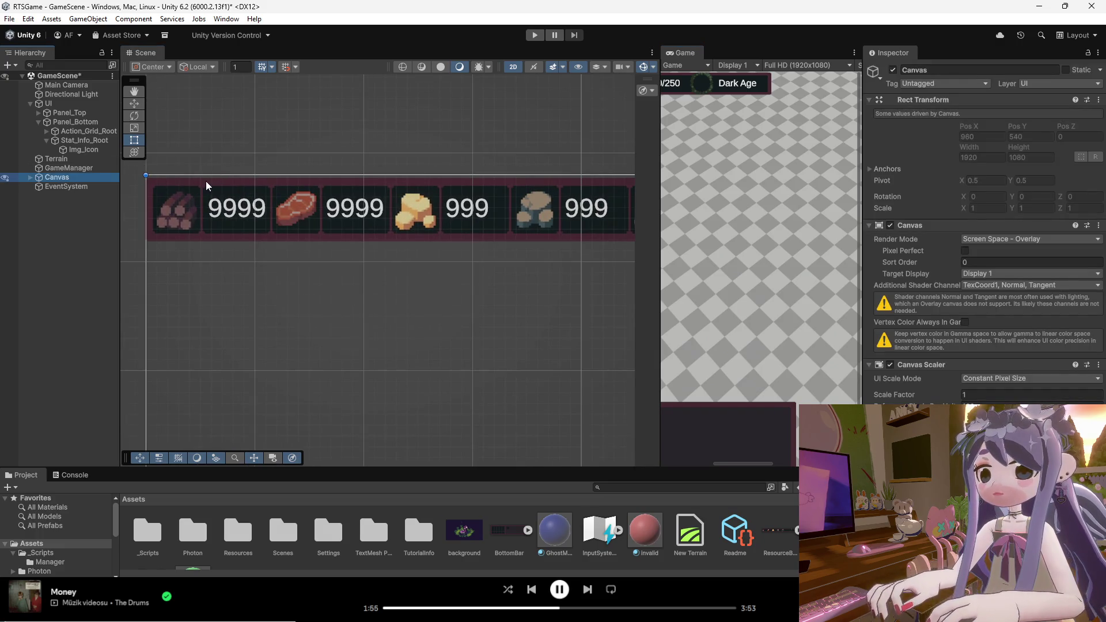
pyautogui.click(63, 179)
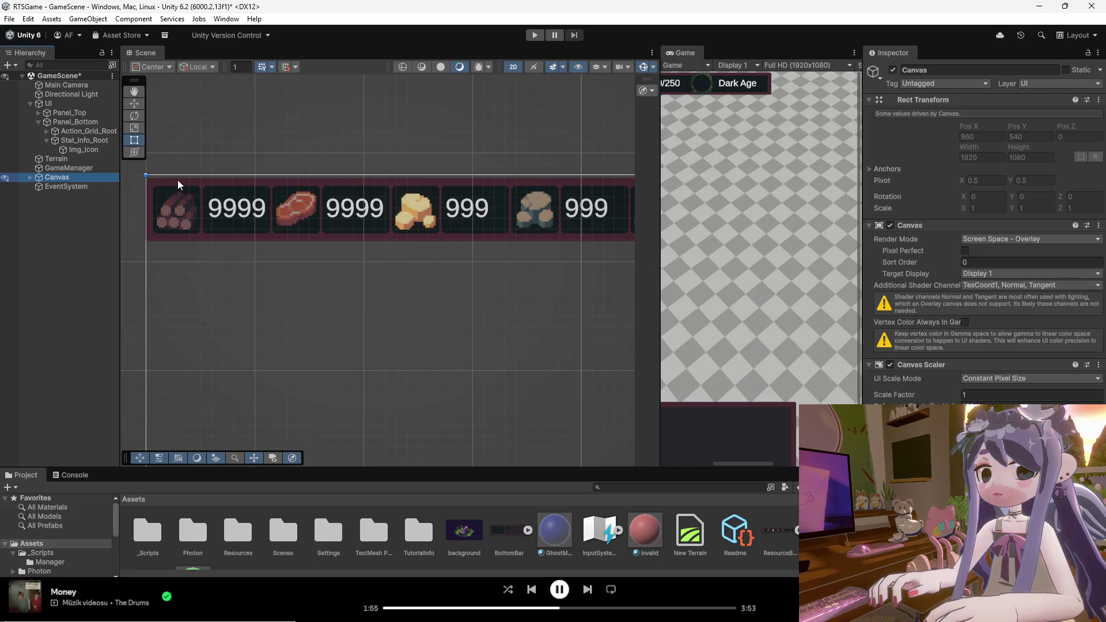
pyautogui.click(29, 176)
pyautogui.click(29, 176)
pyautogui.click(30, 178)
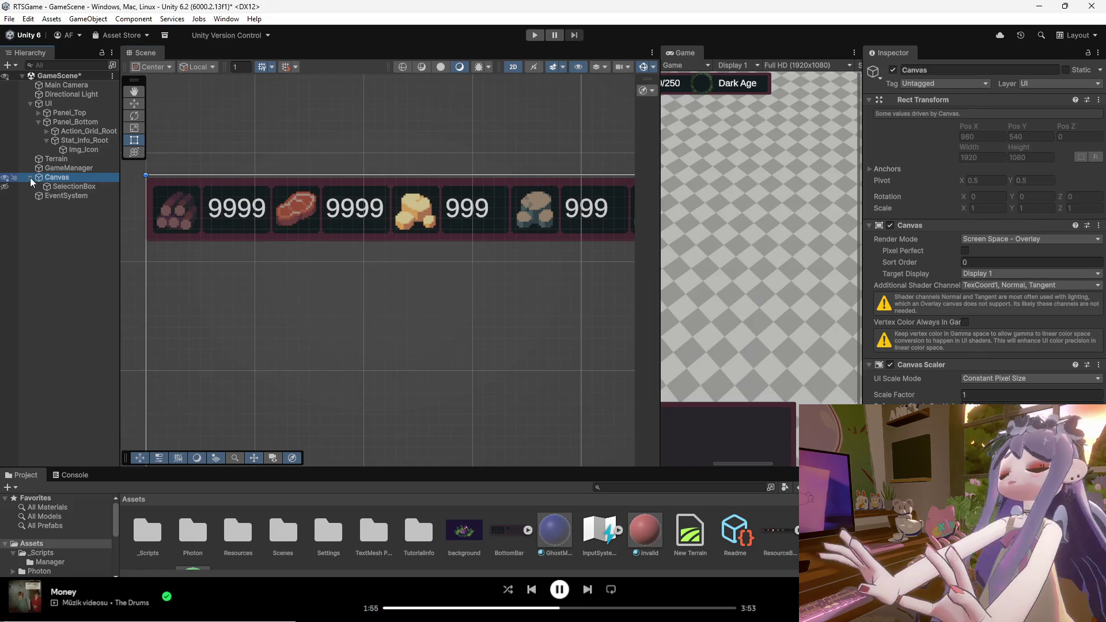
pyautogui.click(72, 186)
pyautogui.click(77, 177)
pyautogui.click(156, 185)
pyautogui.click(166, 188)
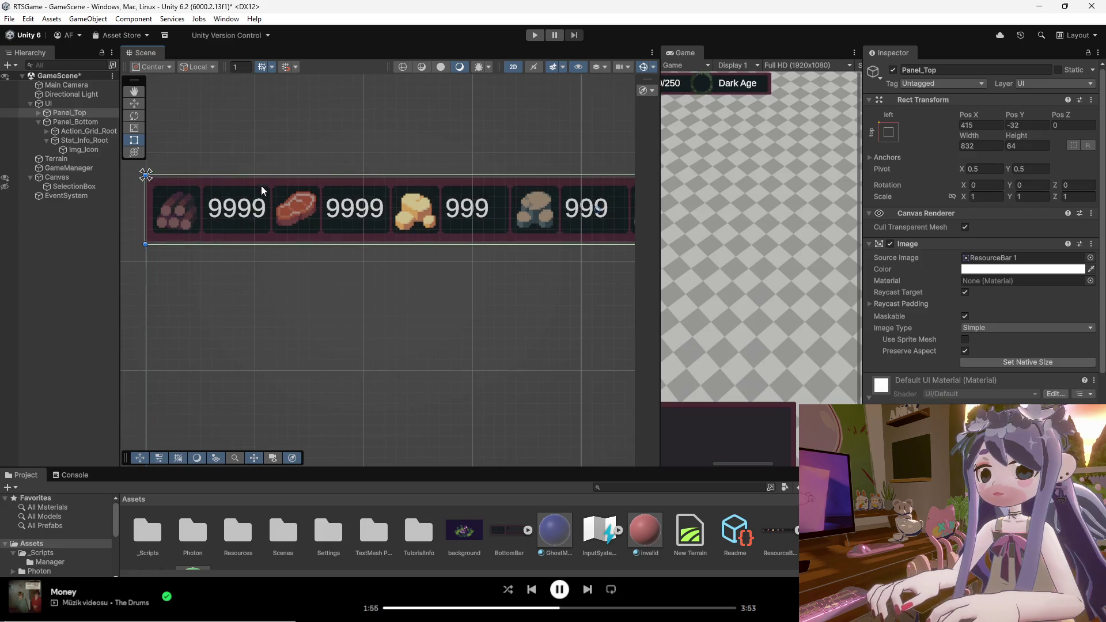
pyautogui.scroll(2, 233, 178)
pyautogui.scroll(3, 232, 177)
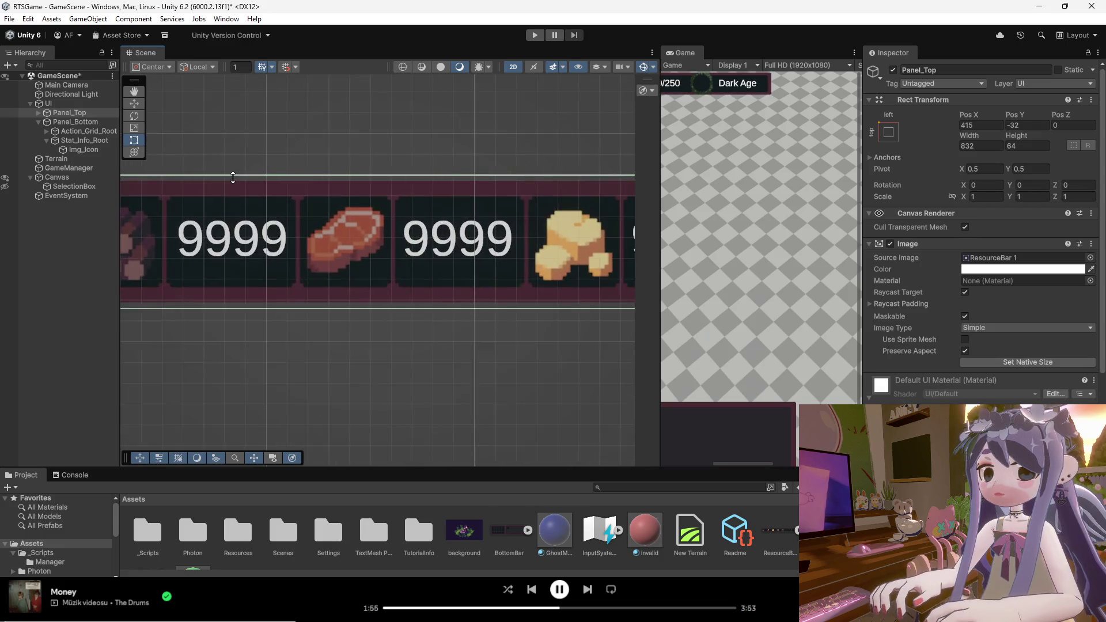
pyautogui.click(62, 179)
pyautogui.click(85, 187)
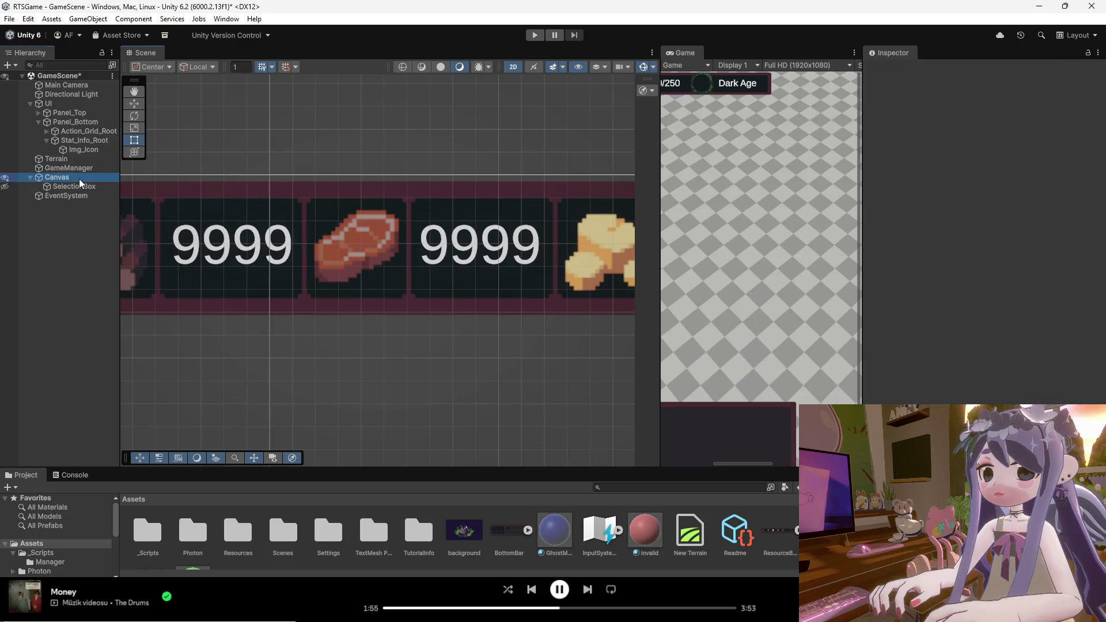
pyautogui.click(79, 179)
pyautogui.scroll(-2, 335, 196)
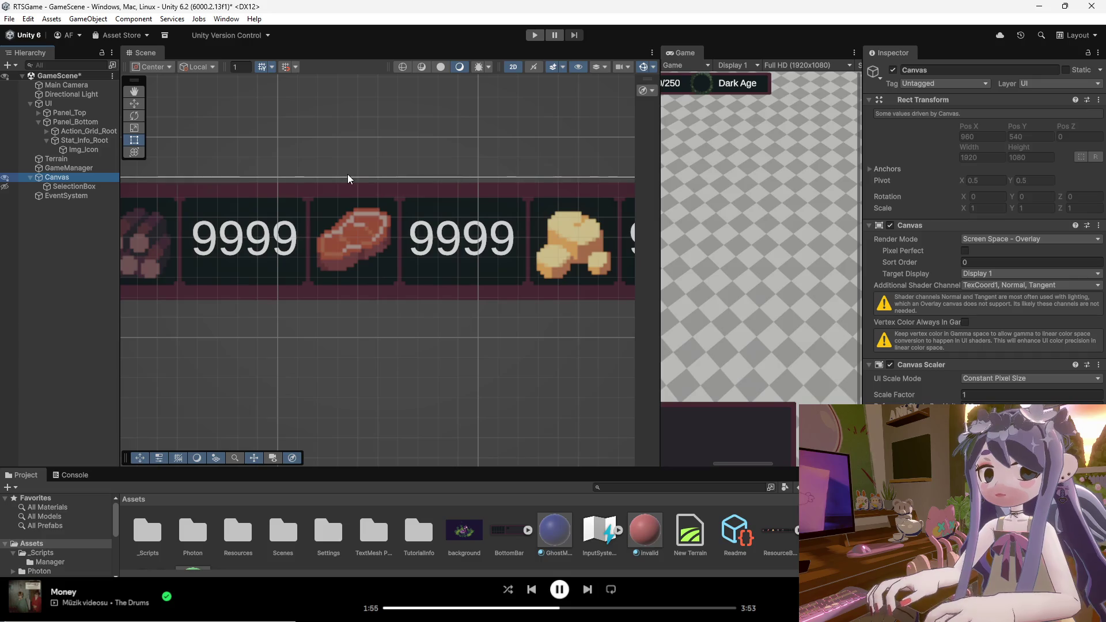
pyautogui.scroll(-2, 312, 201)
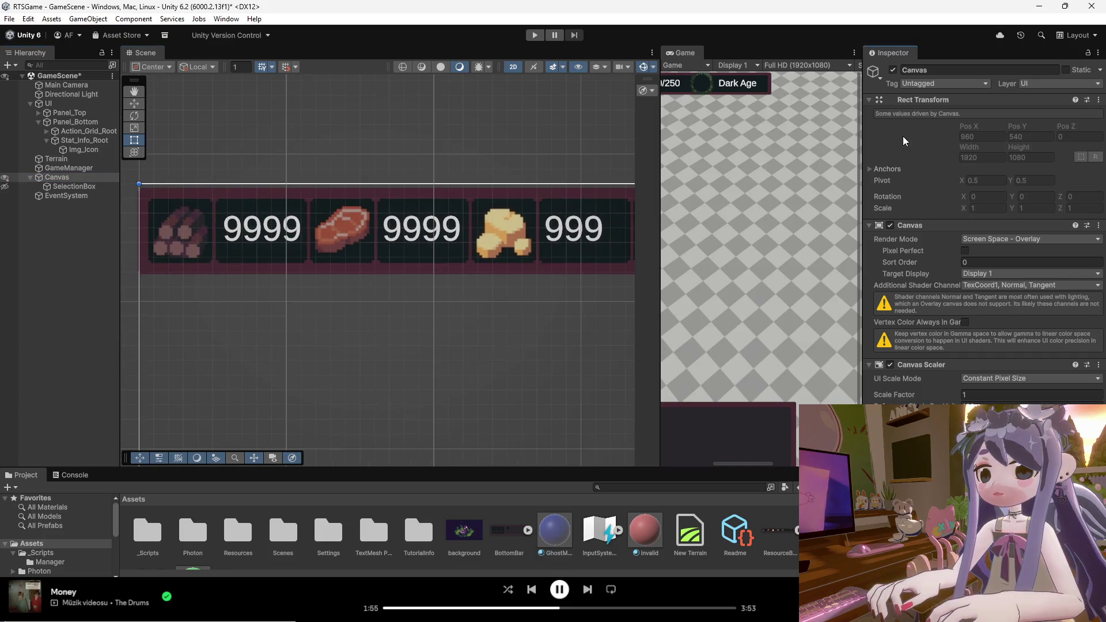
pyautogui.scroll(-5, 772, 173)
pyautogui.scroll(-3, 815, 268)
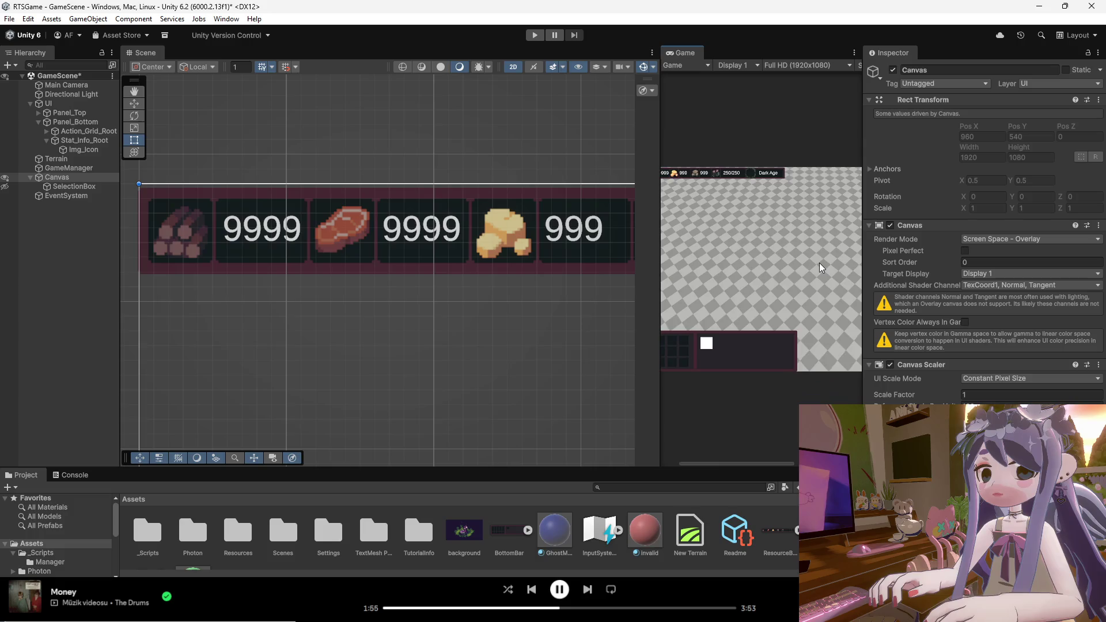
pyautogui.scroll(-2, 802, 241)
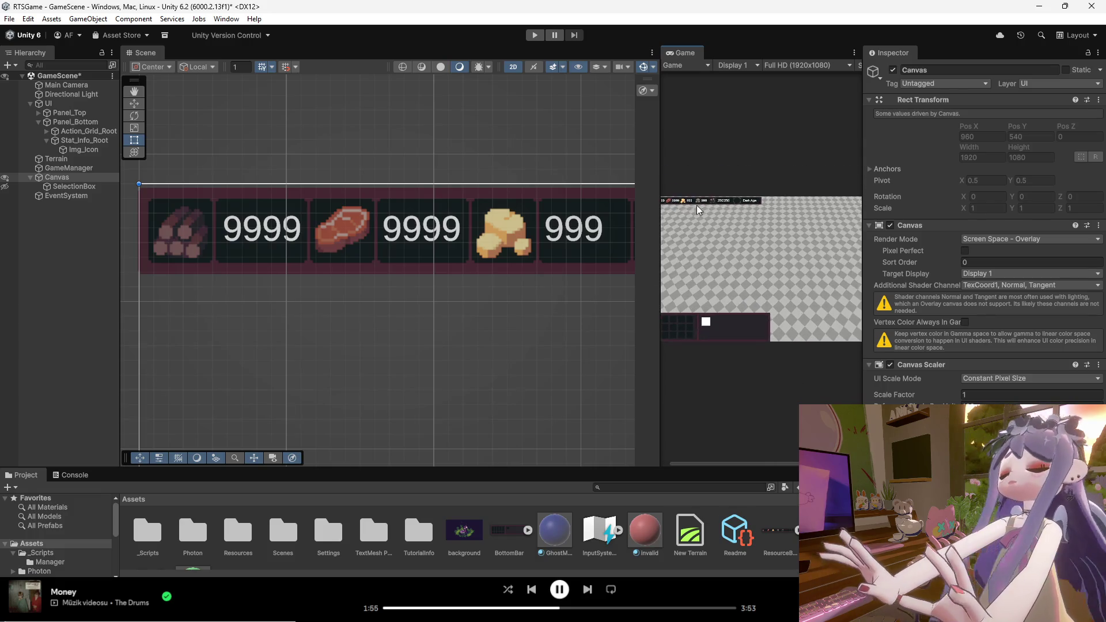
# Widen the Game view to show the full screen, then review GameManager and SelectionBox.
pyautogui.moveTo(660, 208); pyautogui.dragTo(464, 208)
pyautogui.scroll(1, 611, 184)
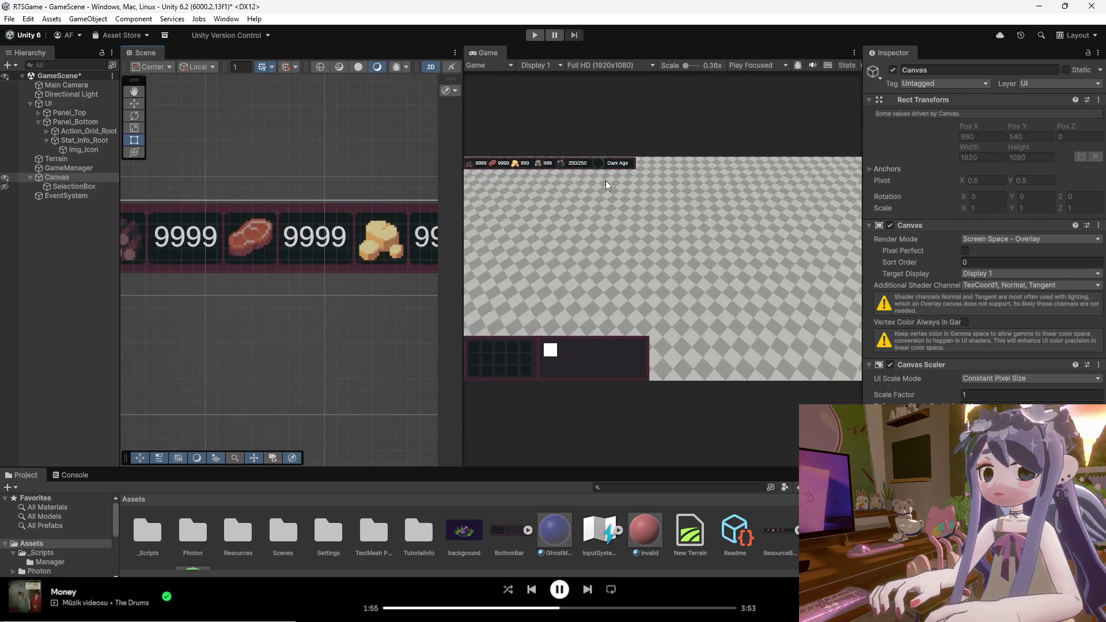
pyautogui.click(67, 168)
pyautogui.click(68, 178)
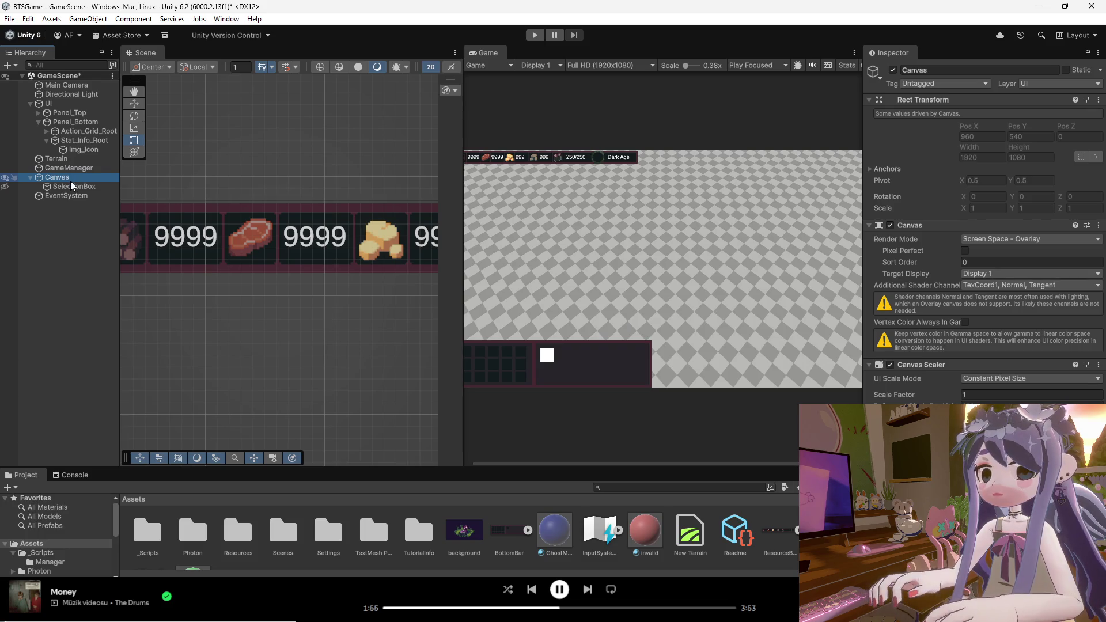
pyautogui.click(71, 187)
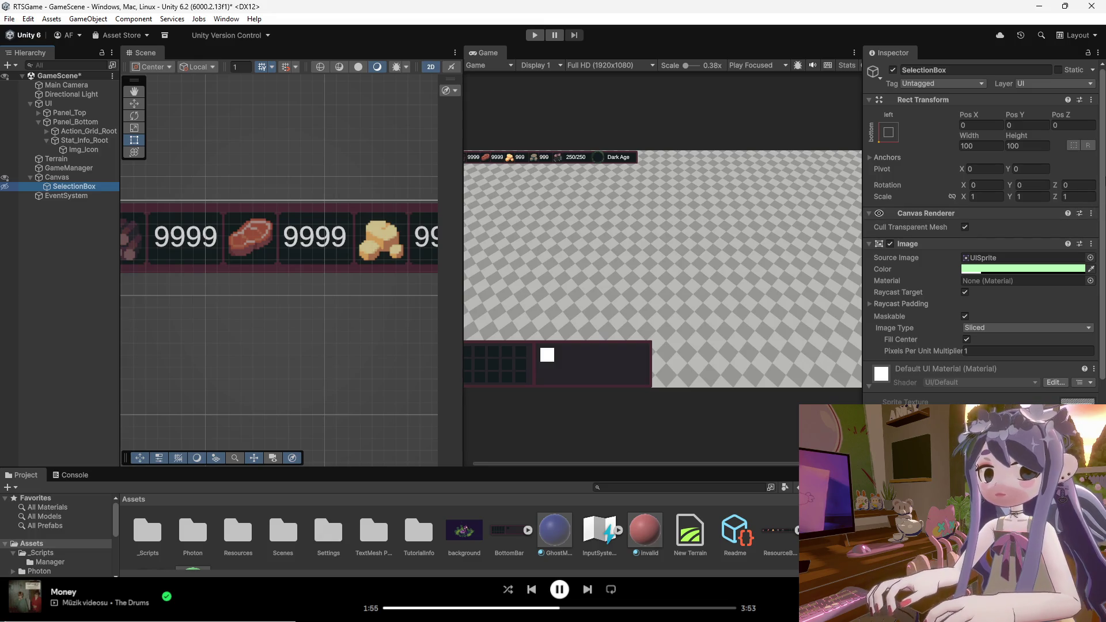
pyautogui.scroll(-1, 980, 231)
pyautogui.scroll(-4, 980, 231)
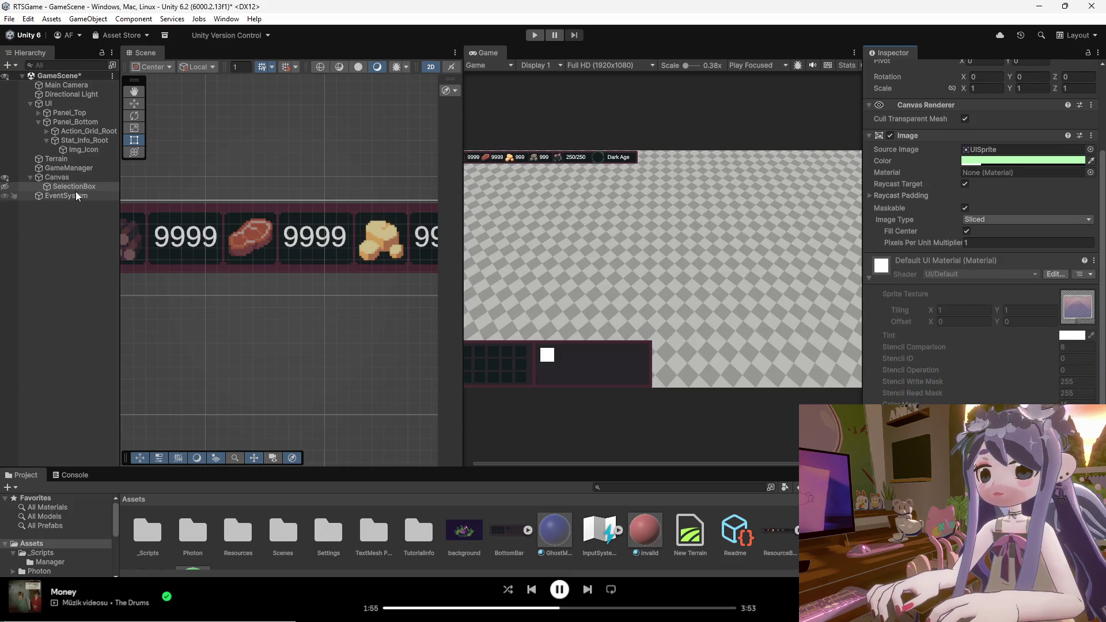
pyautogui.click(30, 177)
pyautogui.click(42, 103)
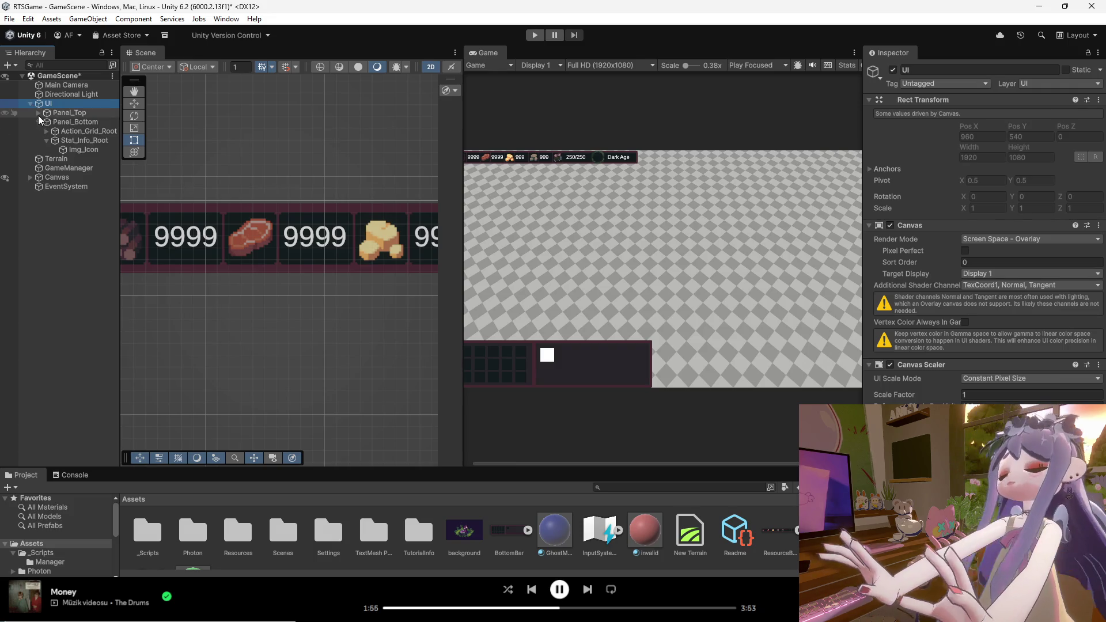
# Select Panel_Top and set its width to 832.
pyautogui.click(39, 121)
pyautogui.click(54, 113)
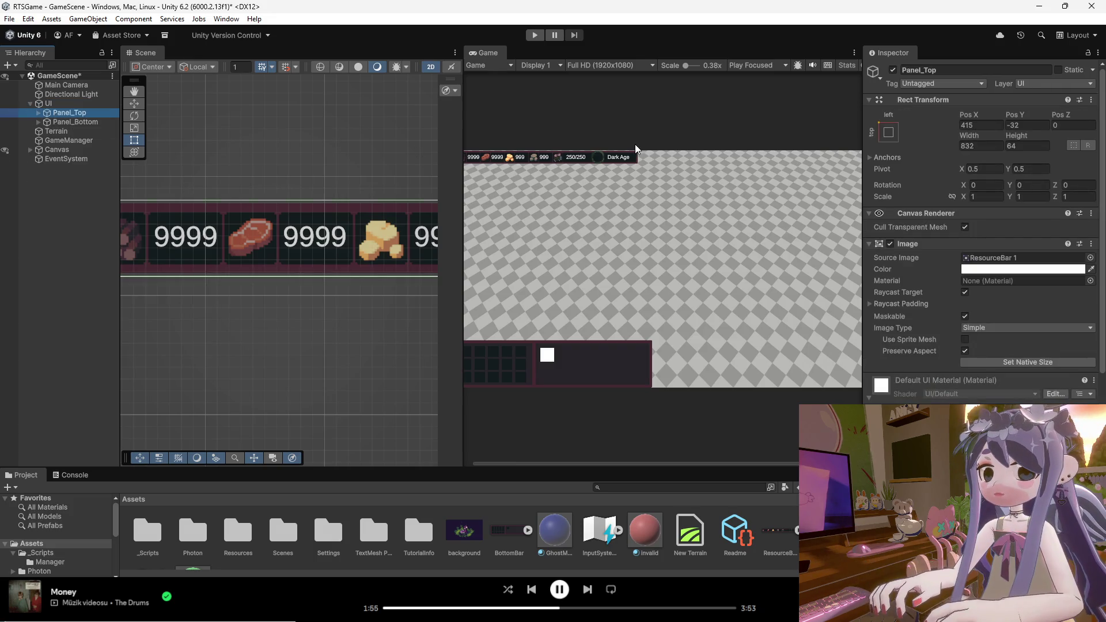
pyautogui.moveTo(348, 227); pyautogui.dragTo(349, 225)
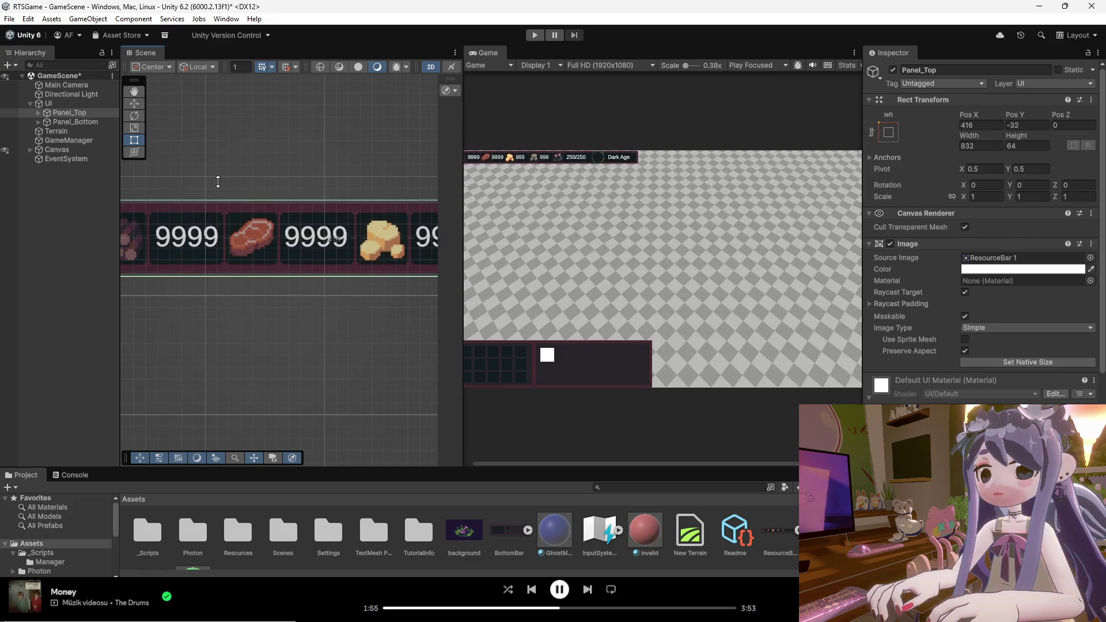
pyautogui.click(94, 112)
pyautogui.click(974, 145)
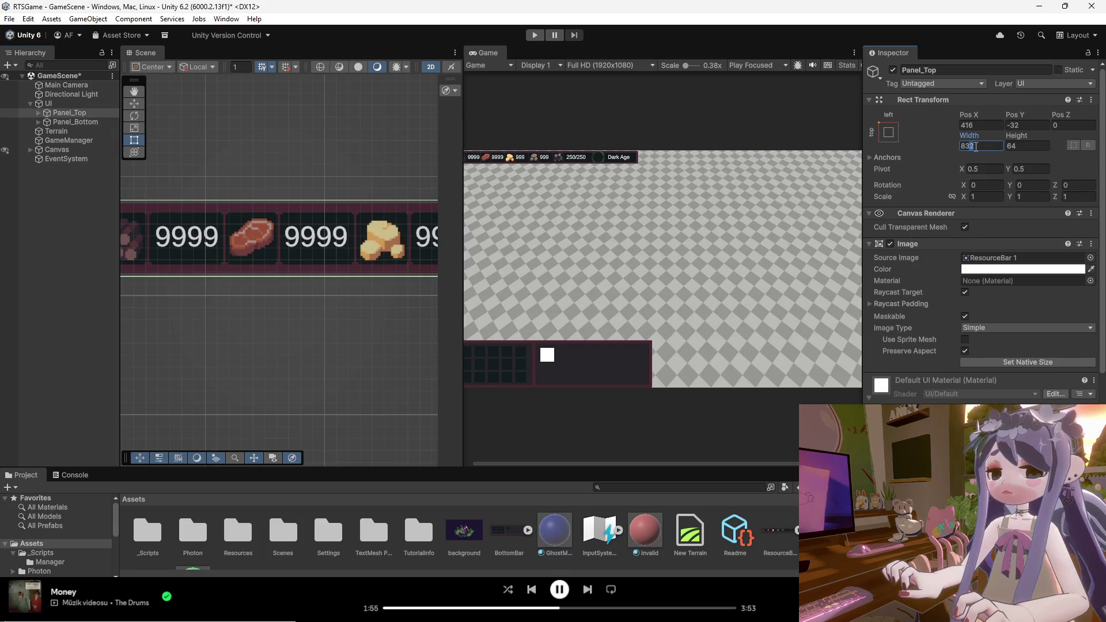
pyautogui.write('0')
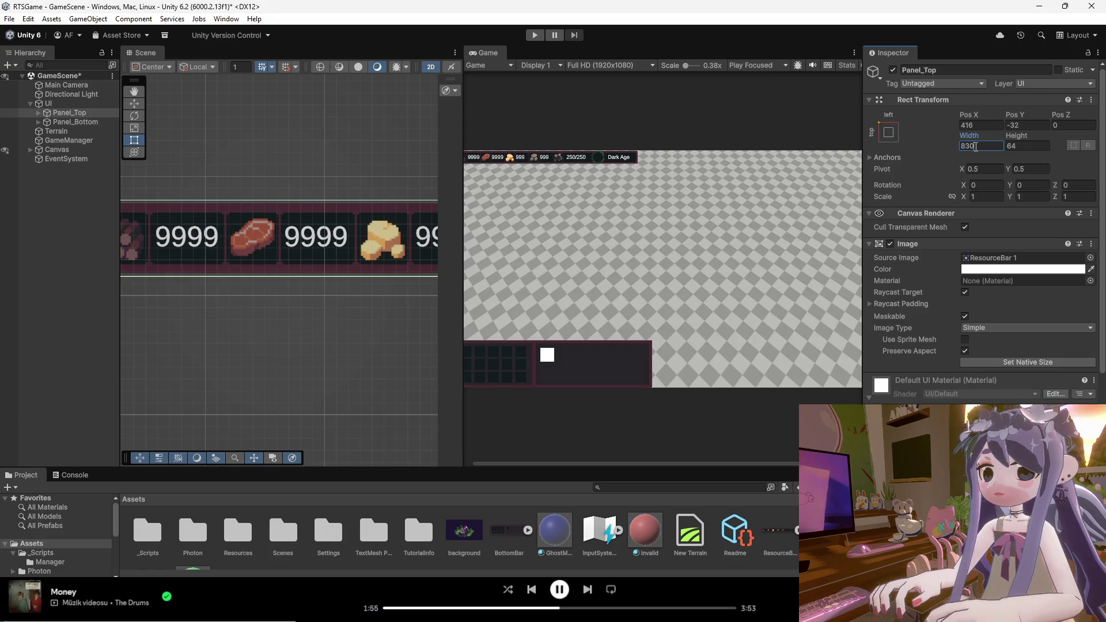
pyautogui.press('BackSpace')
pyautogui.write('2')
pyautogui.press('Tab')
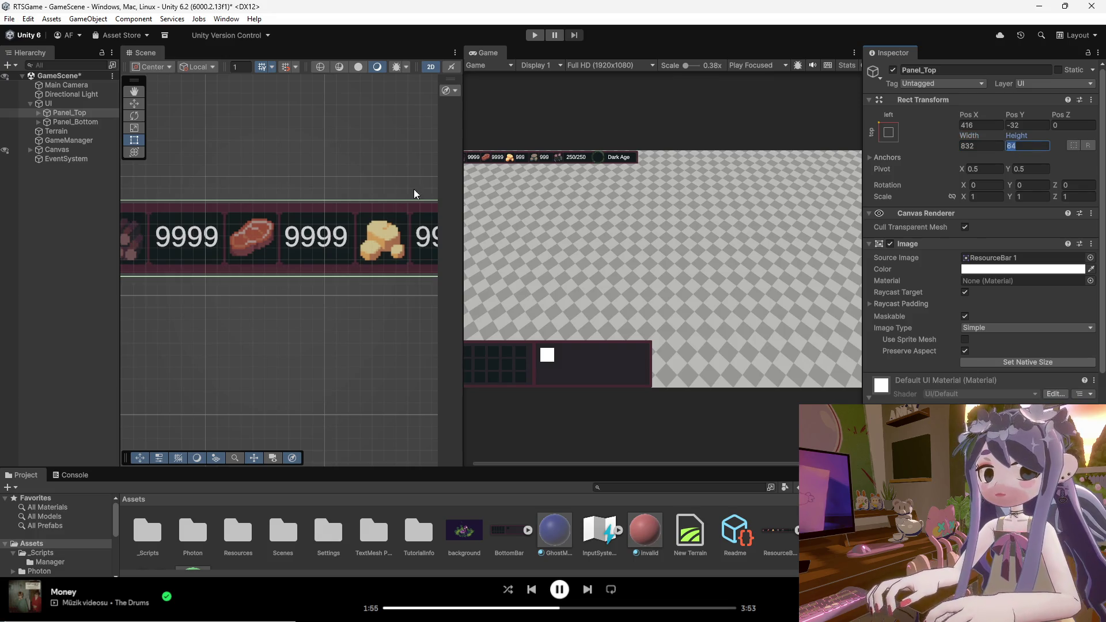
# Set Panel_Top's height to 58.
pyautogui.click(336, 223)
pyautogui.scroll(2, 321, 233)
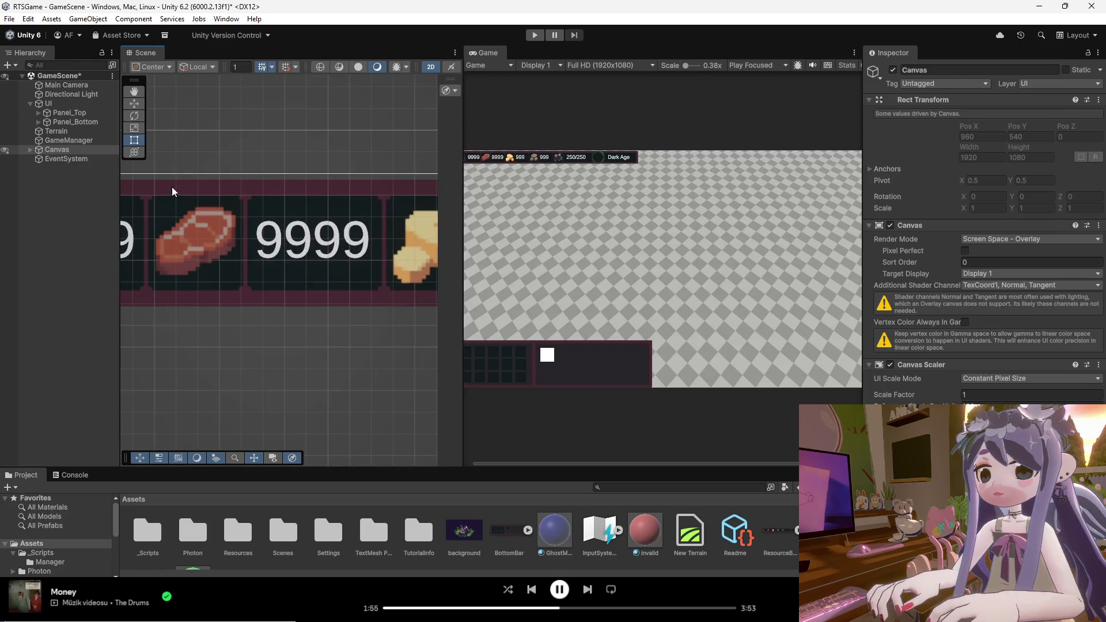
pyautogui.click(236, 189)
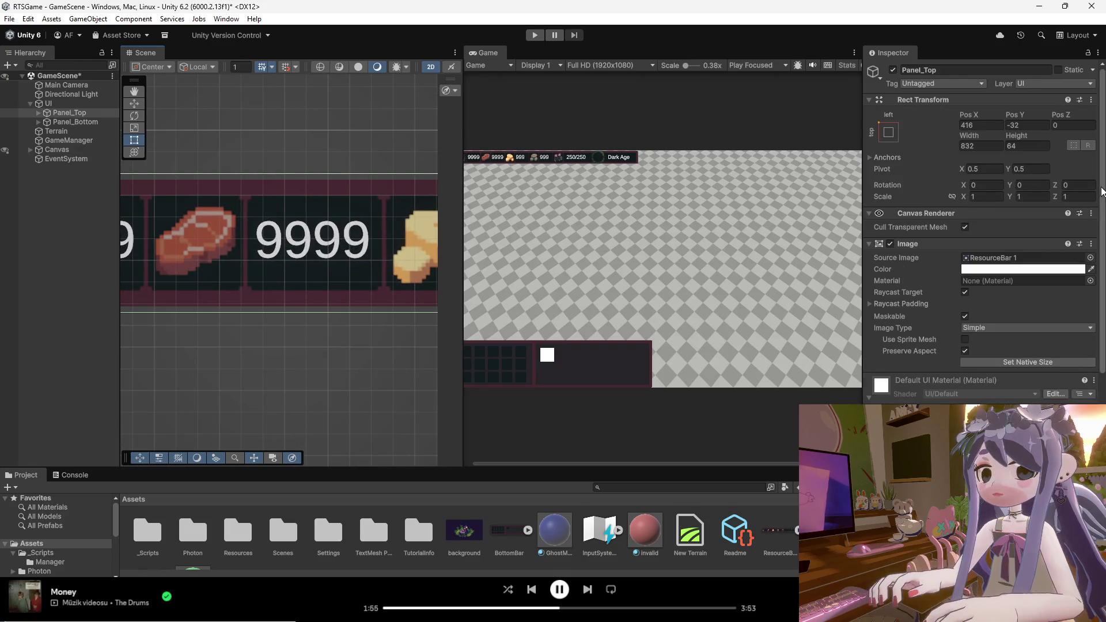
pyautogui.click(1014, 147)
pyautogui.press('BackSpace')
pyautogui.write('0')
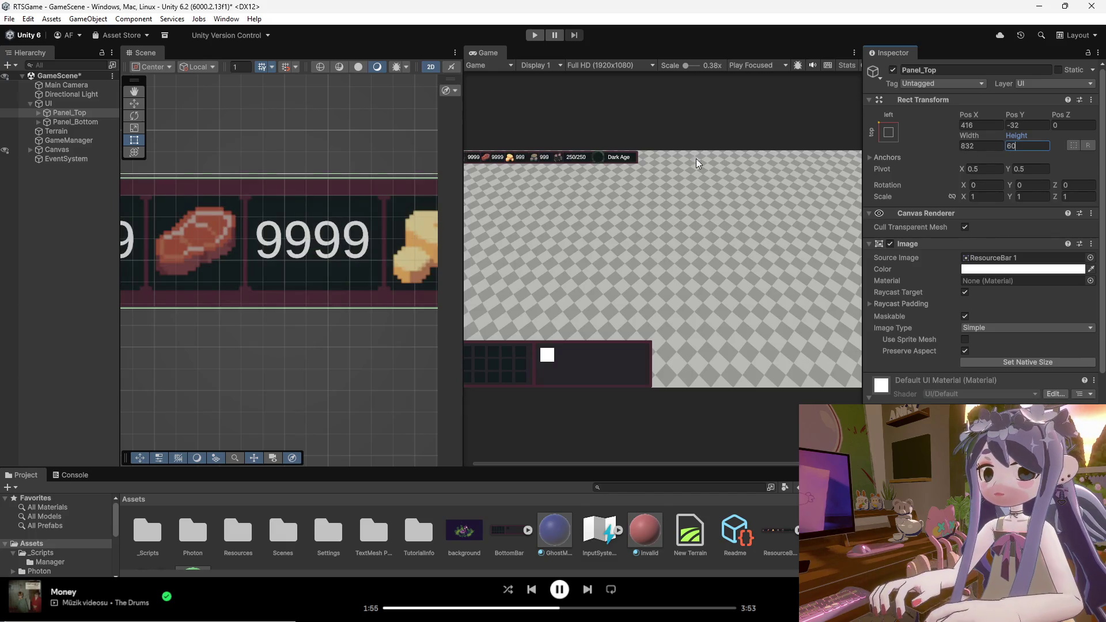
pyautogui.press('Return')
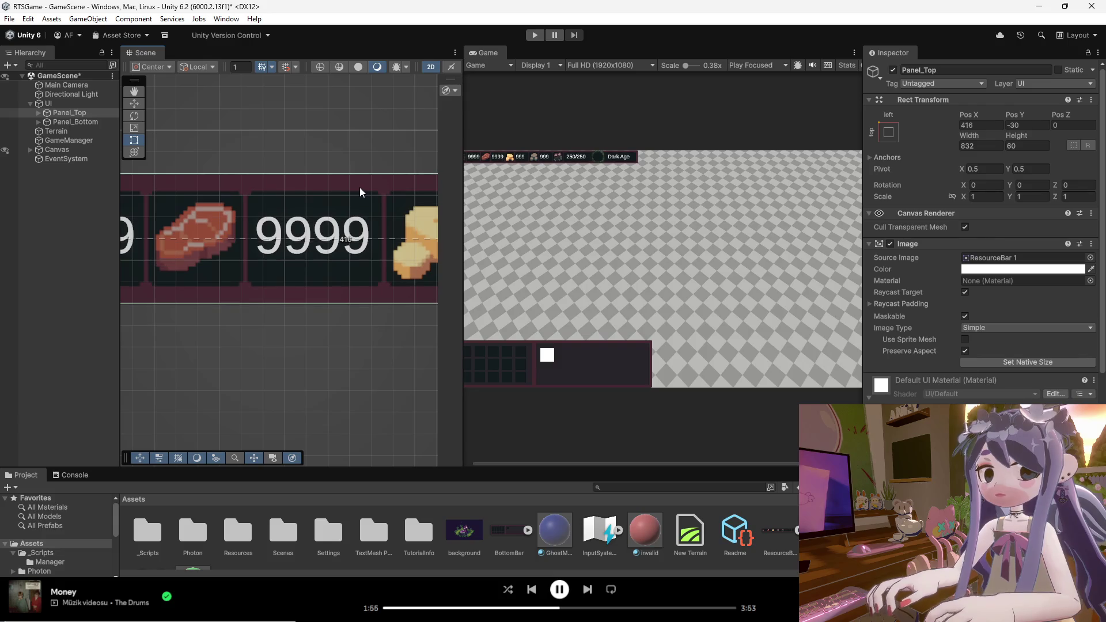
pyautogui.scroll(3, 542, 118)
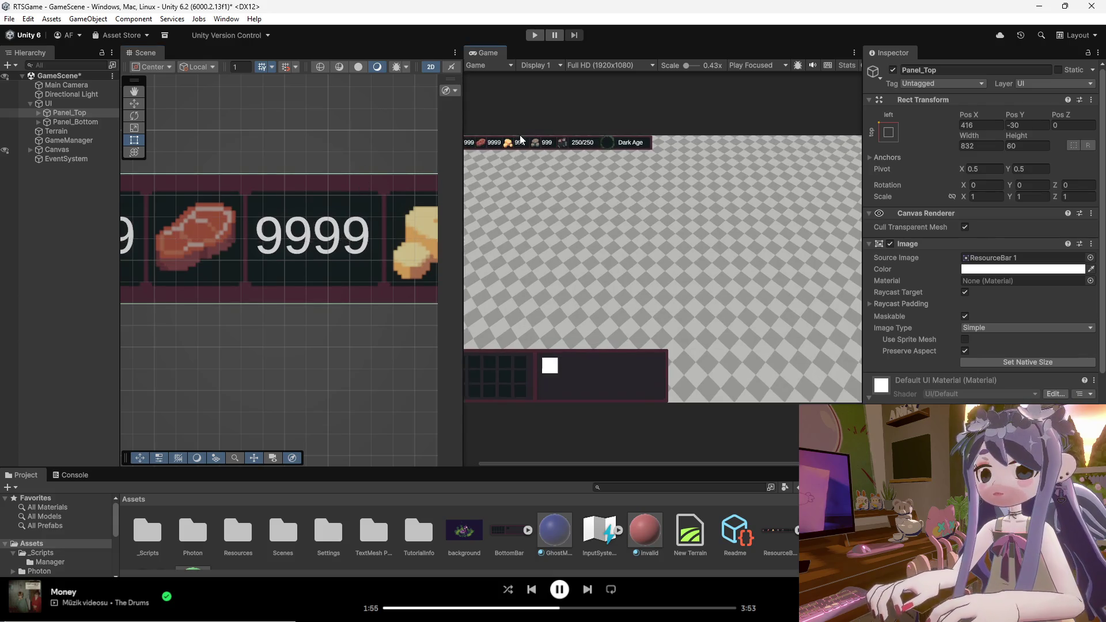
pyautogui.click(365, 188)
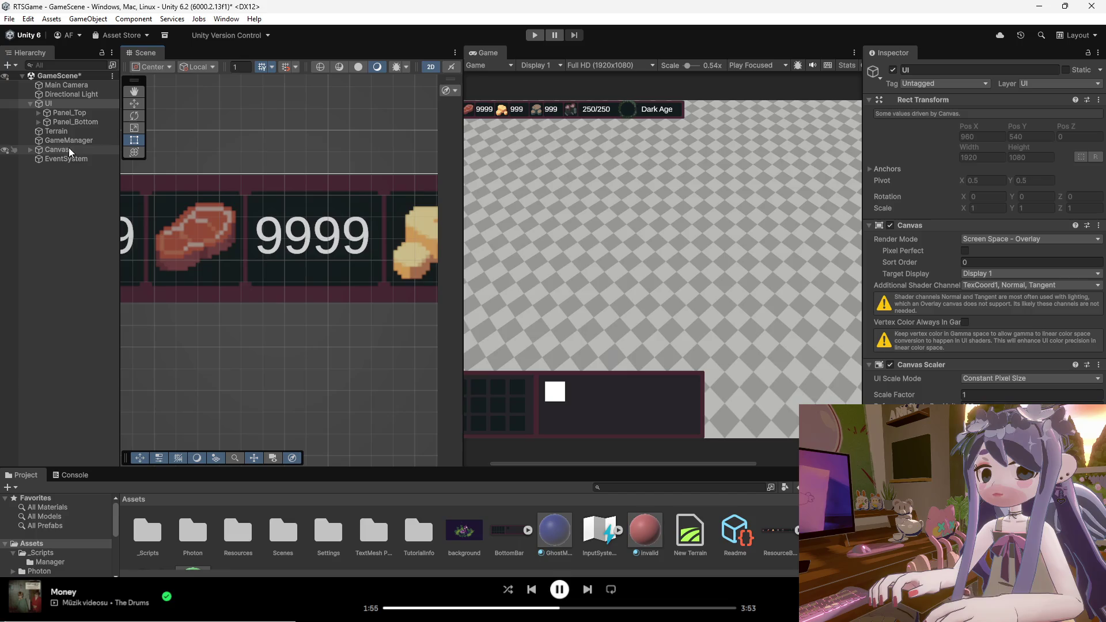
pyautogui.click(1024, 146)
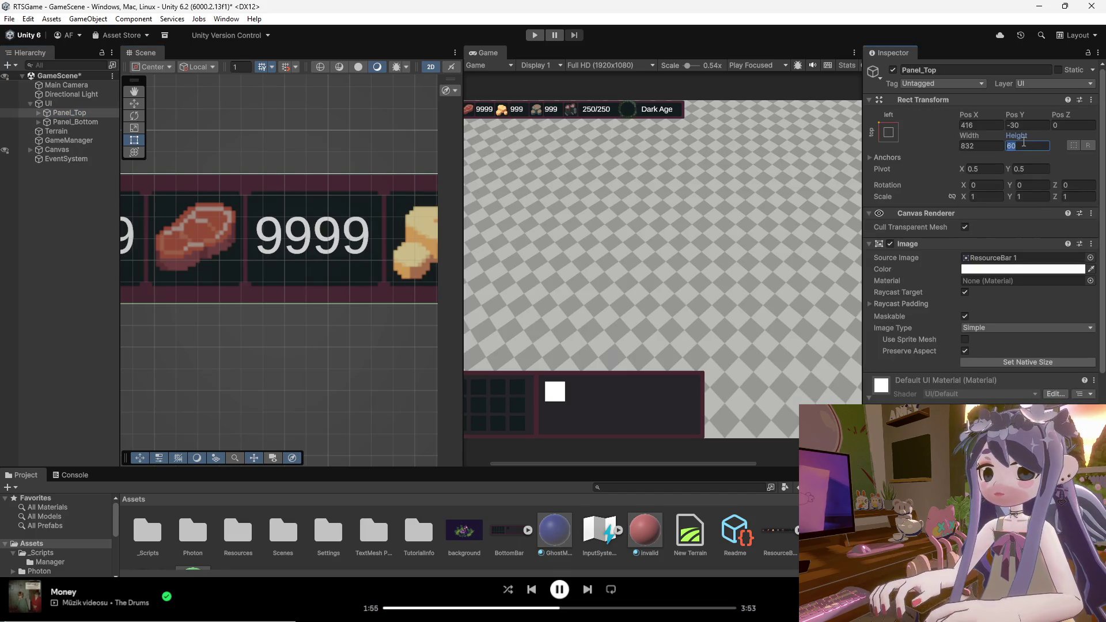
pyautogui.write('58')
pyautogui.click(385, 186)
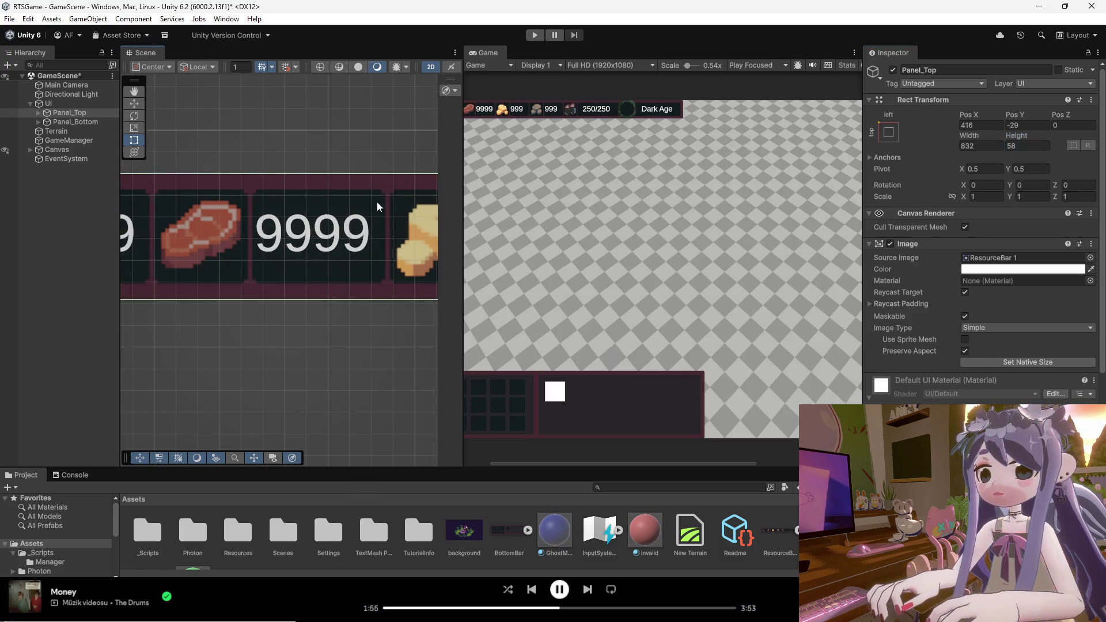
# Reduce Panel_Top's width to 828, placing it at Pos X 414, then deselect it.
pyautogui.scroll(-3, 380, 196)
pyautogui.scroll(5, 242, 240)
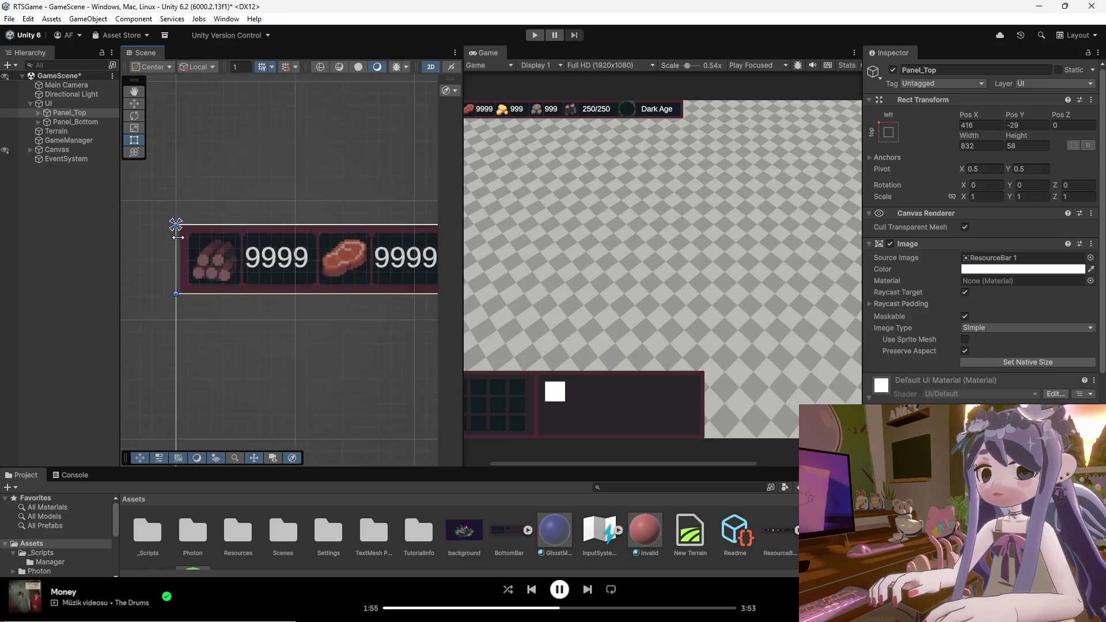
pyautogui.moveTo(214, 229); pyautogui.dragTo(216, 230)
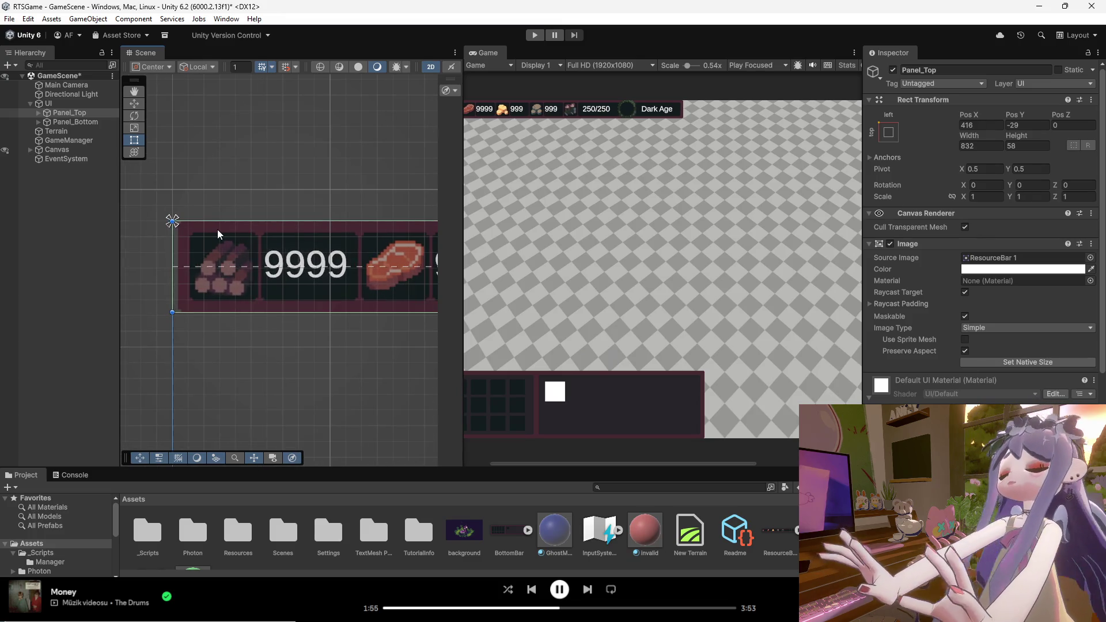
pyautogui.click(982, 147)
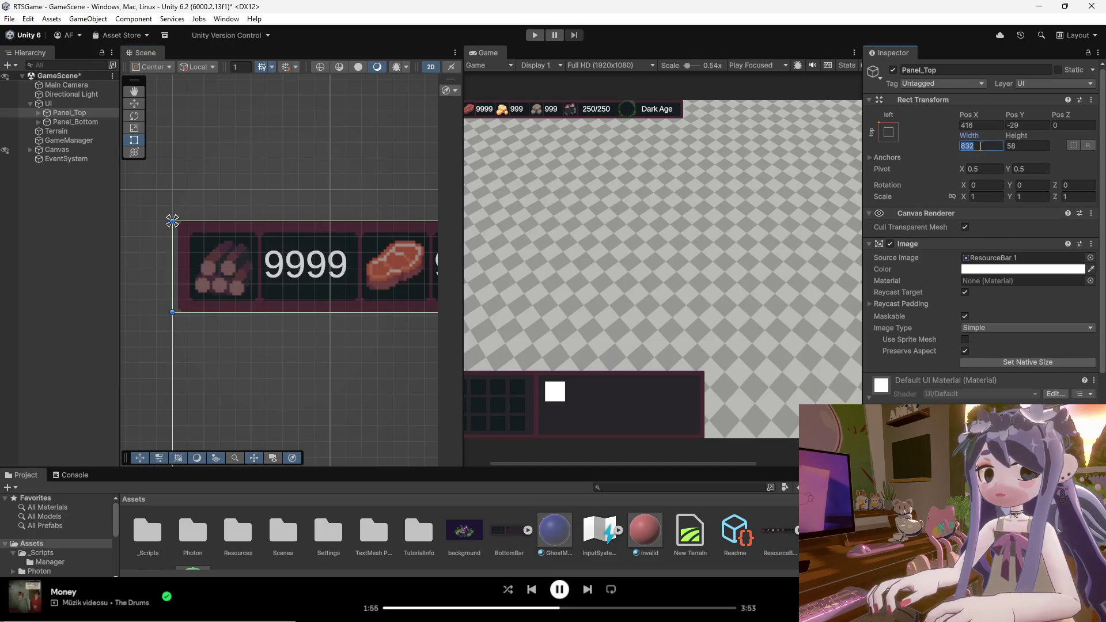
pyautogui.write('8')
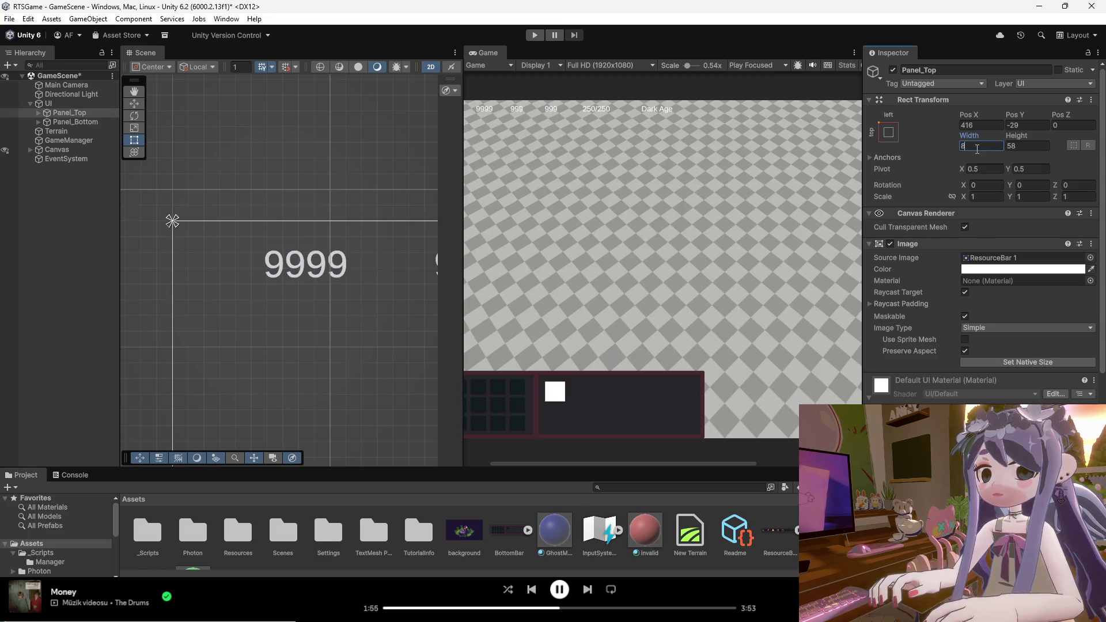
pyautogui.write('28')
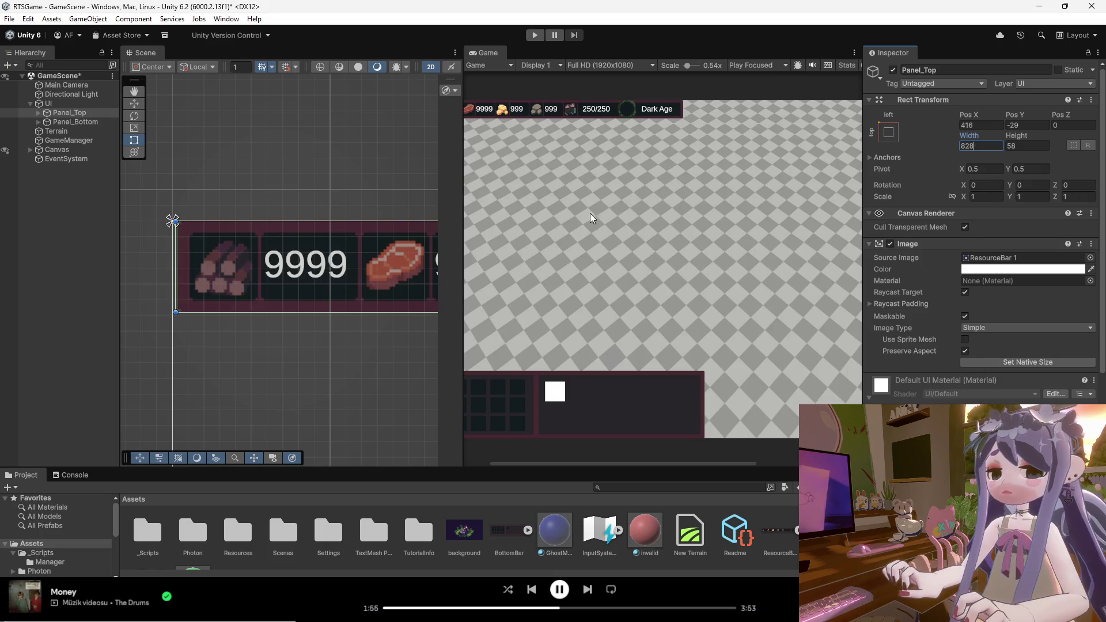
pyautogui.click(284, 263)
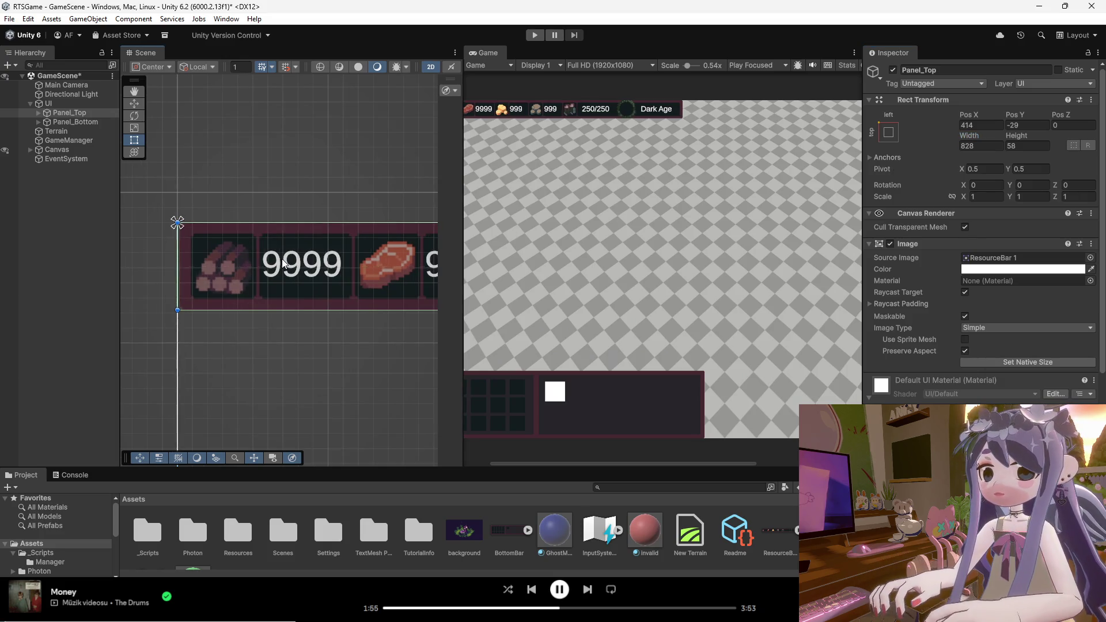
pyautogui.click(112, 333)
pyautogui.scroll(-8, 232, 314)
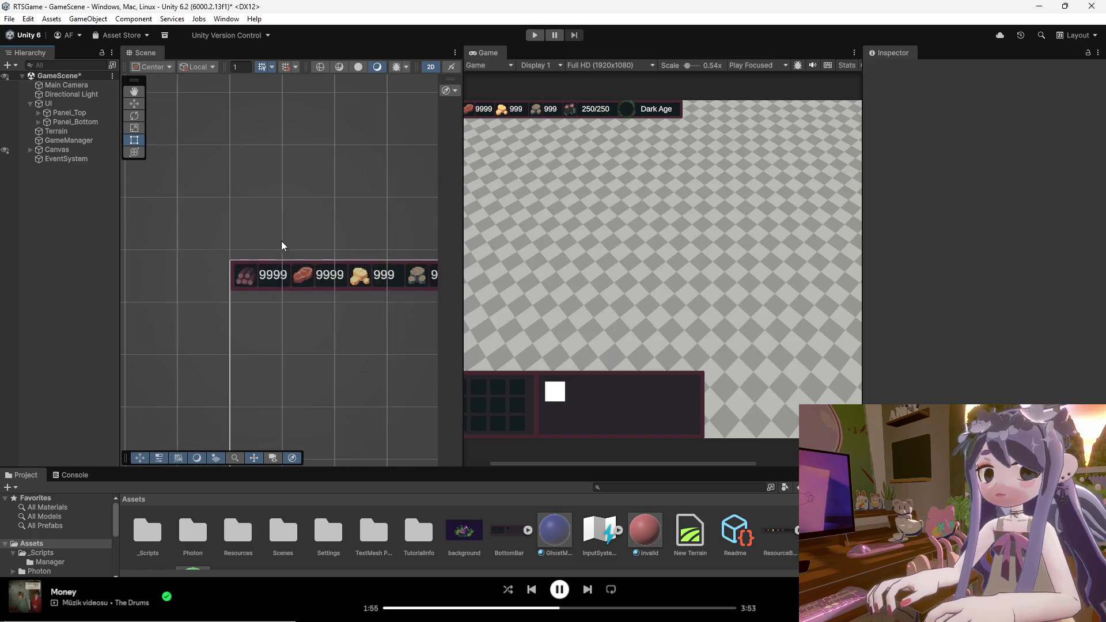
# Zoom onto the bottom panel and expand Panel_Bottom and Stat_Info_Root to reveal Img_Icon.
pyautogui.scroll(3, 276, 242)
pyautogui.scroll(-4, 226, 248)
pyautogui.scroll(5, 329, 431)
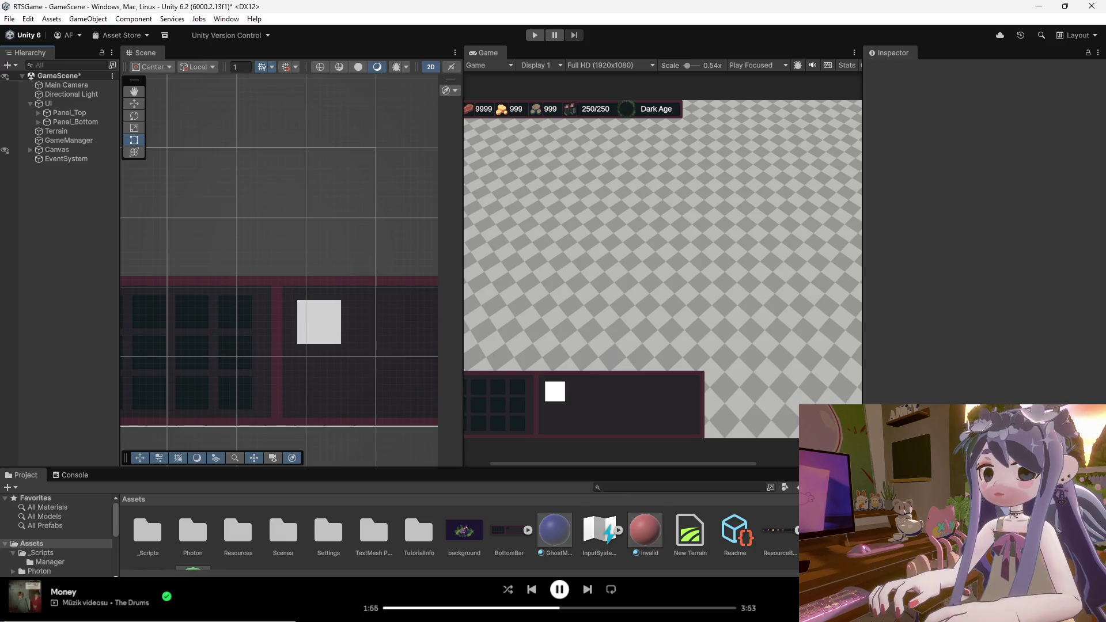
pyautogui.click(39, 122)
pyautogui.click(47, 140)
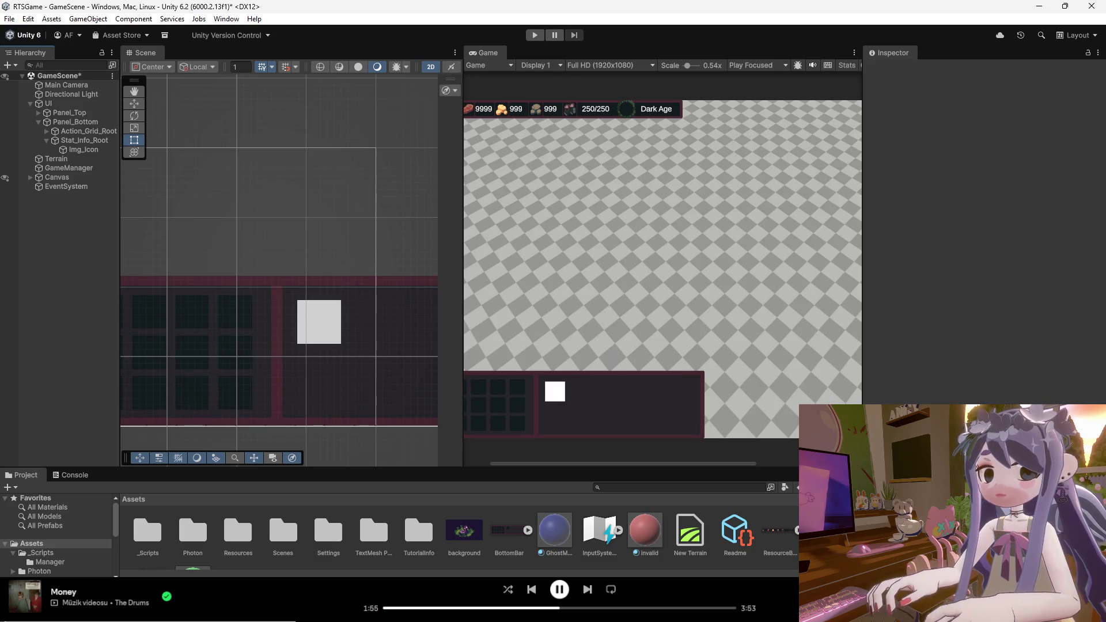
pyautogui.rightClick(86, 149)
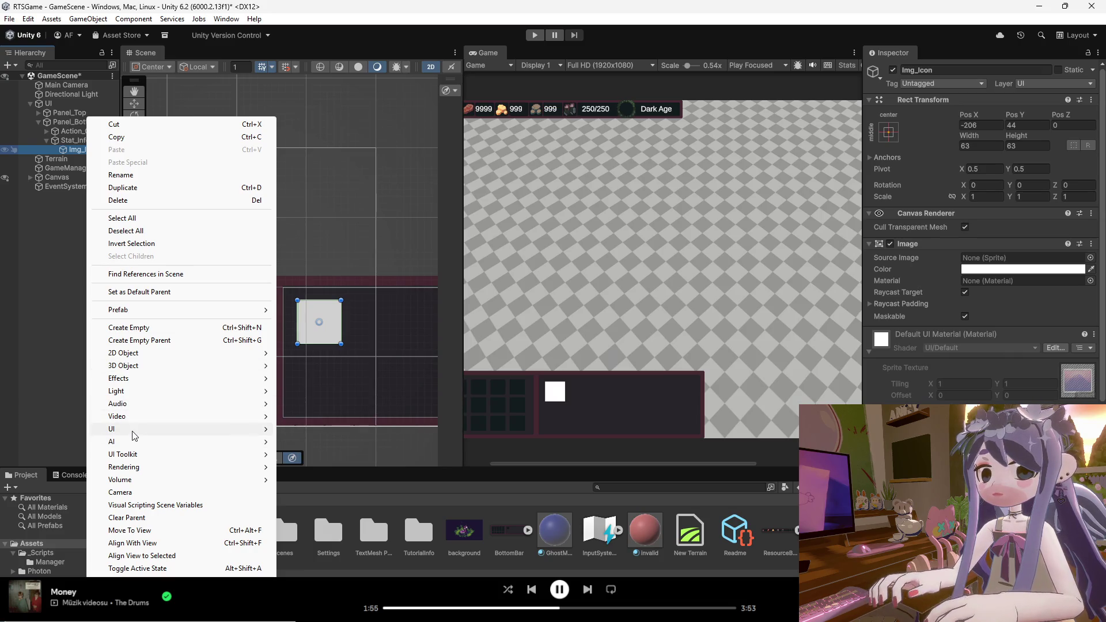
# Add a 160 × 20 UI Slider into the stat area from Img_Icon's context menu.
pyautogui.moveTo(137, 436)
pyautogui.click(318, 497)
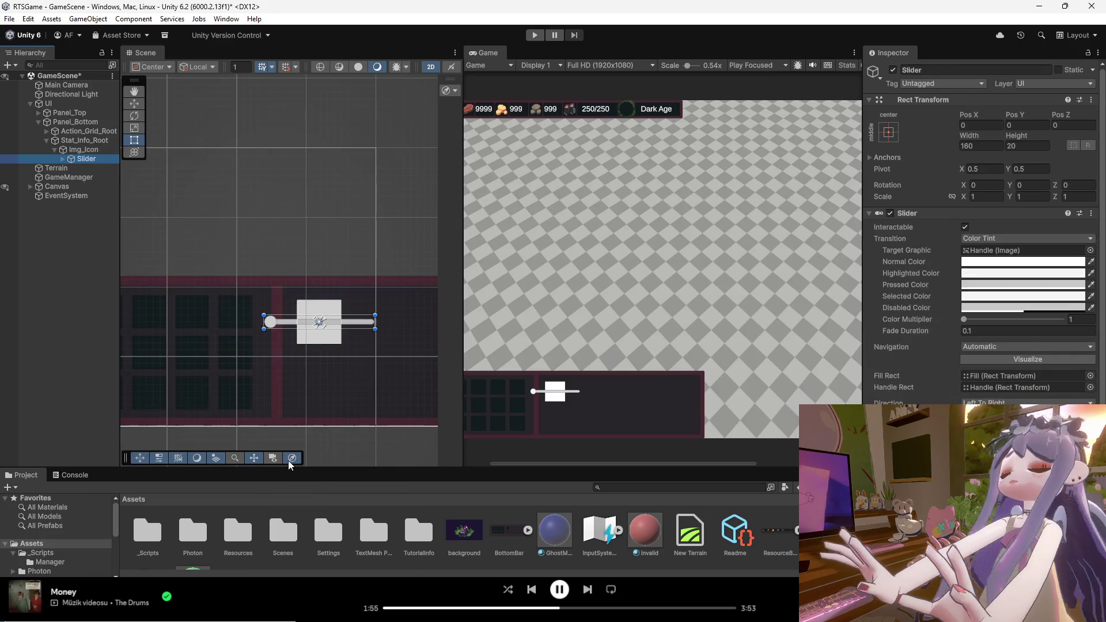
pyautogui.click(84, 149)
pyautogui.moveTo(87, 159); pyautogui.dragTo(75, 154)
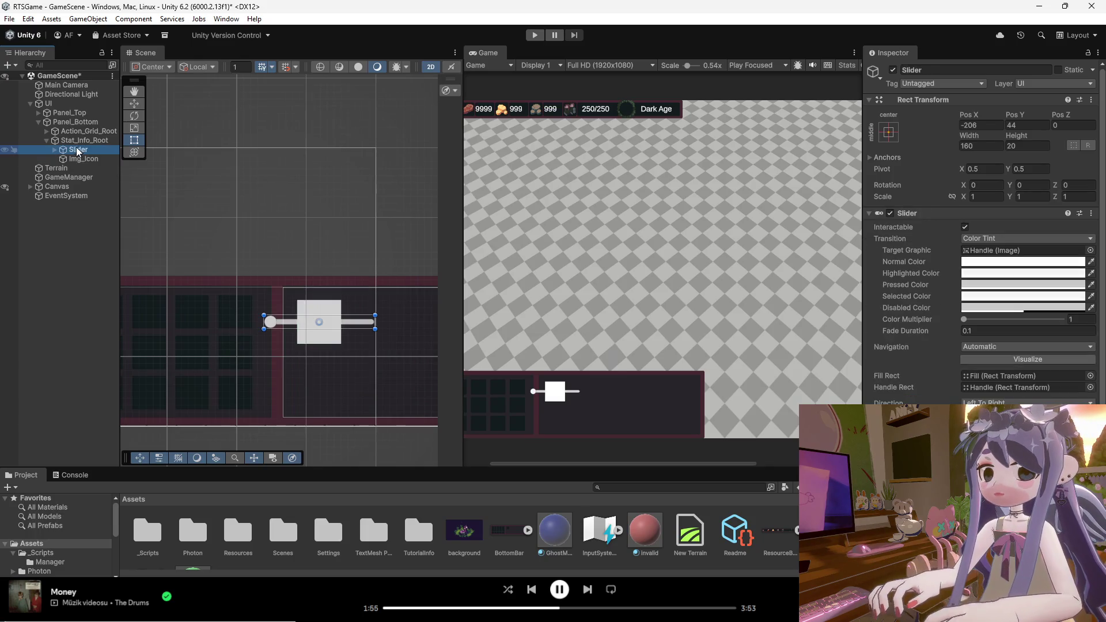
pyautogui.hotkey('ctrl', 'z')
# Rename the new slider to Slider_HP and bring the Asset Store browser forward.
pyautogui.rightClick(75, 162)
pyautogui.click(95, 164)
pyautogui.write('_HP')
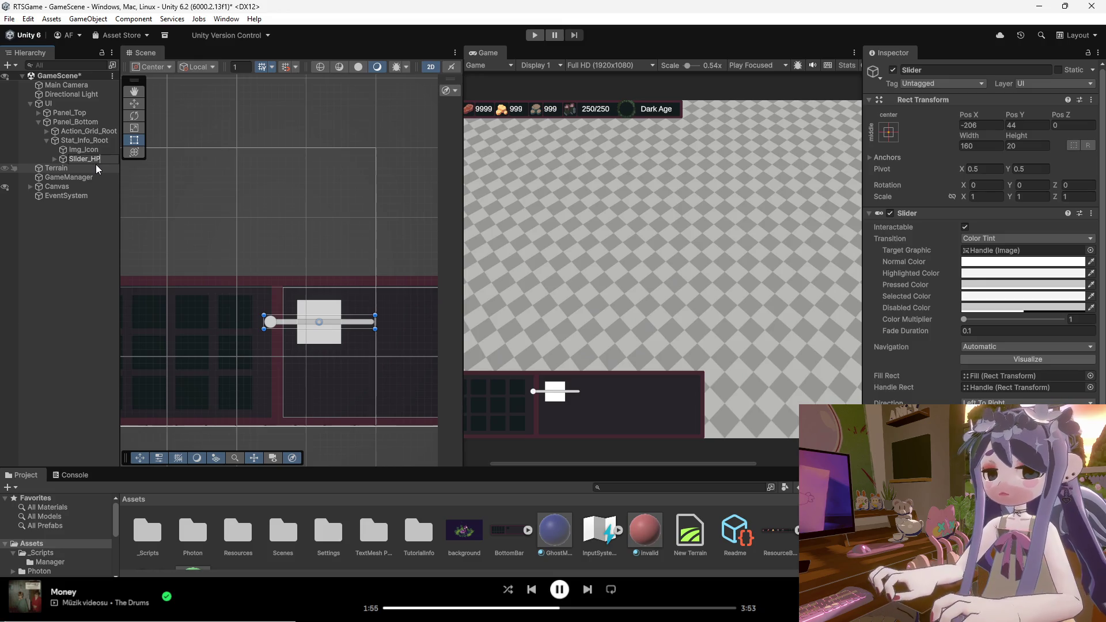
pyautogui.press('BackSpace')
pyautogui.write('P')
pyautogui.press('Return')
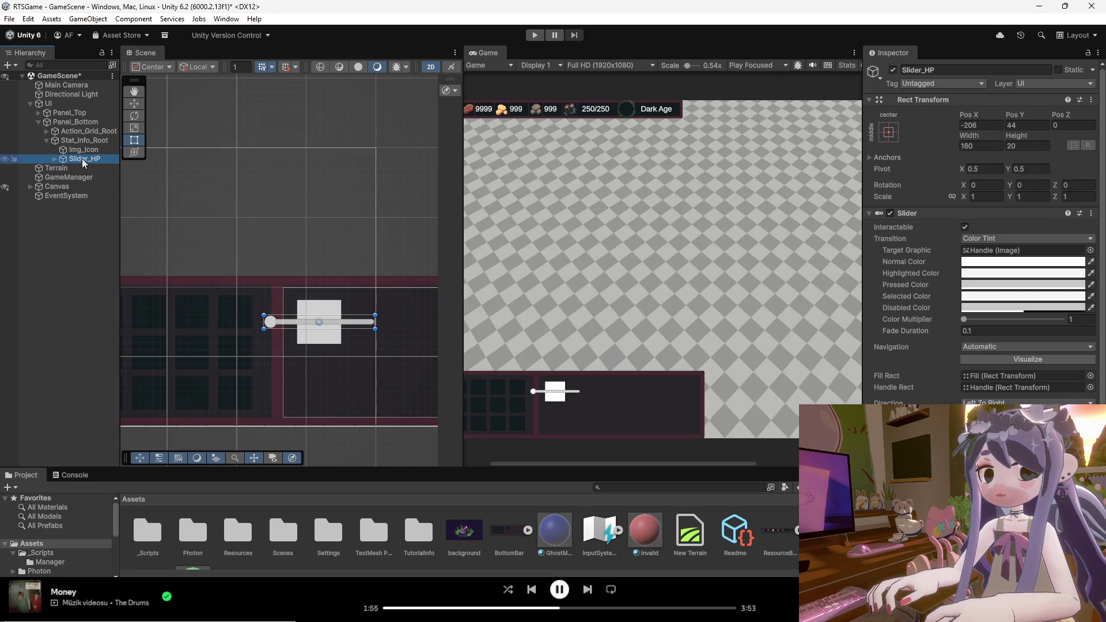
pyautogui.rightClick(81, 163)
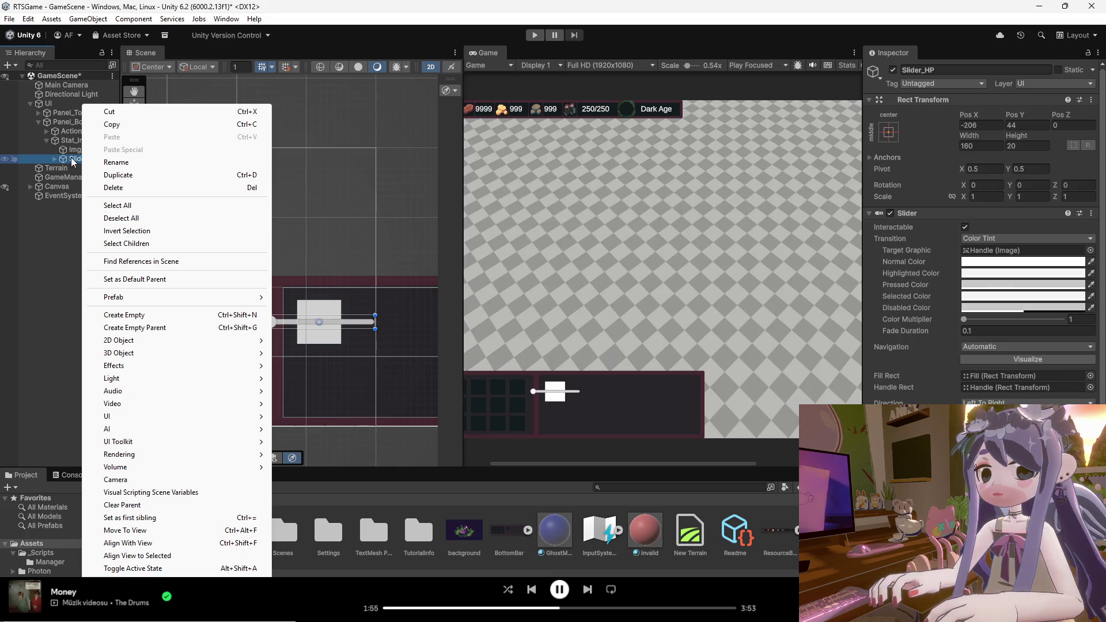
pyautogui.press('Escape')
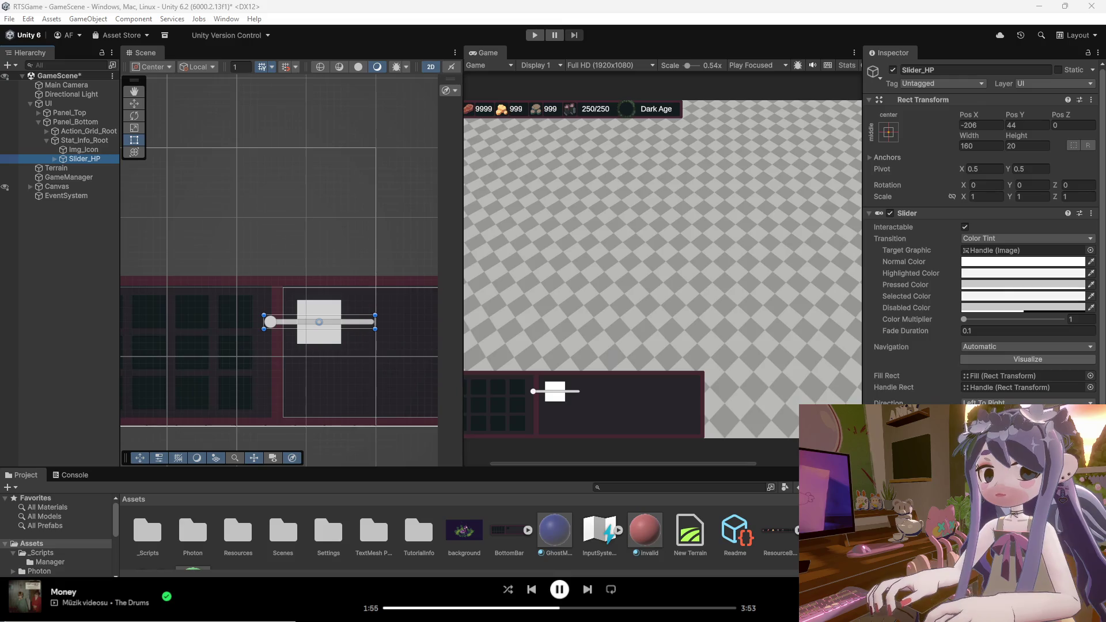
pyautogui.hotkey('alt', 'Tab')
# Maximize the Asset Store browser window and go to the My Assets page.
pyautogui.moveTo(634, 70); pyautogui.dragTo(553, 3)
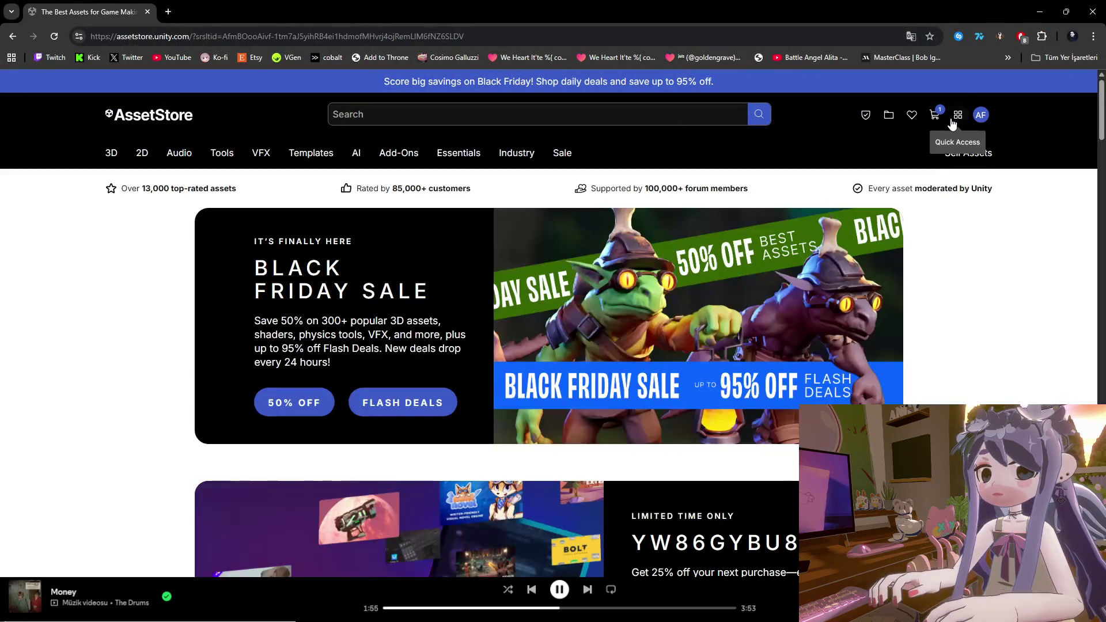
pyautogui.click(958, 115)
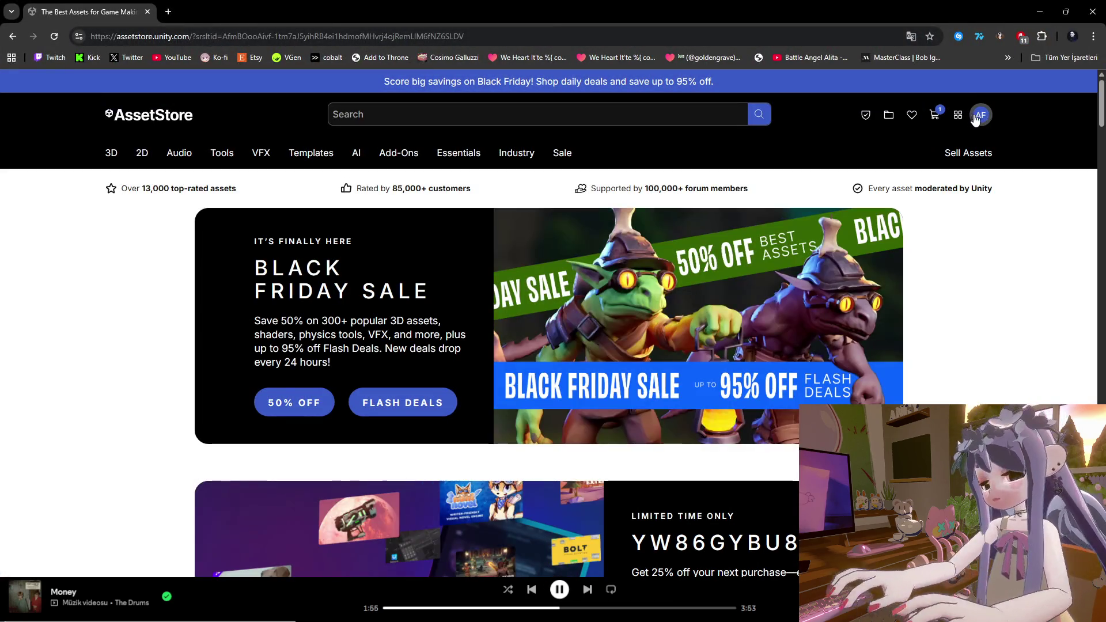
pyautogui.click(982, 115)
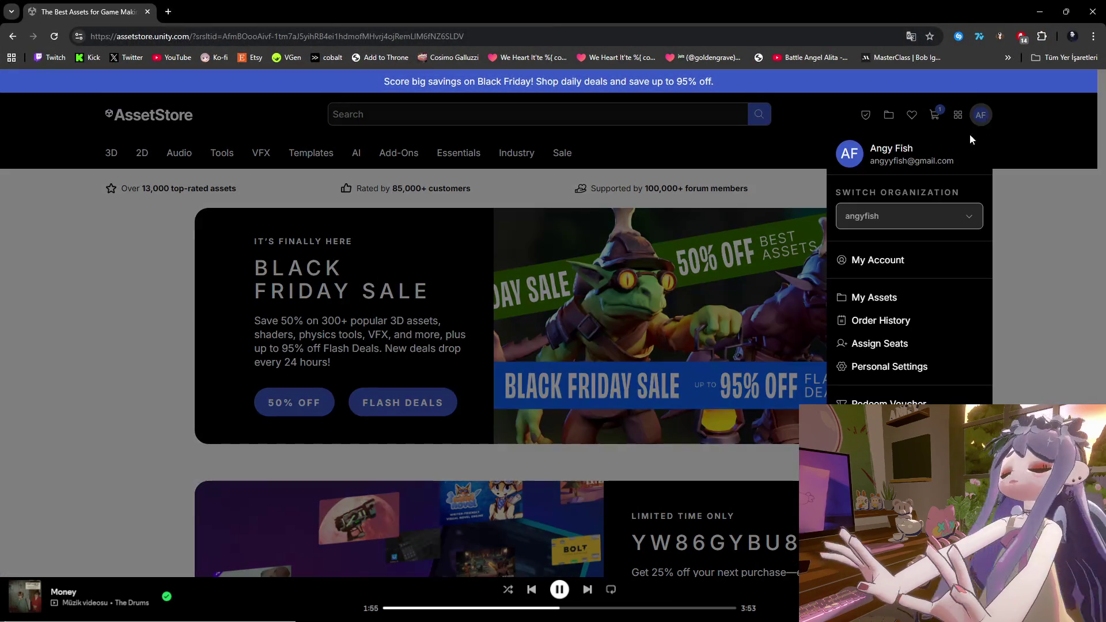
pyautogui.click(885, 298)
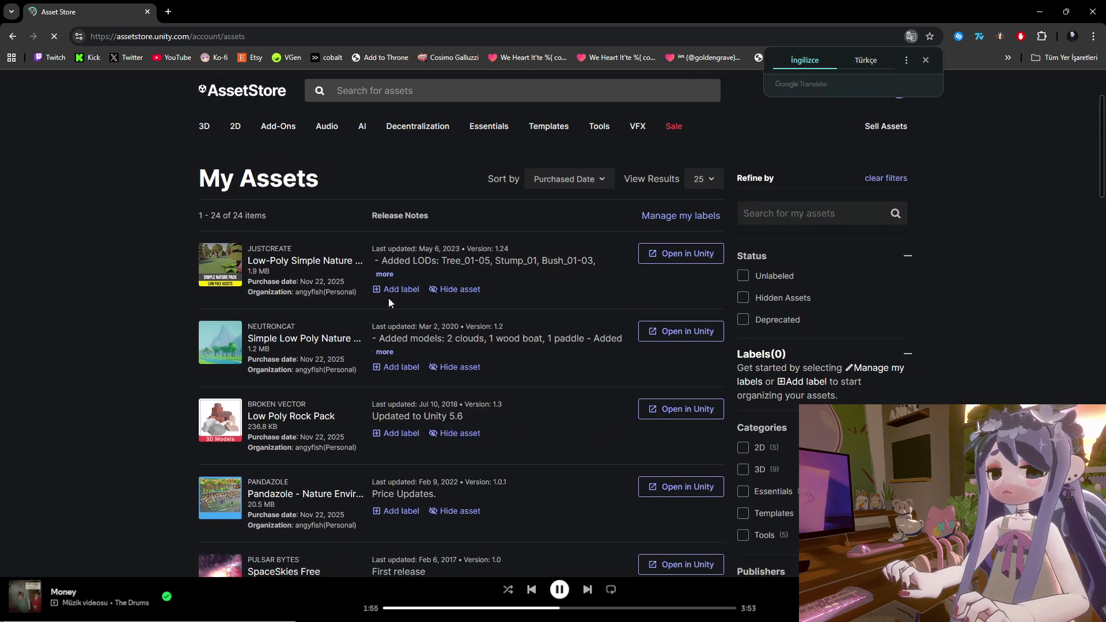
pyautogui.scroll(-3, 324, 307)
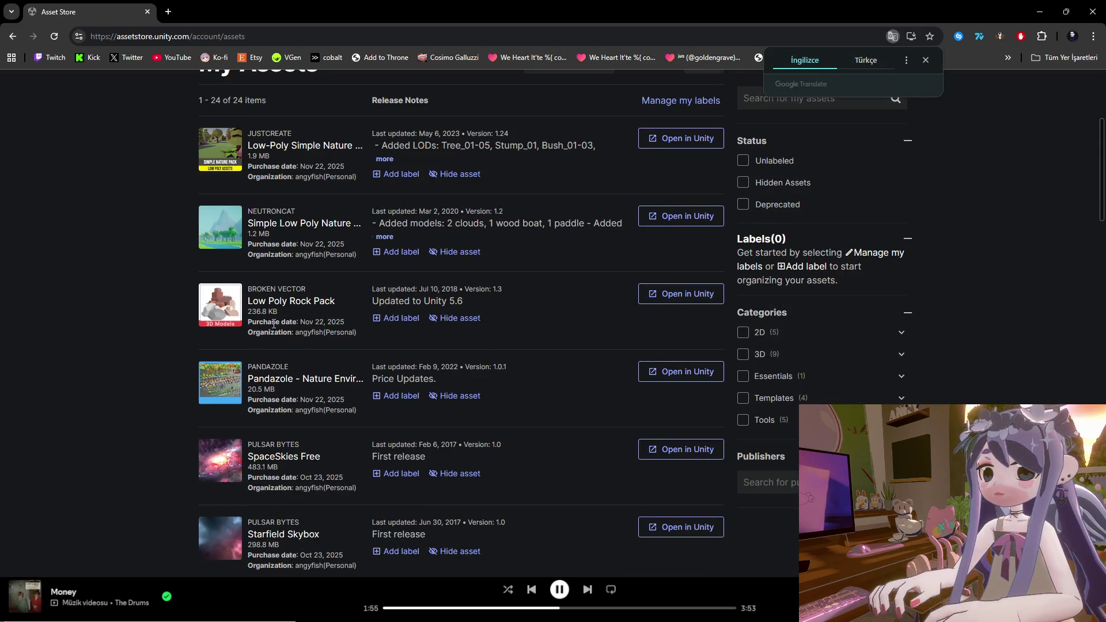
pyautogui.scroll(-2, 278, 323)
pyautogui.scroll(4, 278, 323)
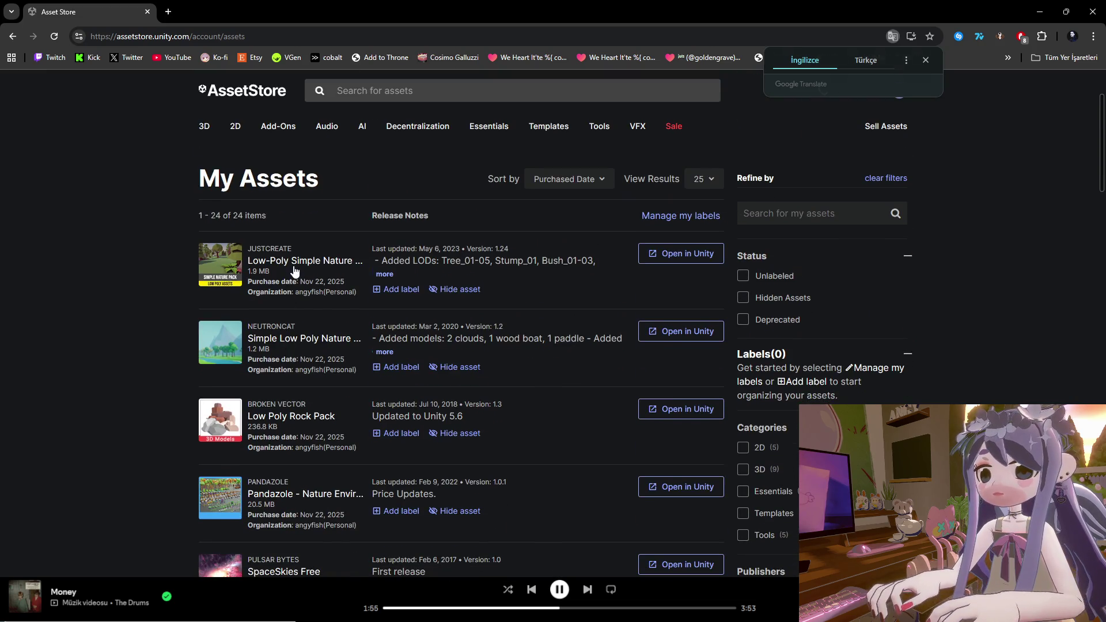
# Open the Pandazole nature pack's full details in a new browser tab.
pyautogui.rightClick(295, 271)
pyautogui.click(156, 457)
pyautogui.rightClick(263, 491)
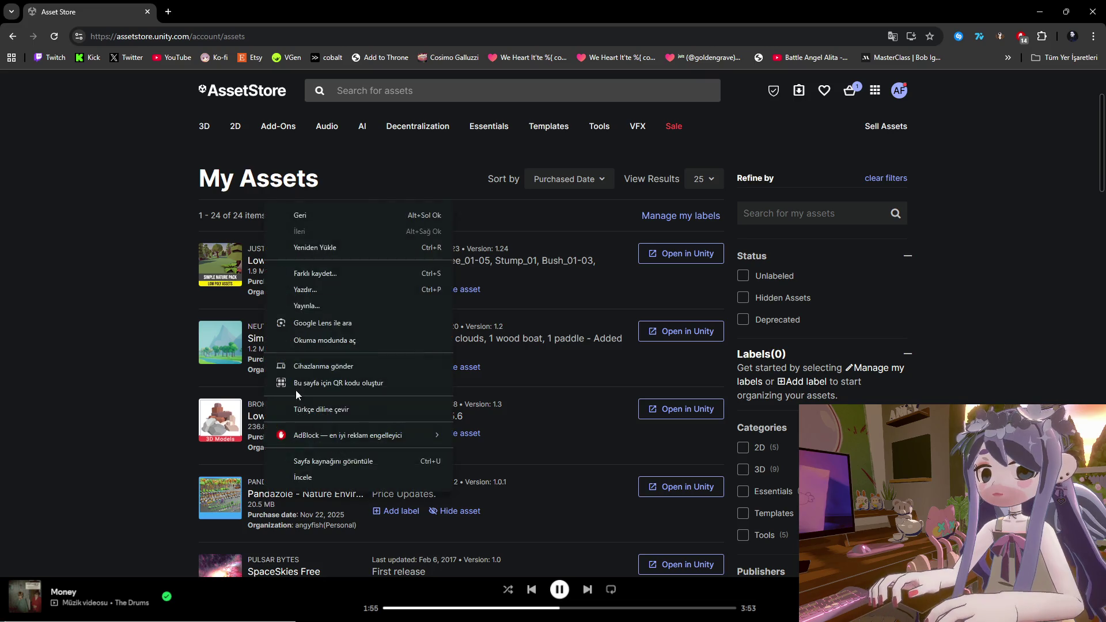
pyautogui.click(323, 503)
pyautogui.click(324, 496)
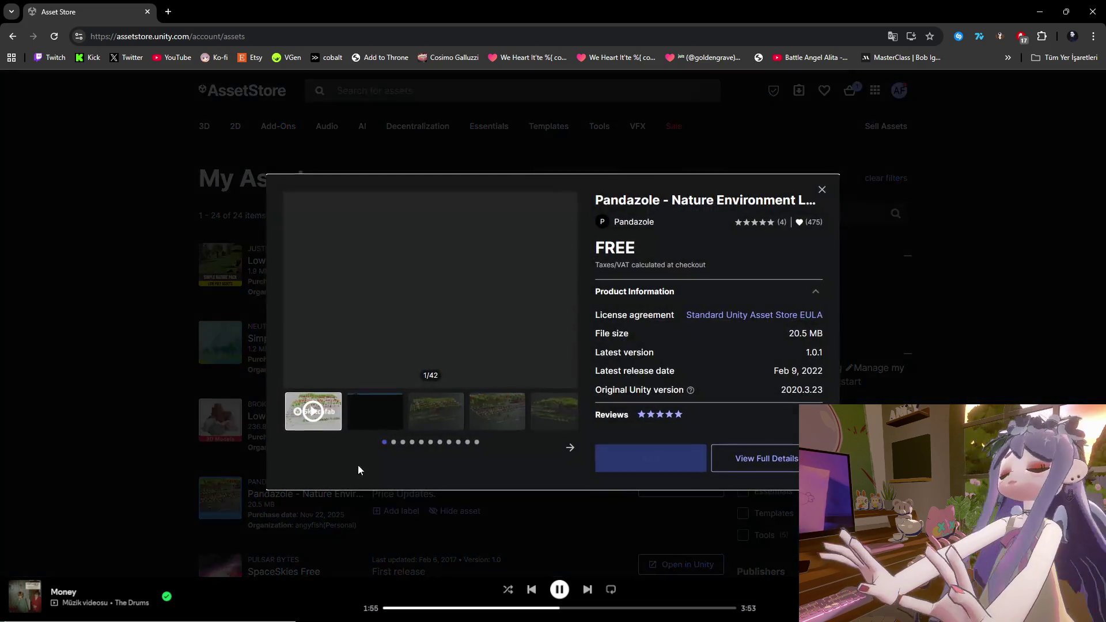
pyautogui.rightClick(595, 208)
pyautogui.click(616, 206)
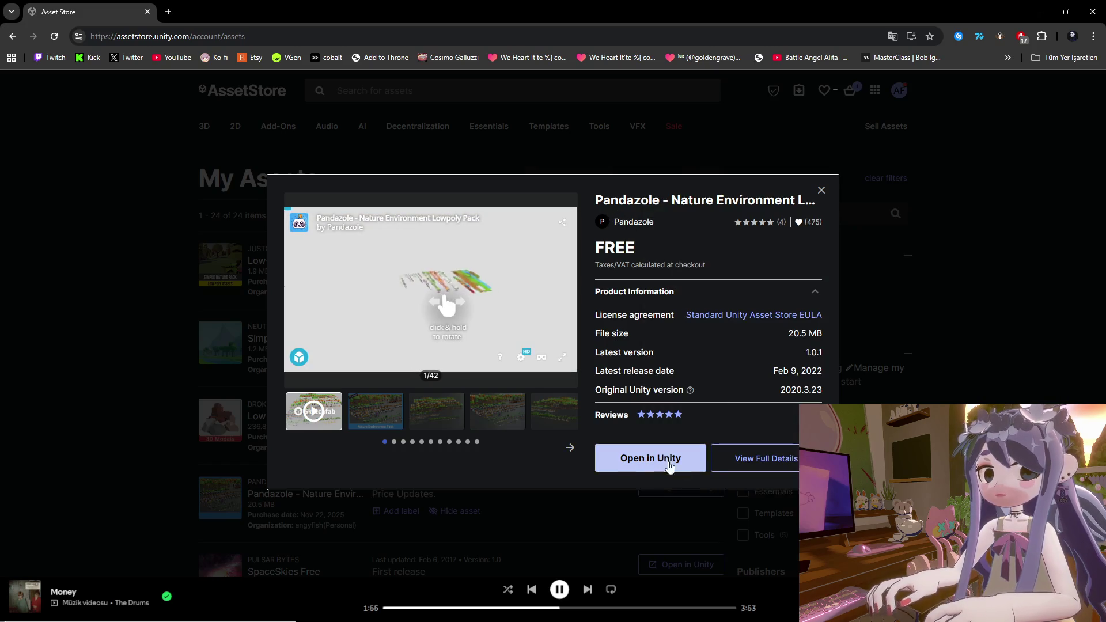
pyautogui.rightClick(756, 463)
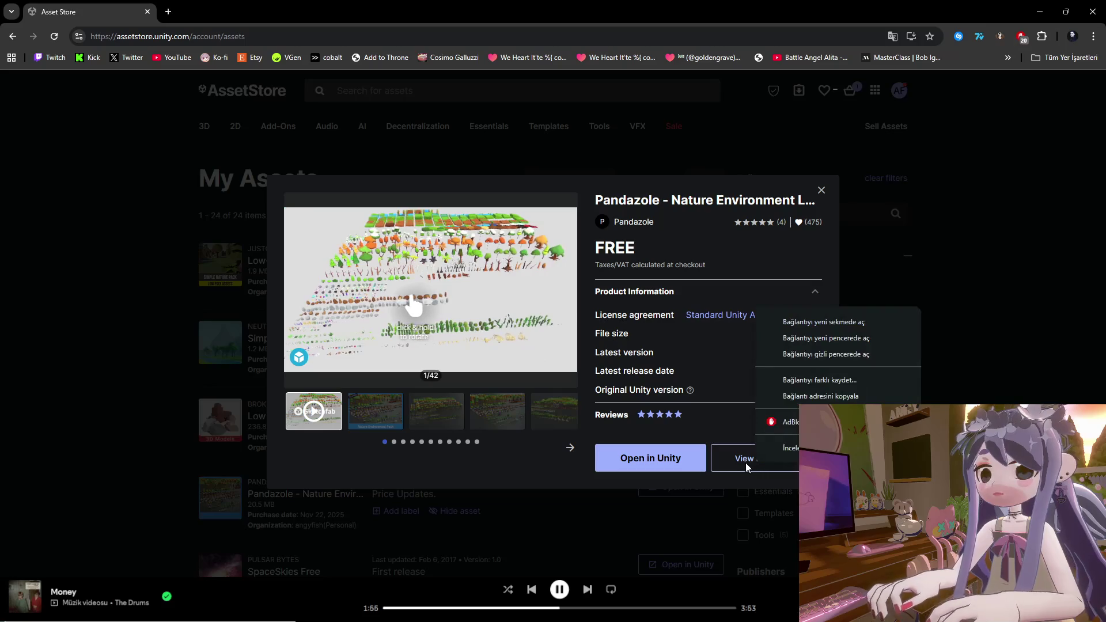
pyautogui.click(846, 320)
pyautogui.click(845, 319)
# Scroll My Assets down to Toony Tiny RTS Set and open its preview.
pyautogui.scroll(-7, 710, 402)
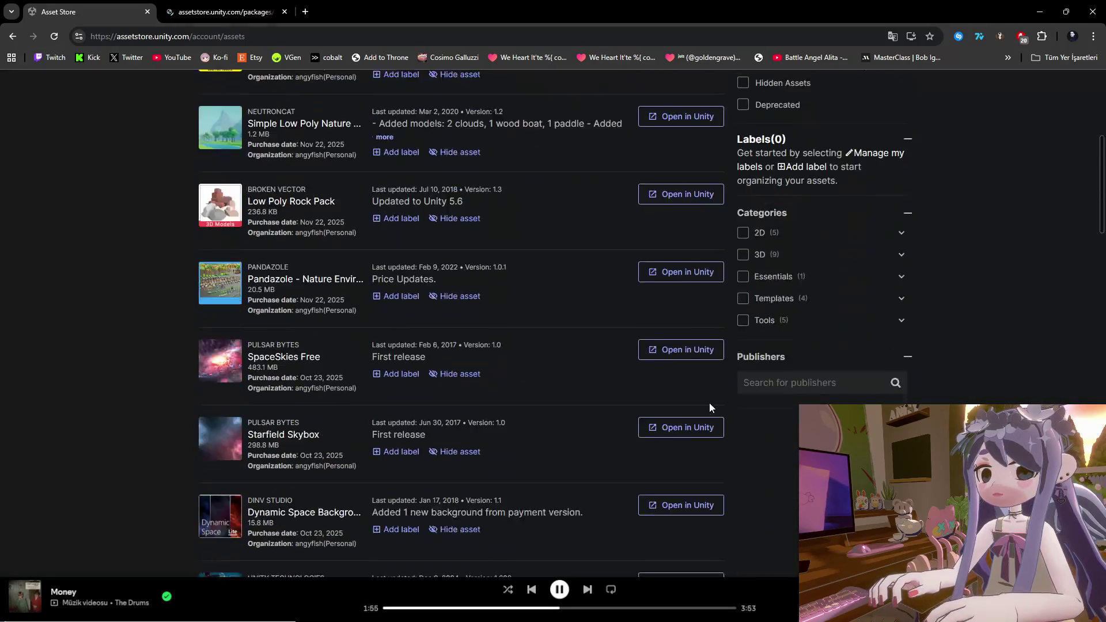
pyautogui.scroll(-19, 338, 433)
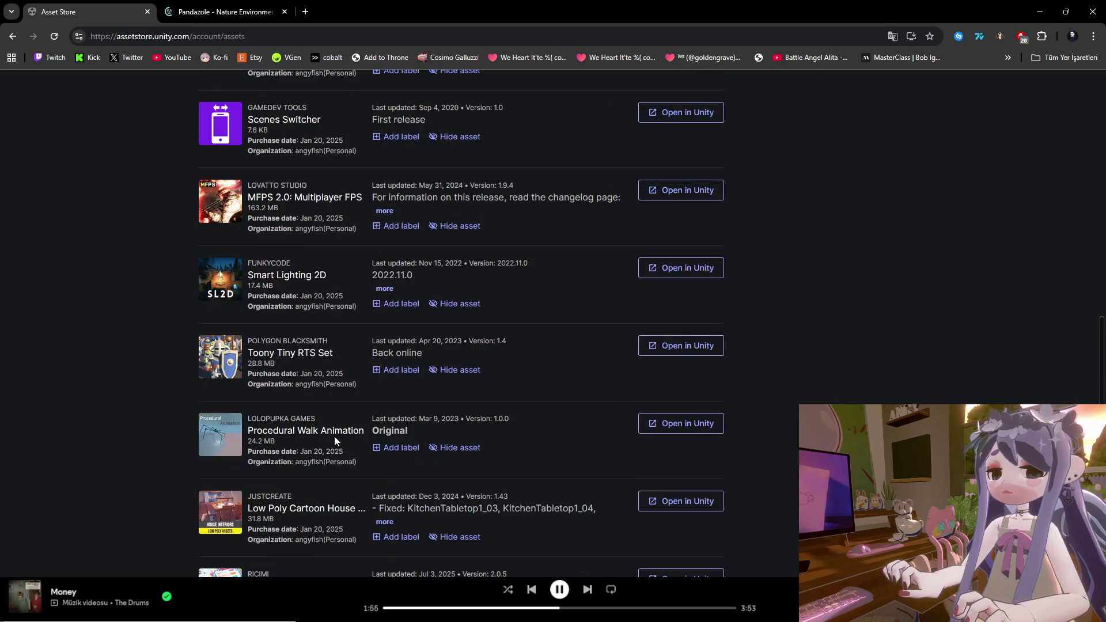
pyautogui.scroll(13, 332, 447)
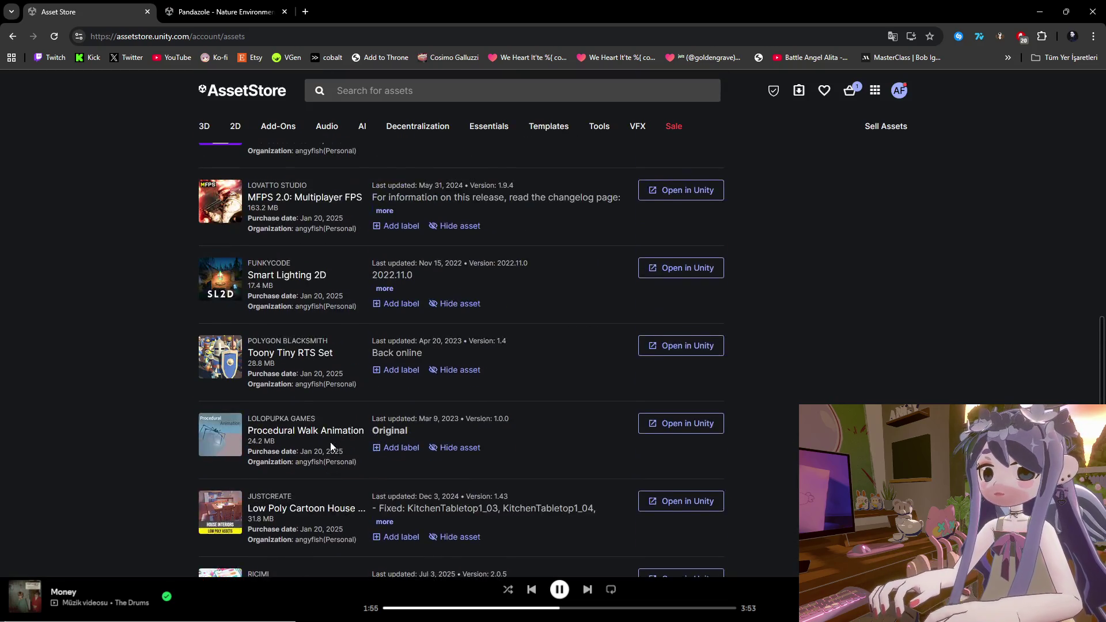
pyautogui.scroll(7, 332, 447)
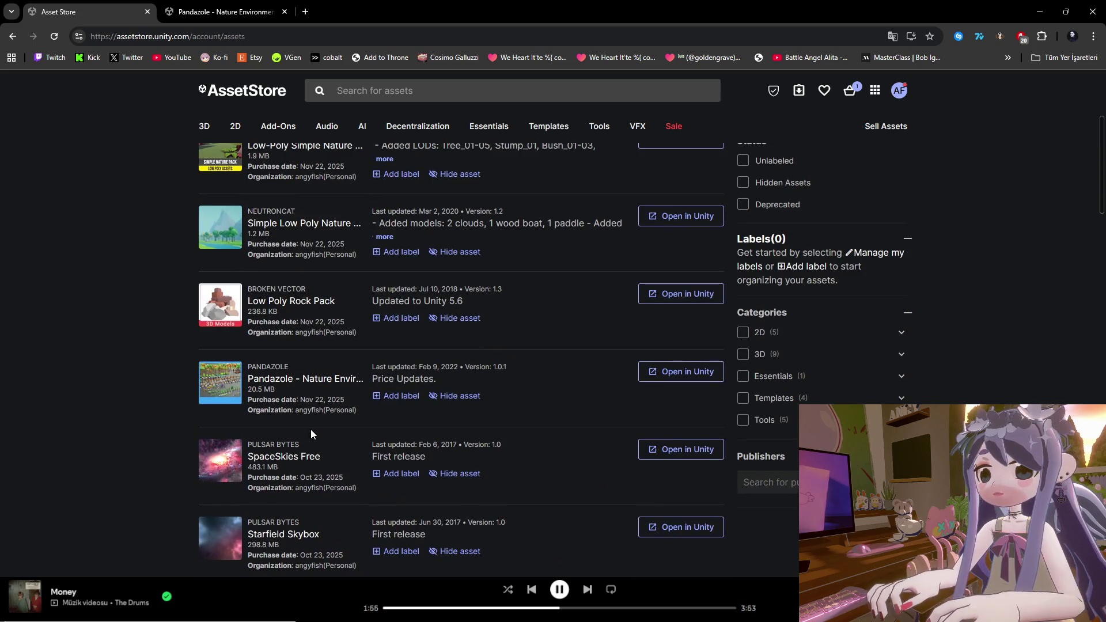
pyautogui.scroll(1, 310, 432)
pyautogui.scroll(-8, 308, 429)
pyautogui.scroll(-7, 291, 424)
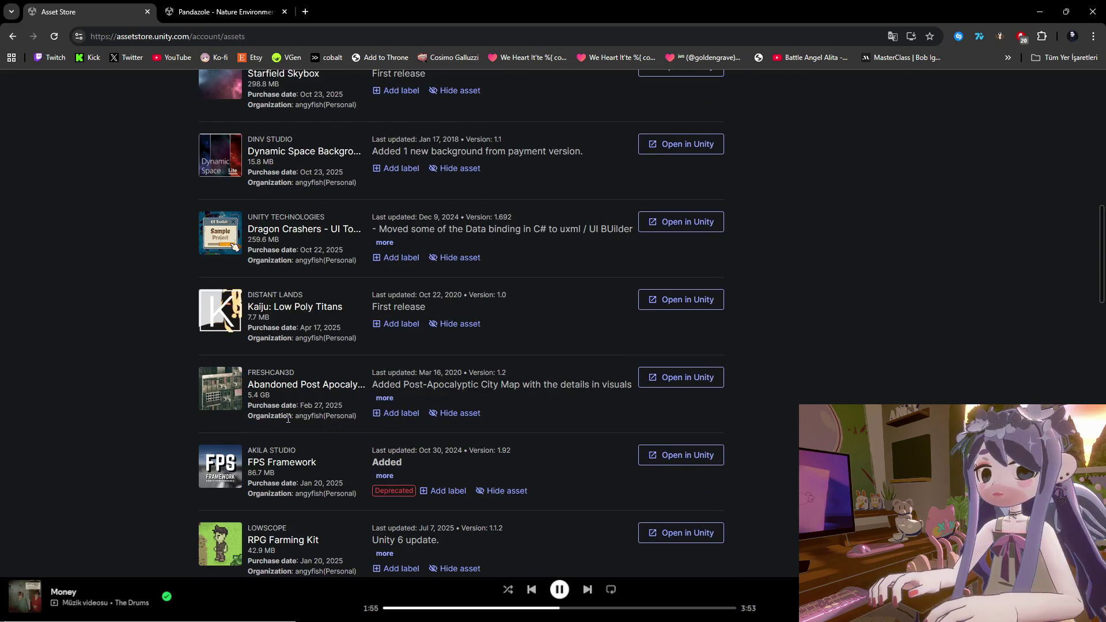
pyautogui.scroll(1, 285, 423)
pyautogui.scroll(-3, 288, 456)
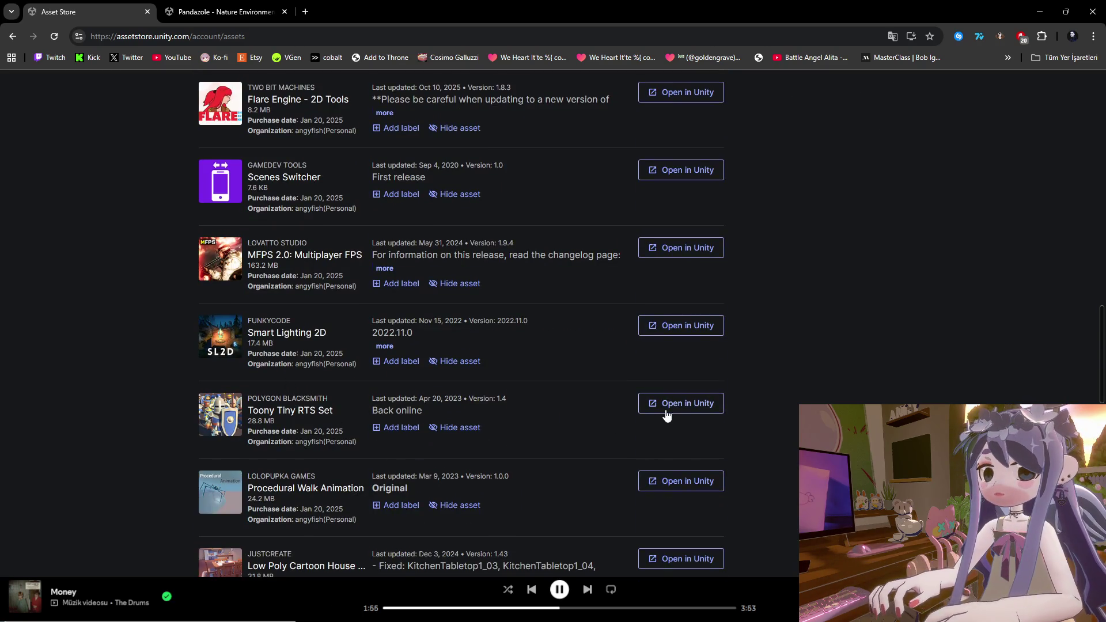
pyautogui.click(664, 413)
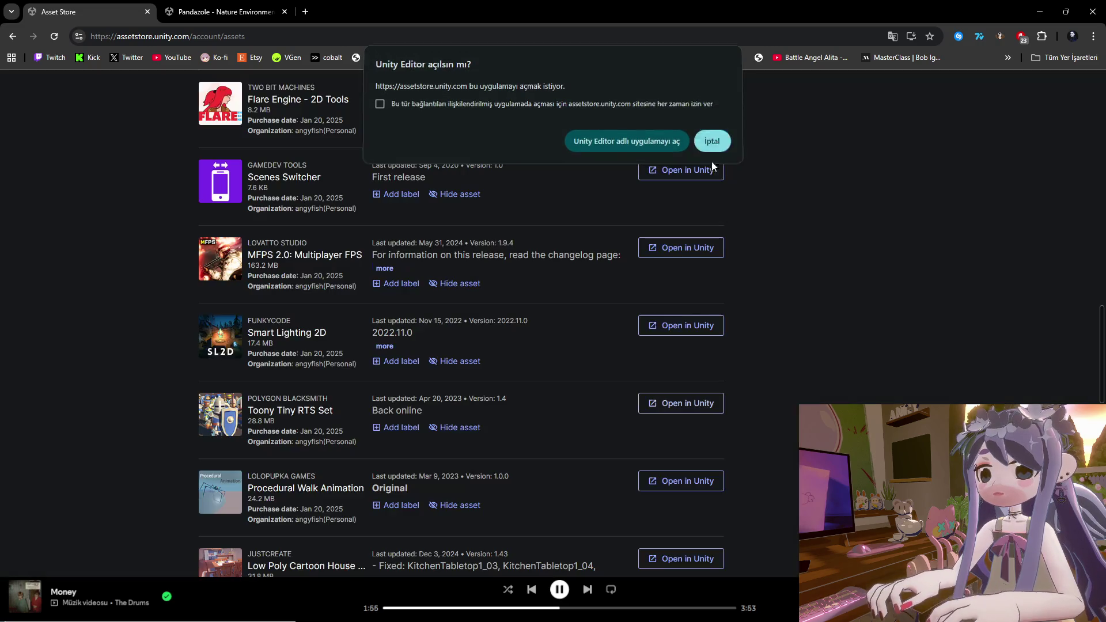
pyautogui.click(712, 141)
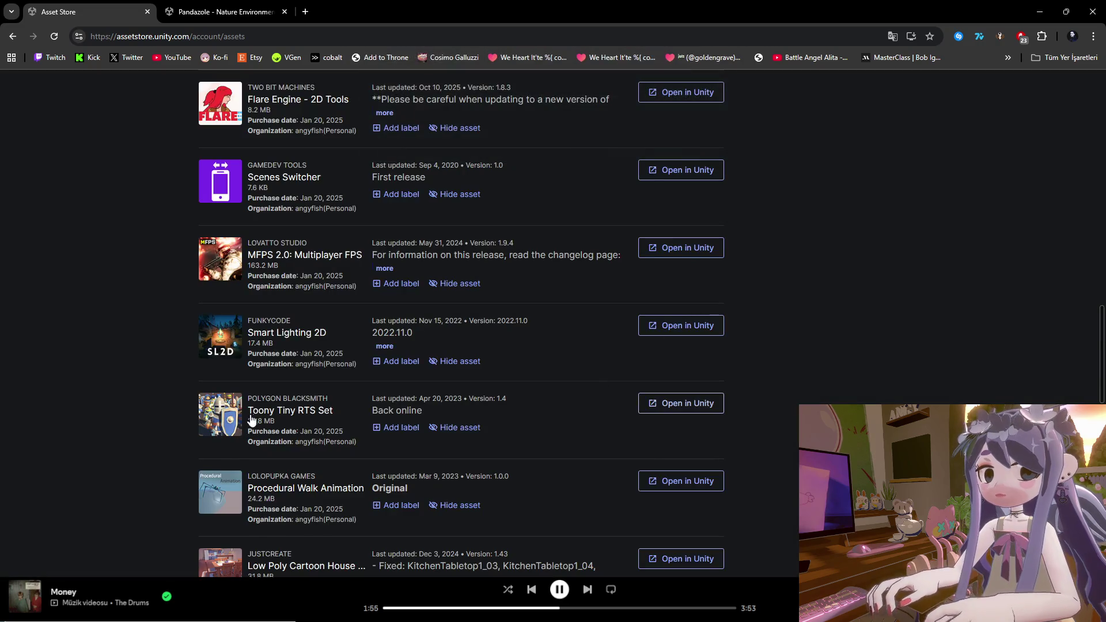
pyautogui.click(288, 410)
pyautogui.rightClick(775, 468)
# Open the RTS Set details in a new tab, then switch to the Pandazole page.
pyautogui.click(784, 325)
pyautogui.click(234, 11)
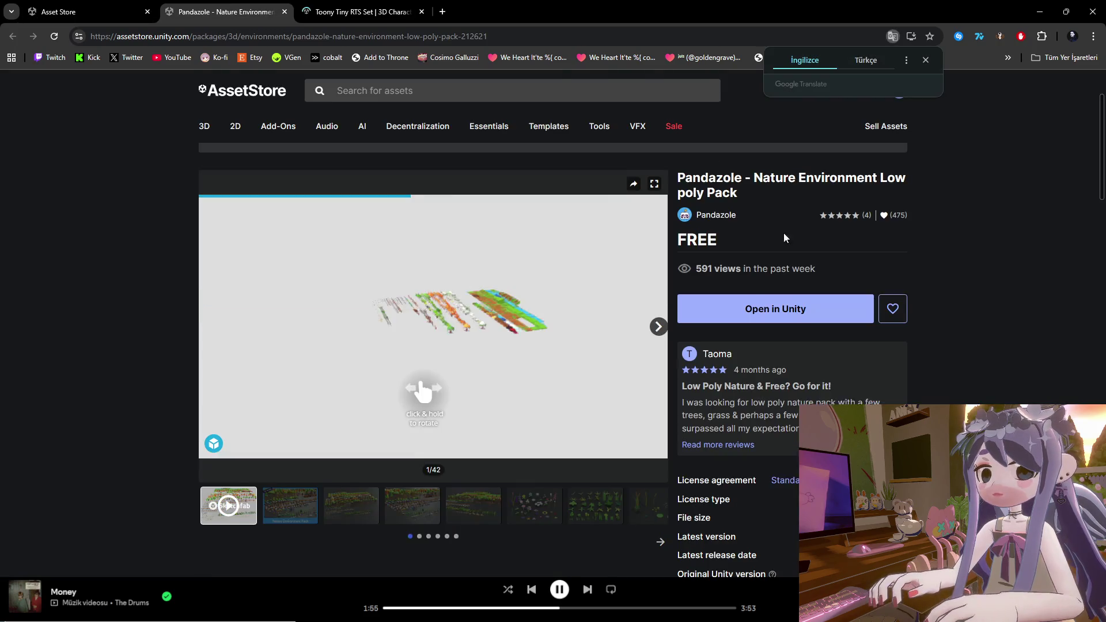
pyautogui.click(926, 60)
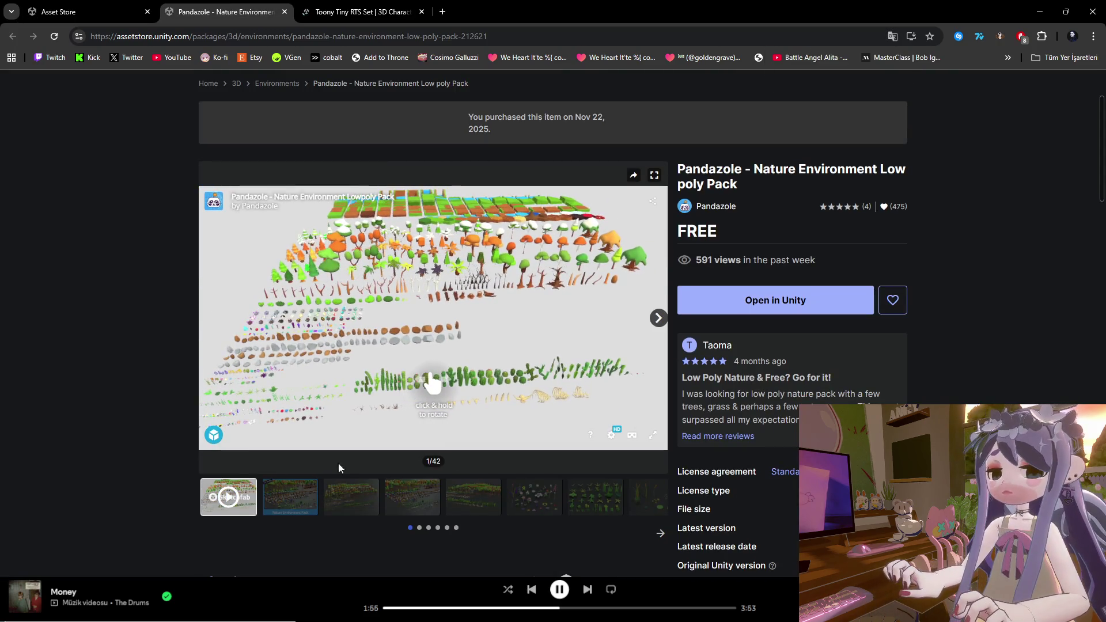
# Browse the Pandazole gallery through the flowers, grass, cattails, cacti and white rocks previews.
pyautogui.click(288, 507)
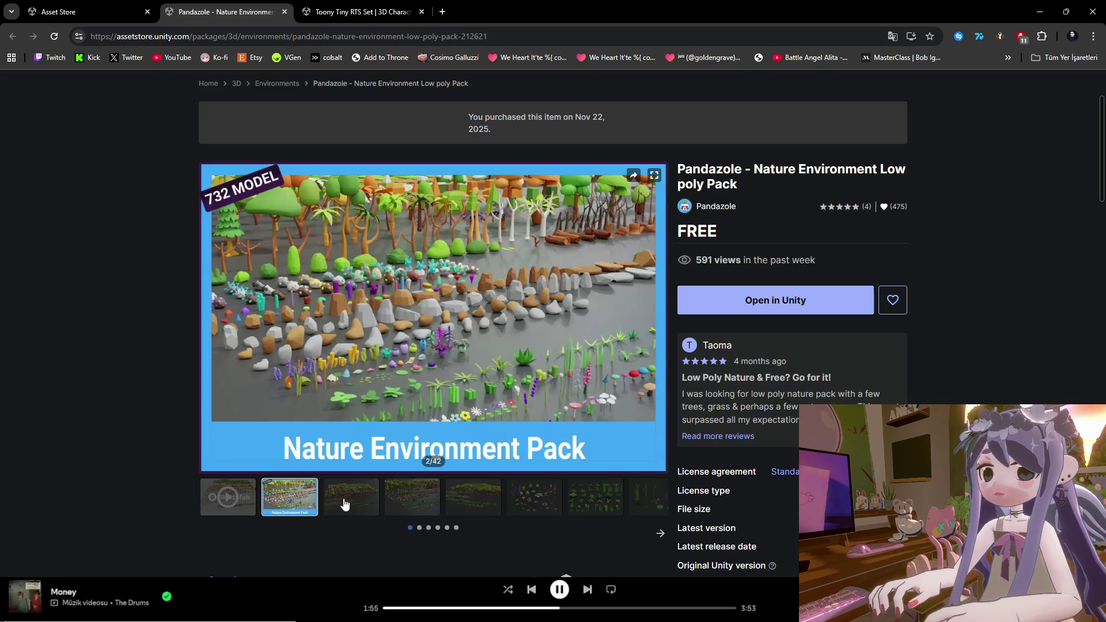
pyautogui.click(345, 505)
pyautogui.click(403, 505)
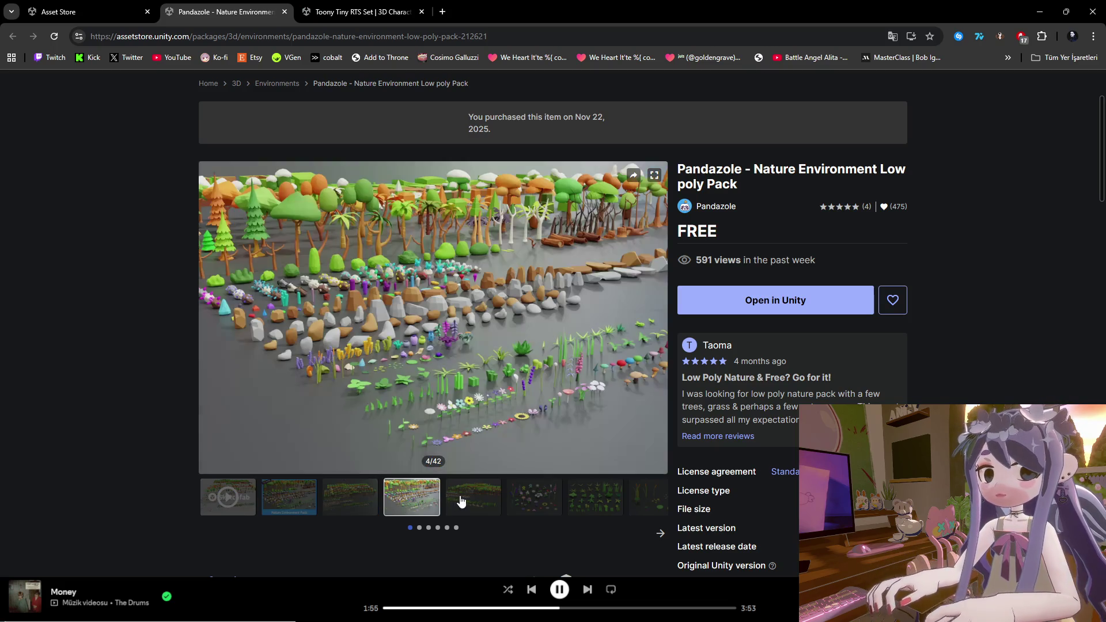
pyautogui.click(461, 502)
pyautogui.click(522, 499)
pyautogui.click(599, 499)
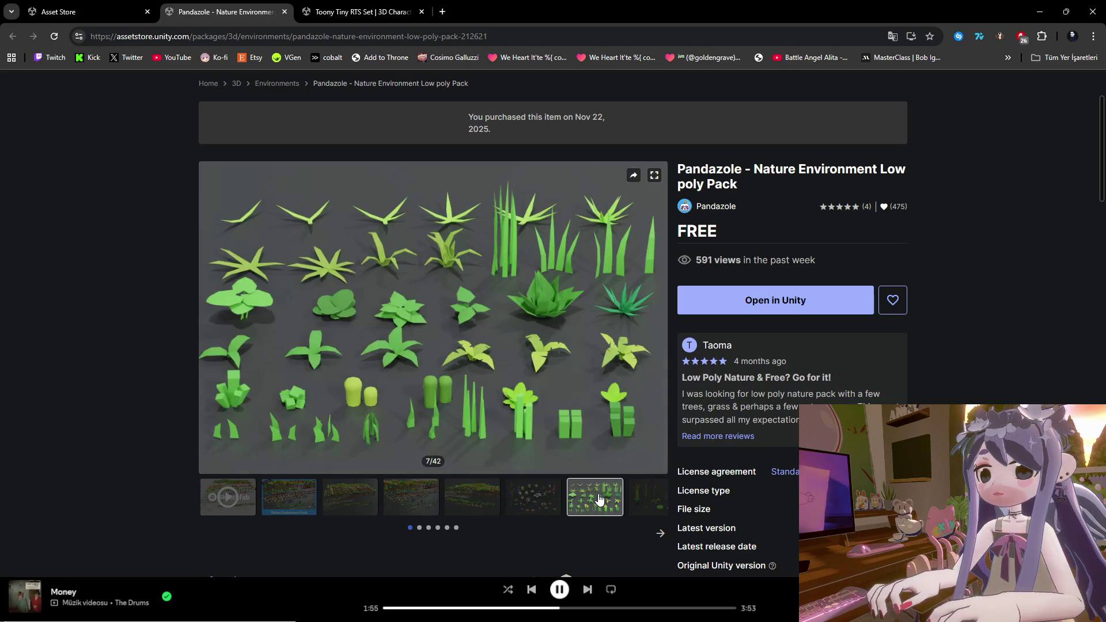
pyautogui.click(637, 499)
pyautogui.click(271, 507)
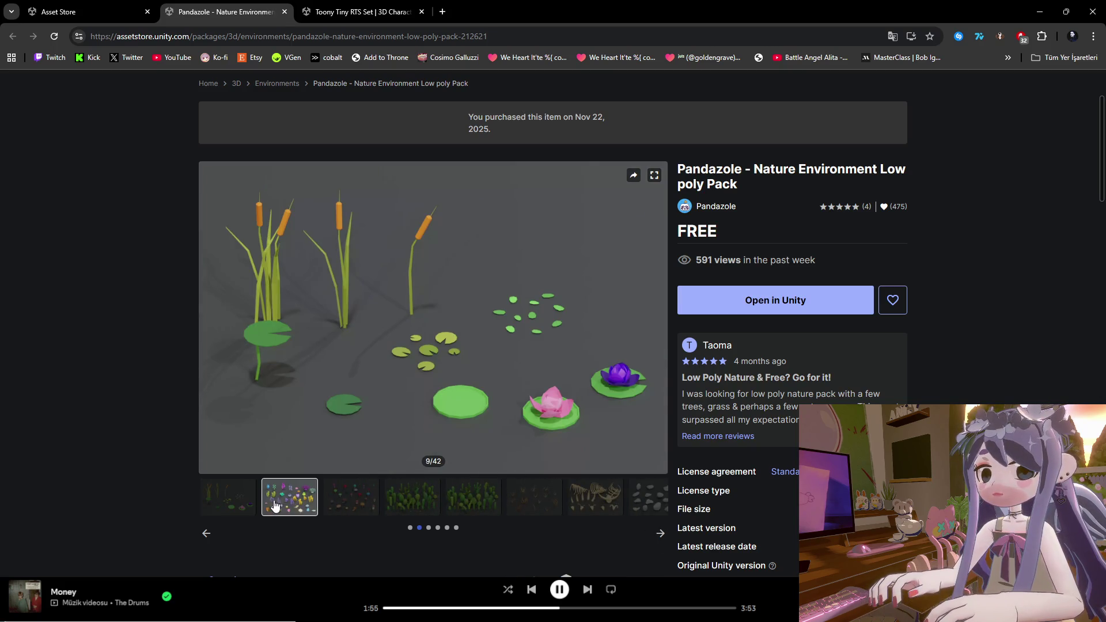
pyautogui.click(348, 503)
pyautogui.click(415, 503)
pyautogui.click(478, 503)
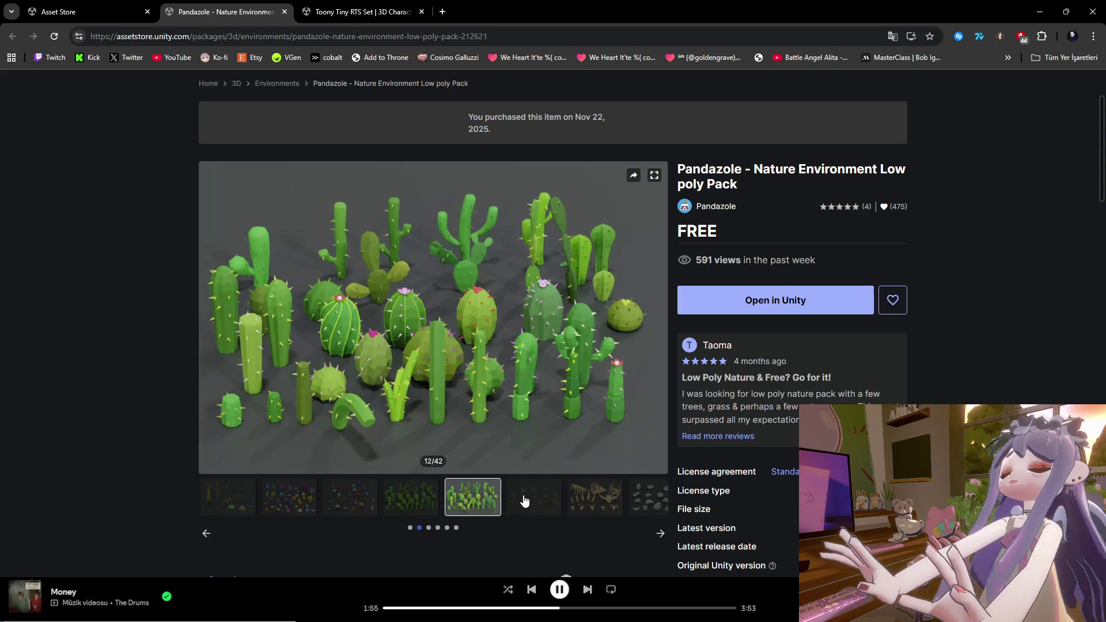
pyautogui.click(536, 500)
pyautogui.click(588, 504)
pyautogui.click(657, 536)
pyautogui.click(660, 536)
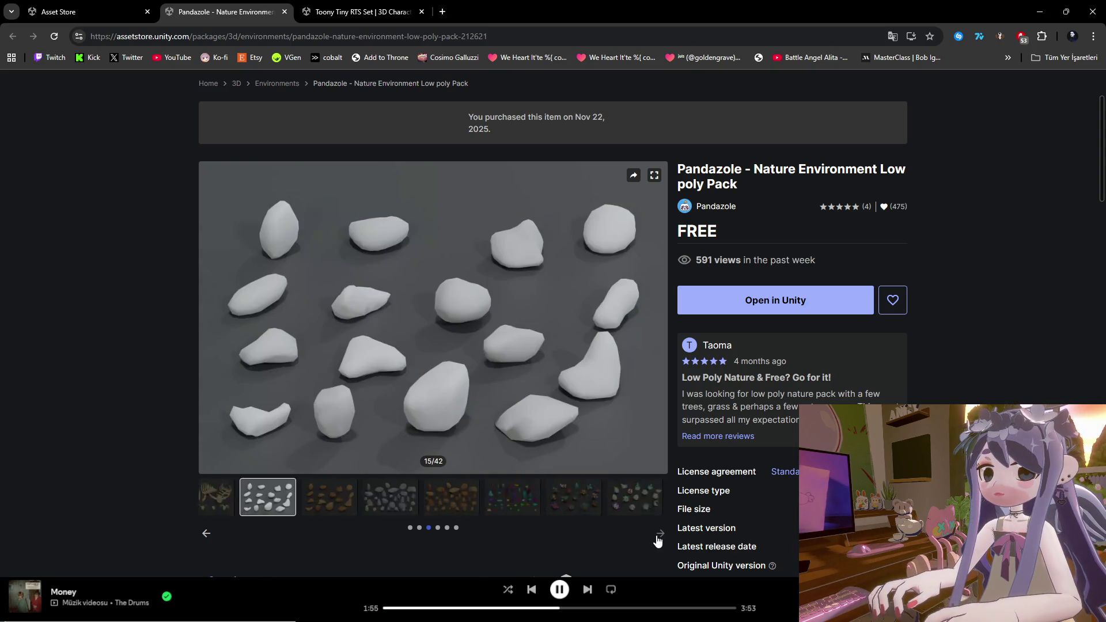
# Continue through the rock, crystal and logs previews to the final image, 42/42.
pyautogui.click(292, 506)
pyautogui.click(353, 501)
pyautogui.click(420, 502)
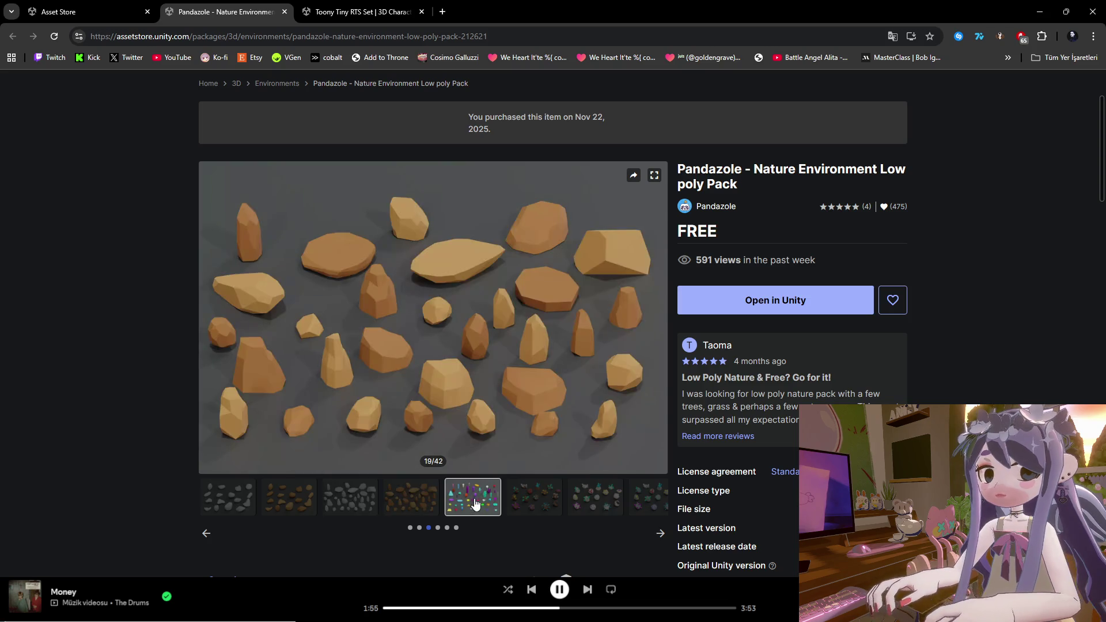
pyautogui.click(473, 504)
pyautogui.click(542, 500)
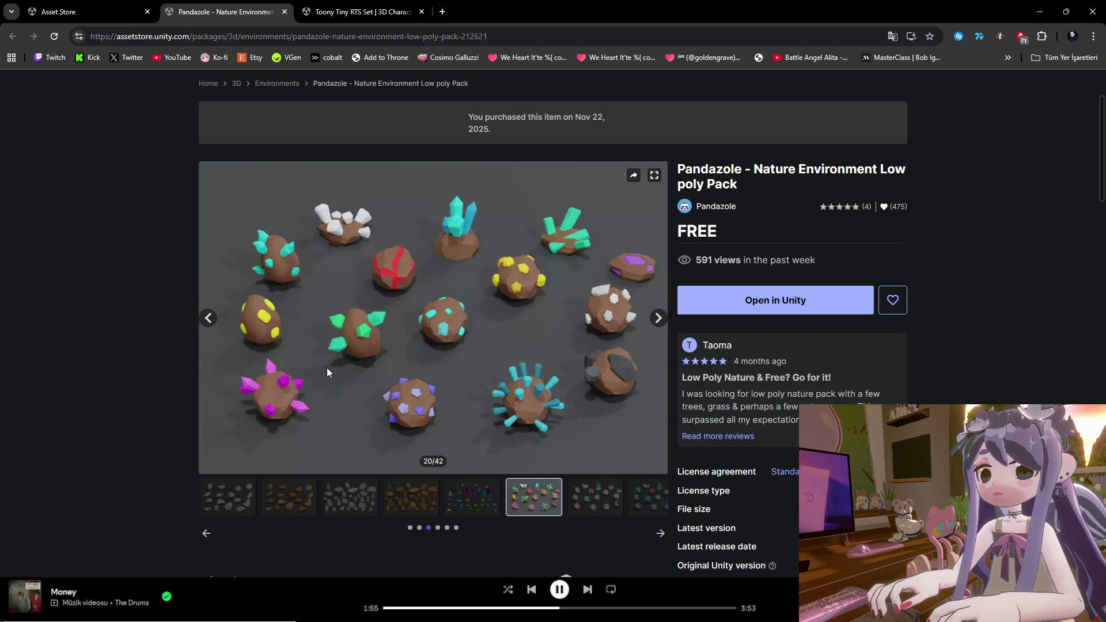
pyautogui.scroll(2, 261, 326)
pyautogui.scroll(-2, 292, 377)
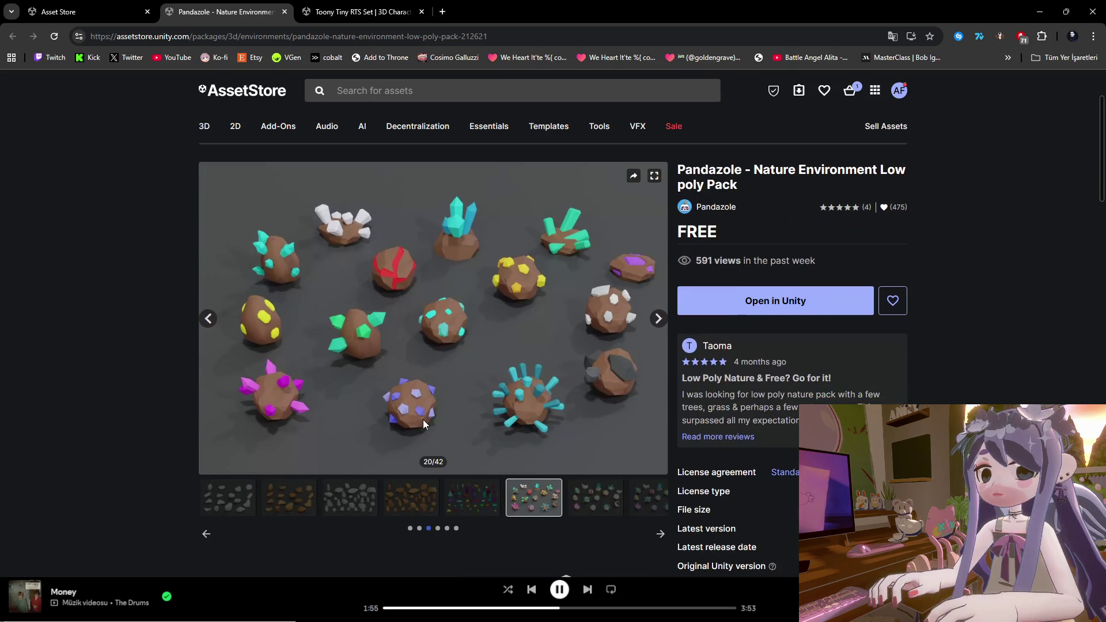
pyautogui.scroll(-1, 419, 417)
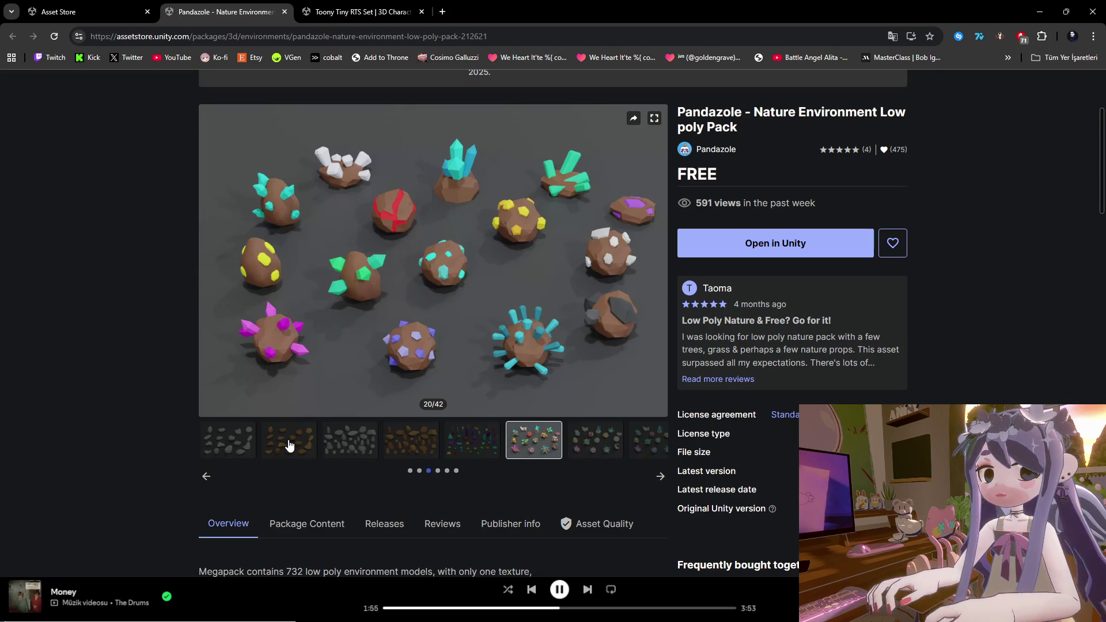
pyautogui.click(611, 439)
pyautogui.click(644, 444)
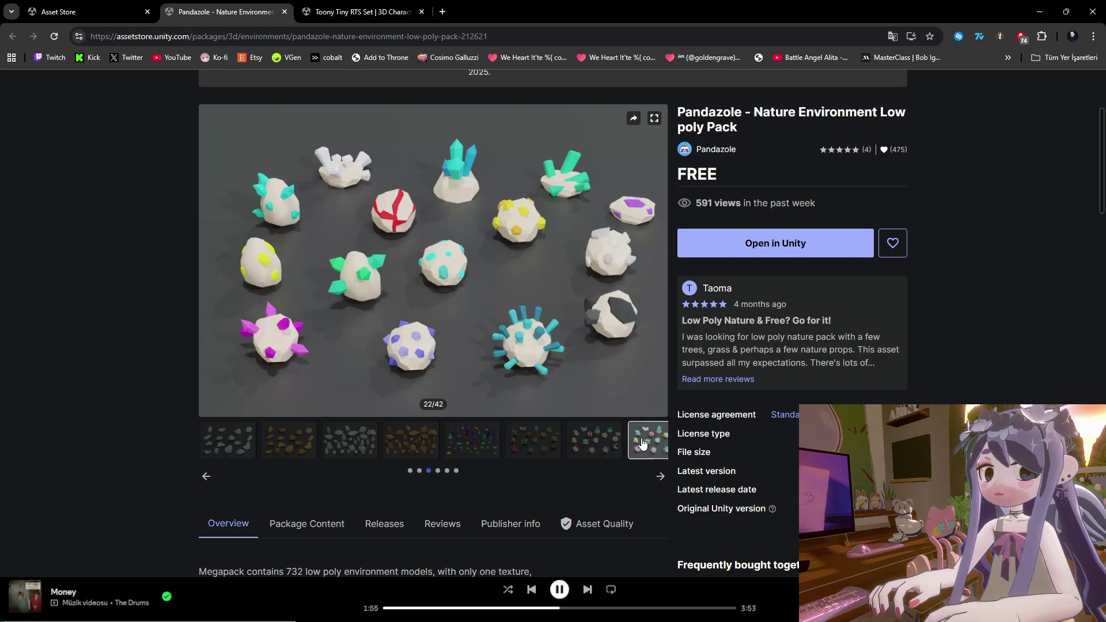
pyautogui.click(660, 476)
pyautogui.click(316, 447)
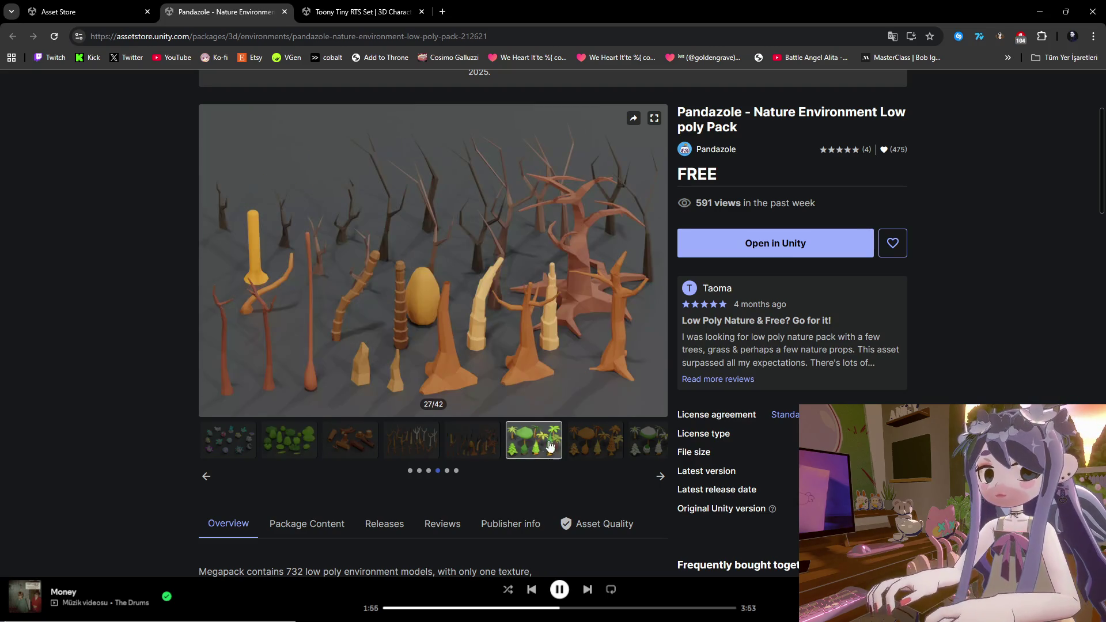
pyautogui.click(660, 476)
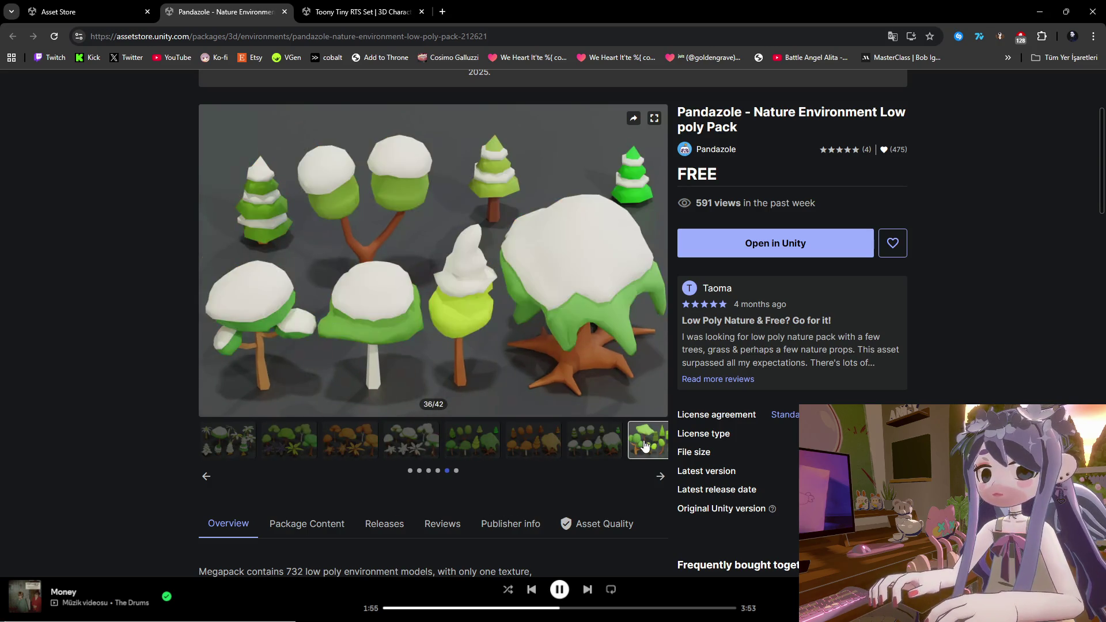
pyautogui.click(657, 481)
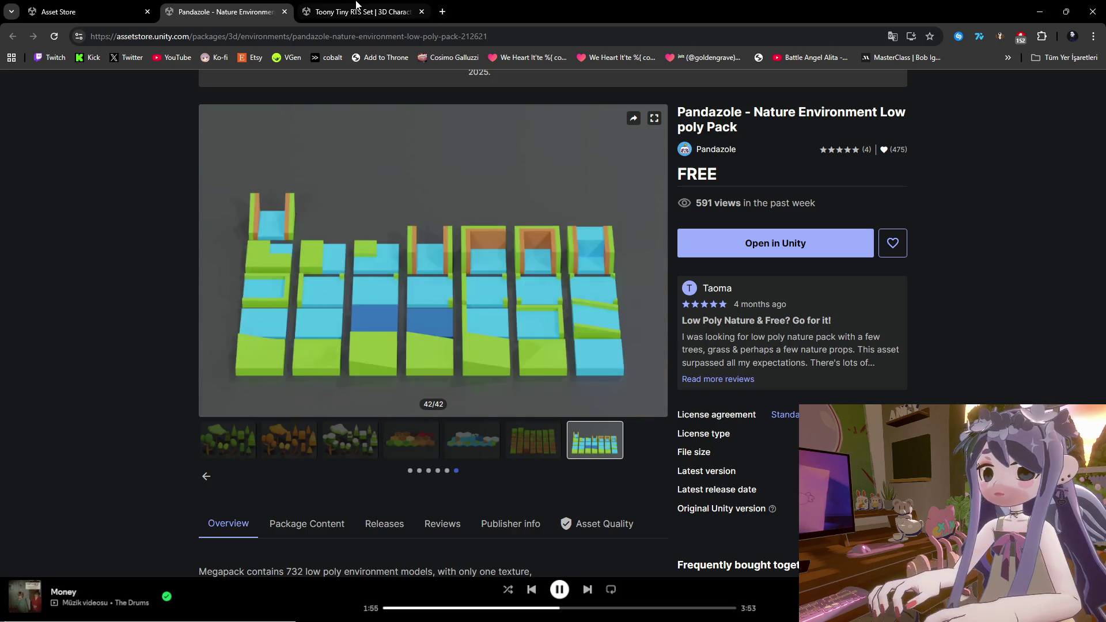
# Switch to the Toony Tiny RTS Set tab and browse its previews to the buildings image.
pyautogui.hotkey('ctrl', 'Tab')
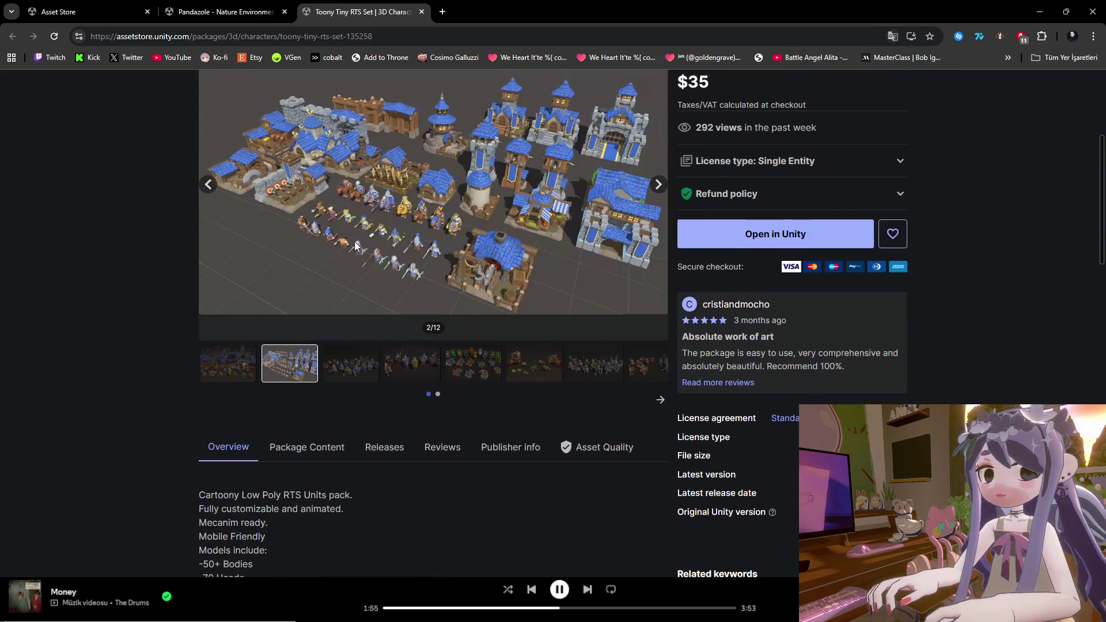
pyautogui.scroll(2, 385, 295)
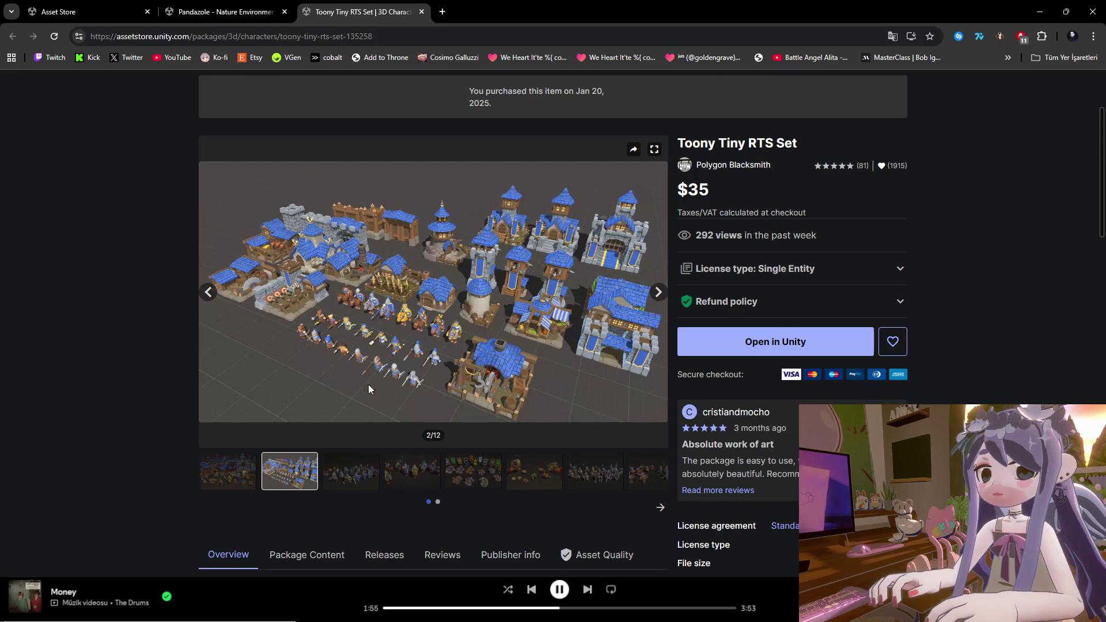
pyautogui.click(354, 476)
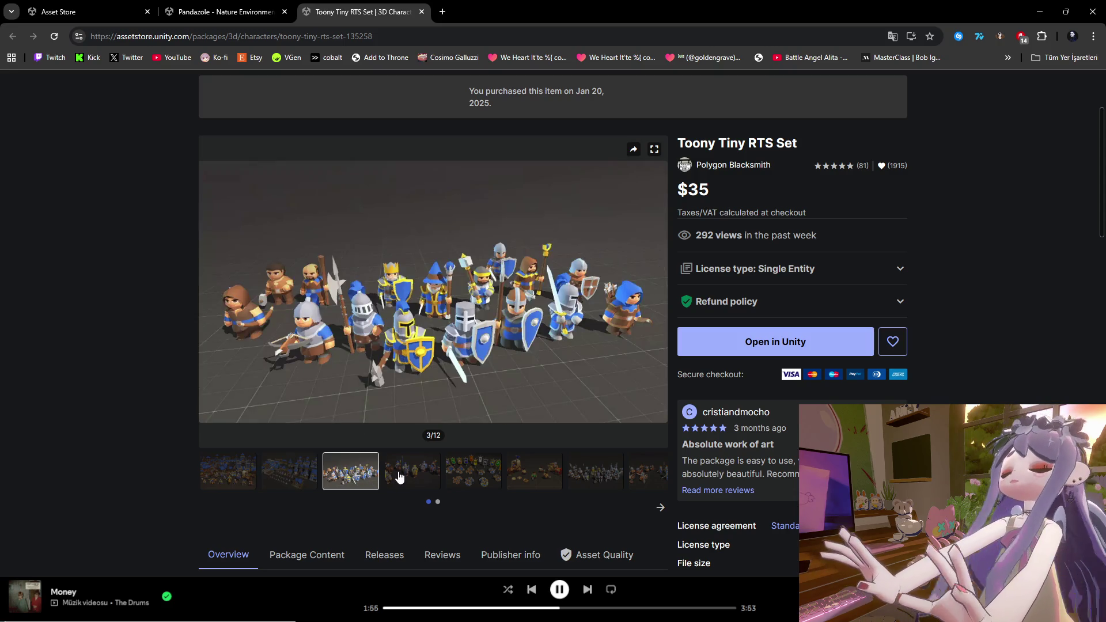
pyautogui.click(406, 477)
pyautogui.click(461, 477)
pyautogui.click(525, 477)
pyautogui.click(589, 478)
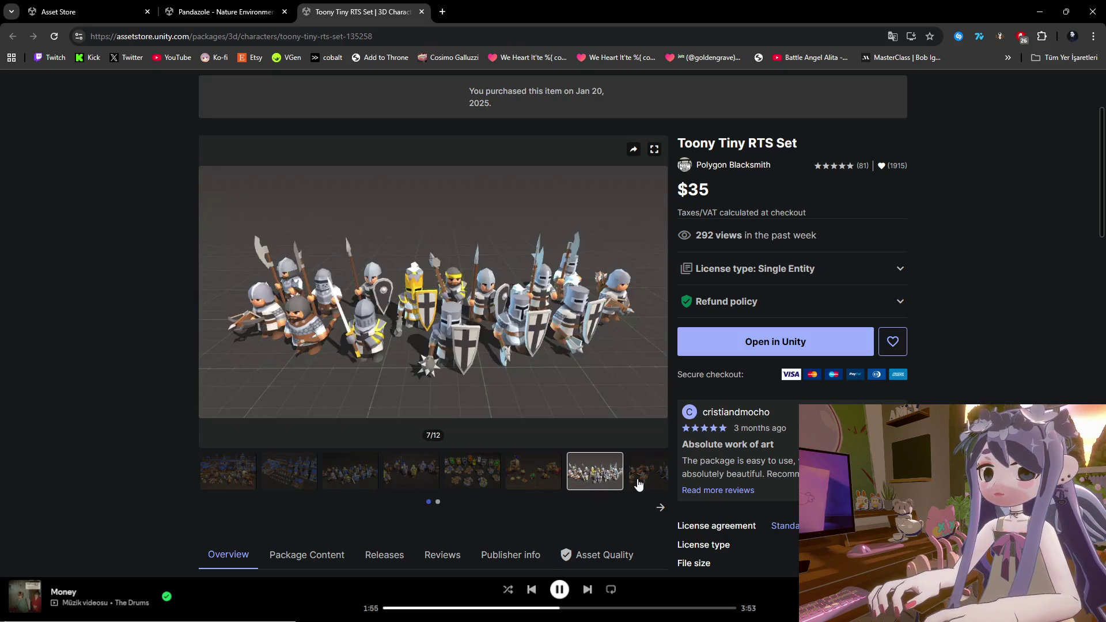
pyautogui.click(642, 477)
pyautogui.click(659, 508)
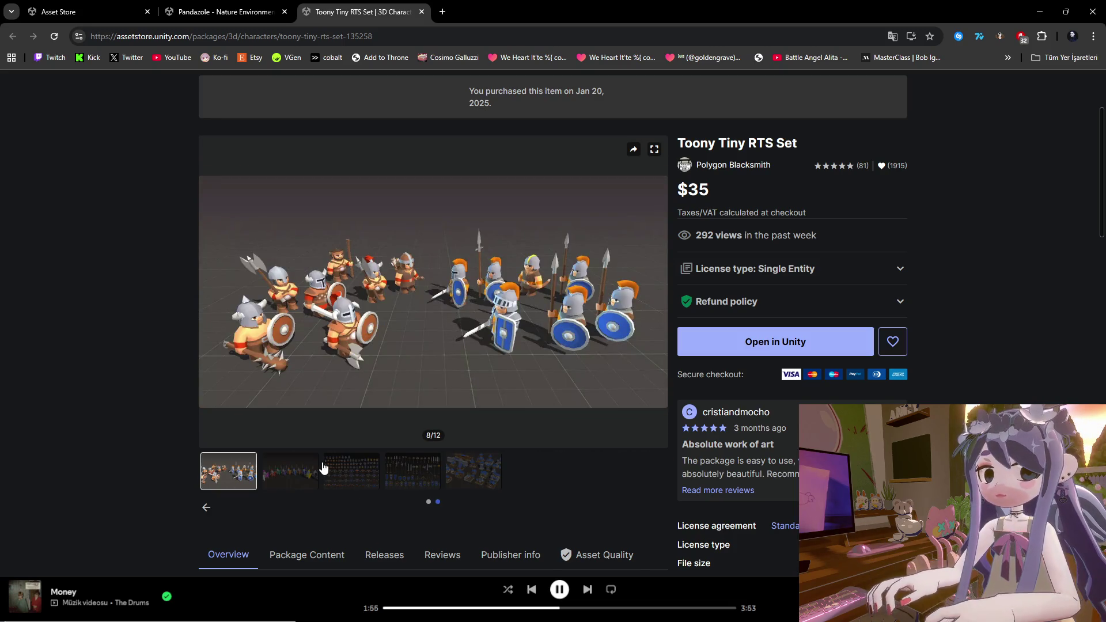
pyautogui.click(290, 471)
pyautogui.click(351, 471)
pyautogui.click(406, 476)
pyautogui.click(485, 476)
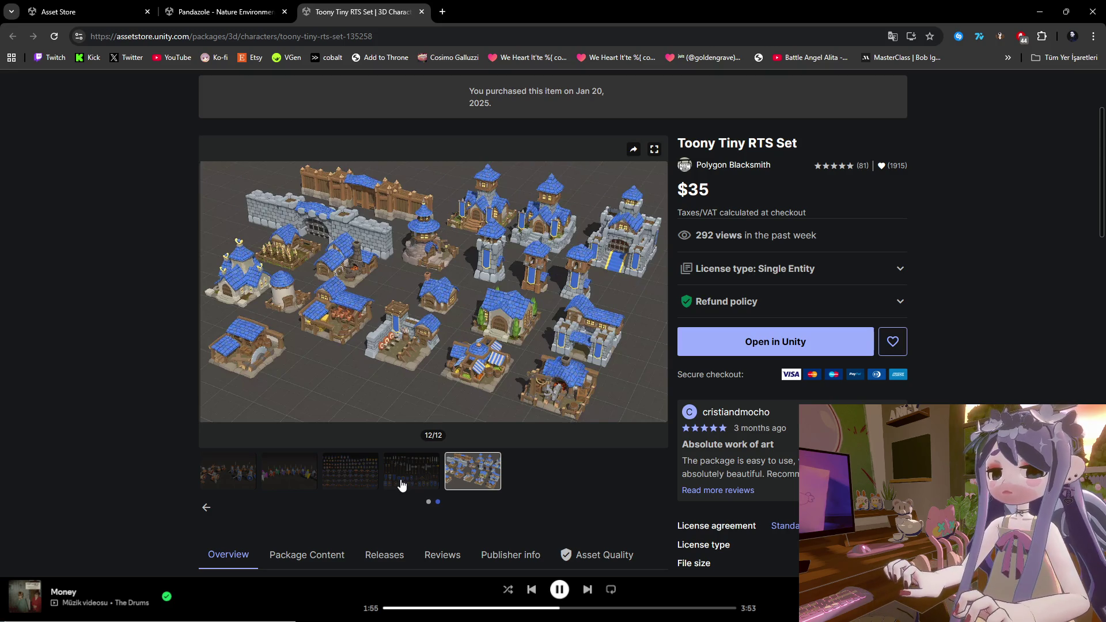
# Copy the RTS Set product page's web address from the address bar.
pyautogui.click(346, 36)
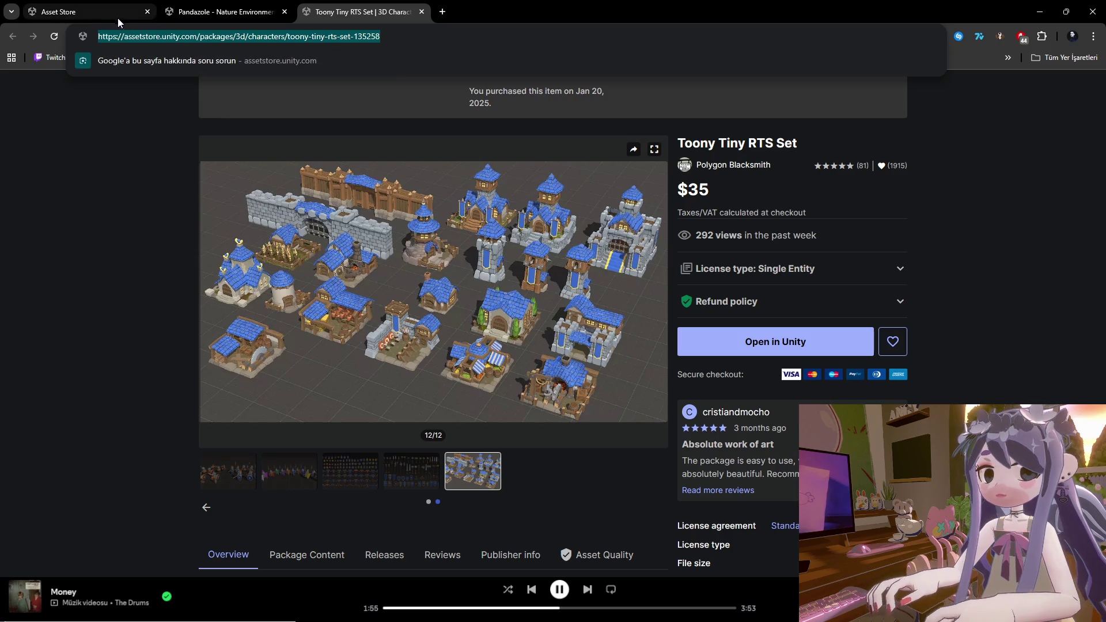
pyautogui.click(717, 190)
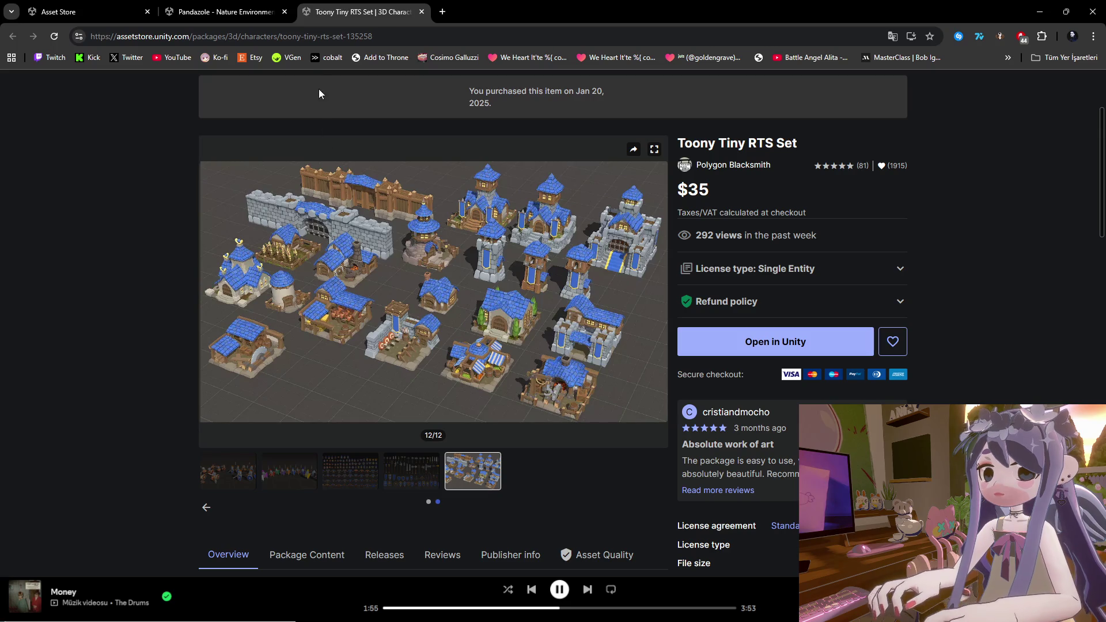
pyautogui.click(325, 36)
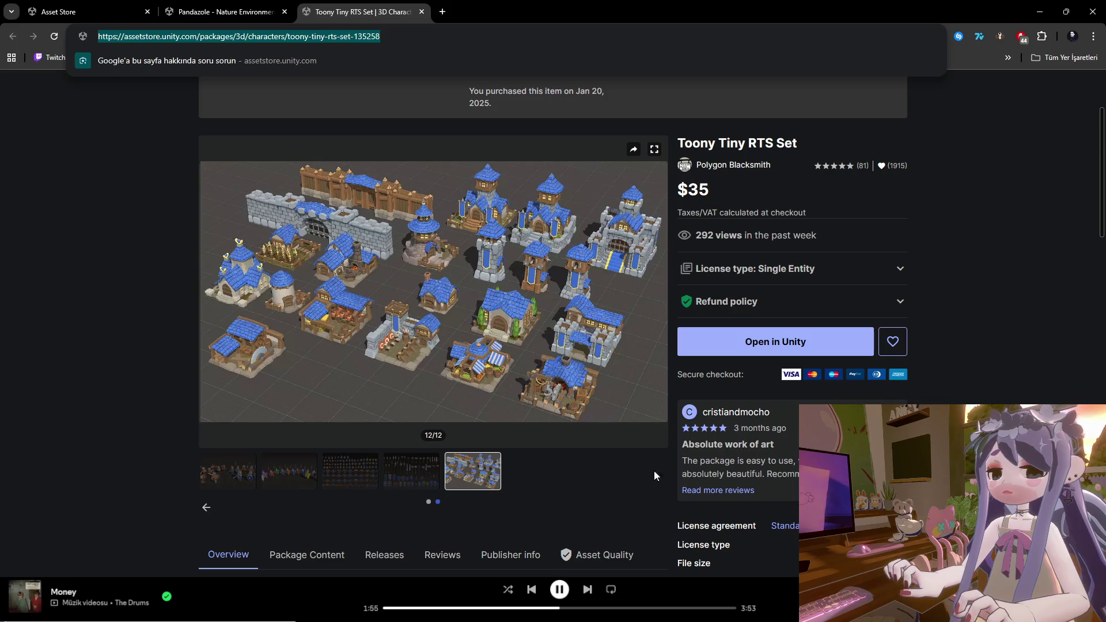
pyautogui.rightClick(294, 39)
pyautogui.click(342, 143)
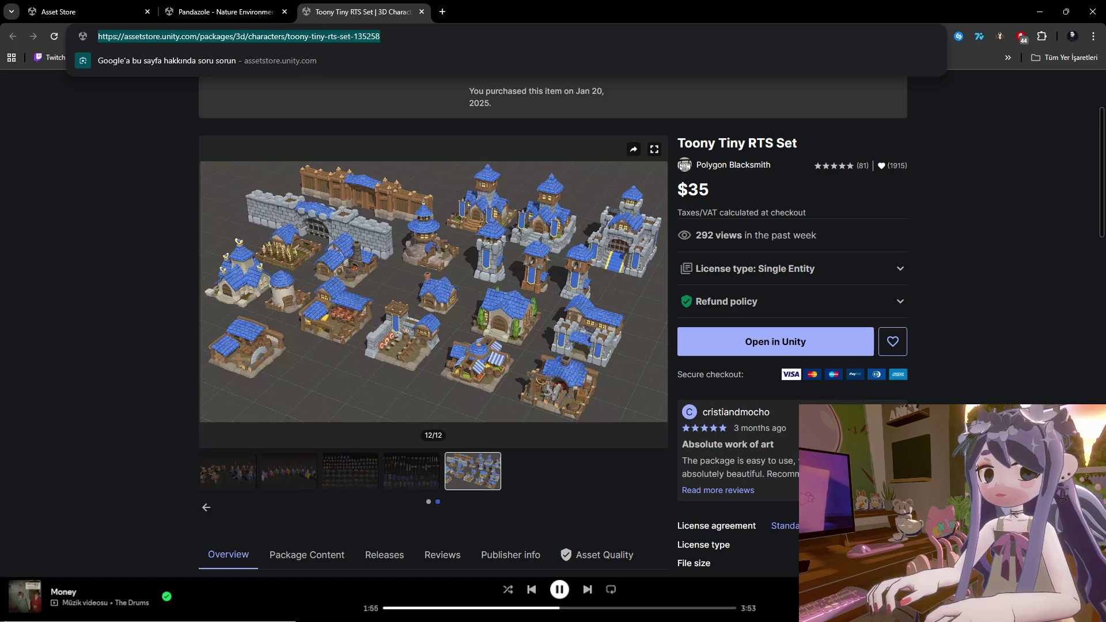
pyautogui.hotkey('alt', 'Tab')
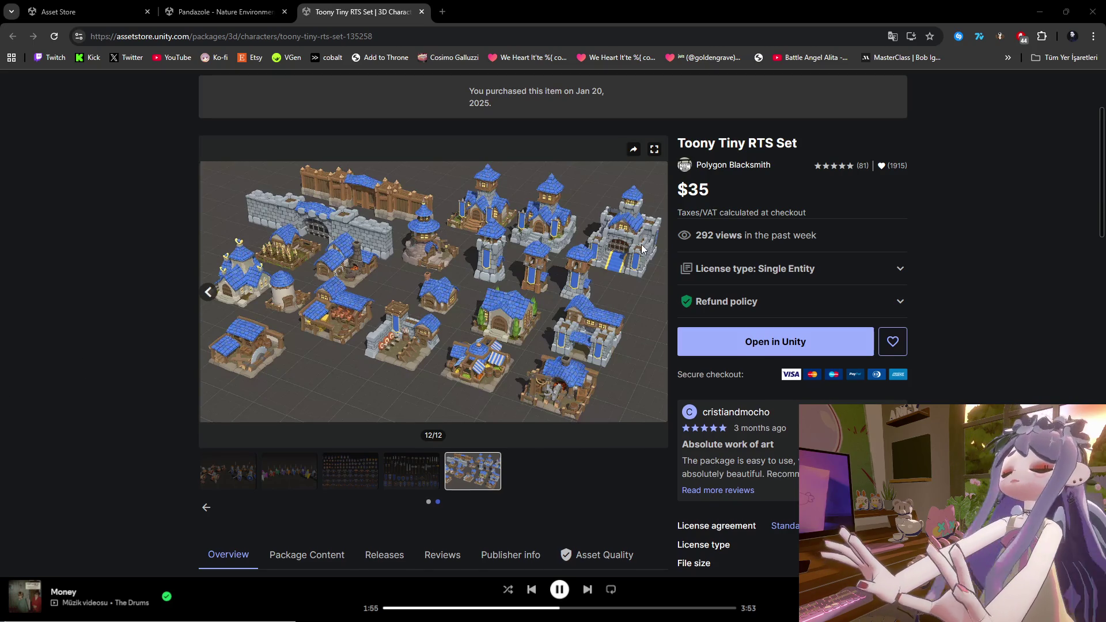
# Go back through the character parts and vikings previews, then forward to the infantry image.
pyautogui.scroll(3, 643, 249)
pyautogui.scroll(-2, 334, 376)
pyautogui.scroll(-1, 369, 374)
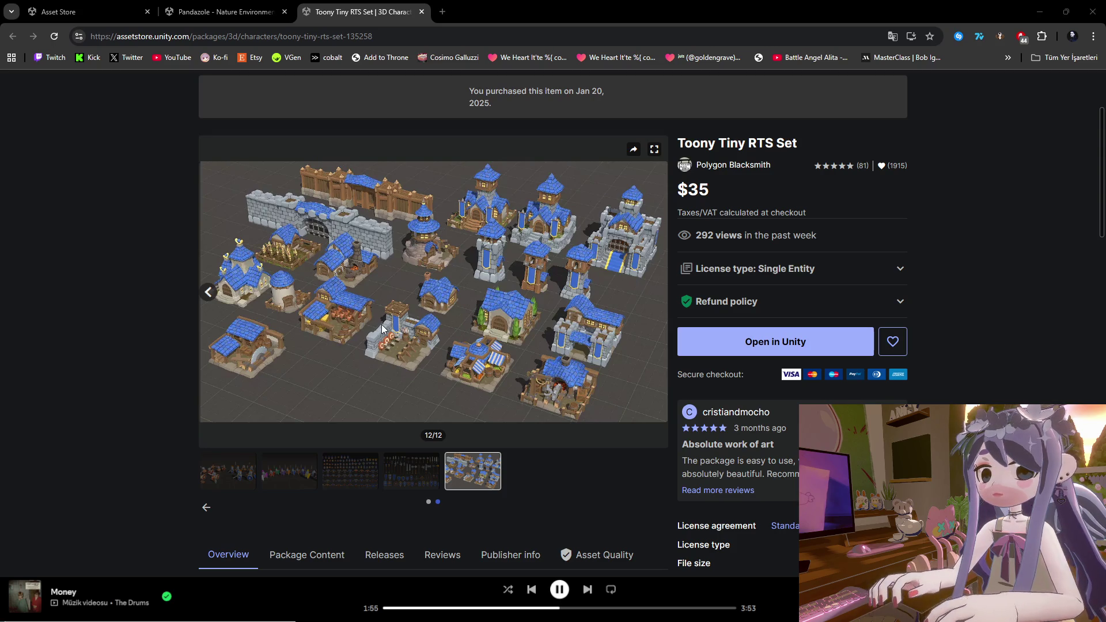
pyautogui.click(426, 477)
pyautogui.click(364, 476)
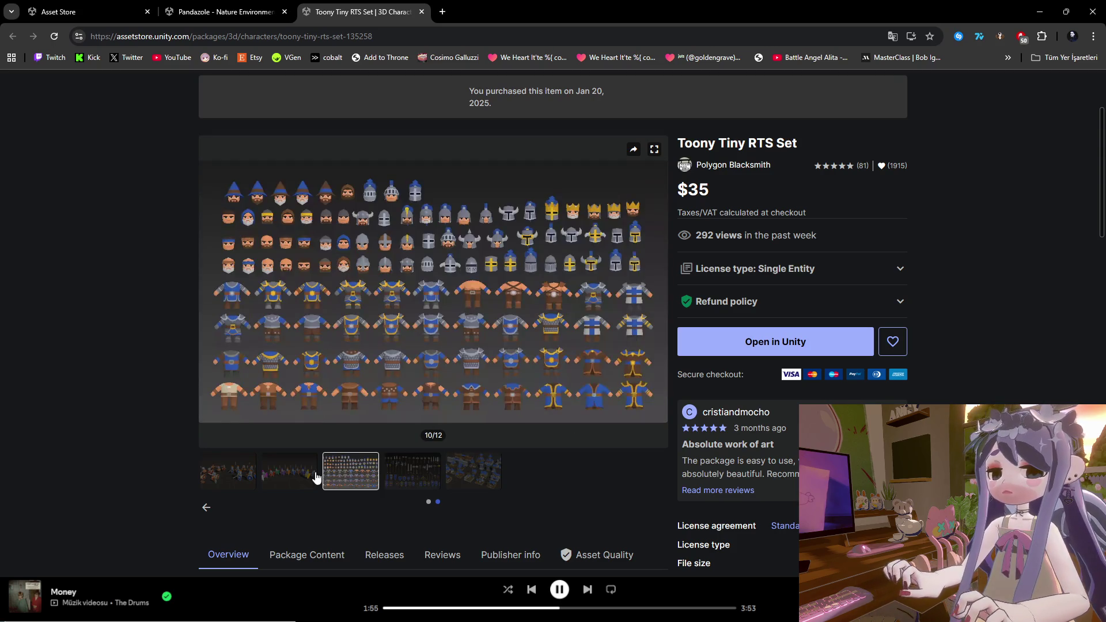
pyautogui.click(316, 477)
pyautogui.click(237, 487)
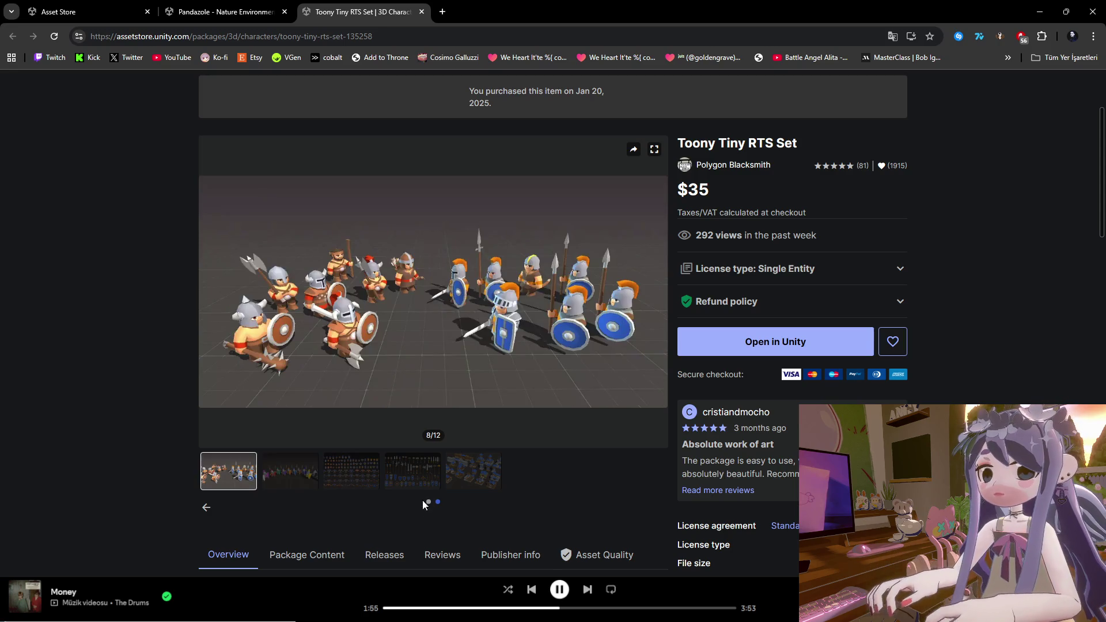
pyautogui.click(206, 509)
pyautogui.click(242, 484)
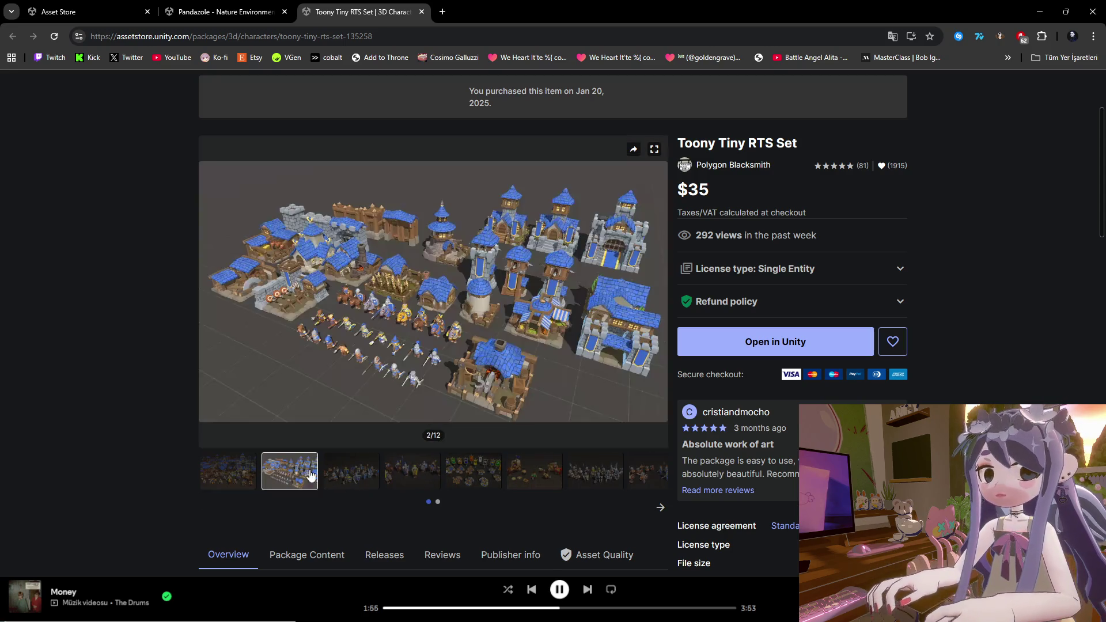
pyautogui.click(376, 470)
pyautogui.click(397, 470)
pyautogui.click(473, 472)
pyautogui.click(593, 477)
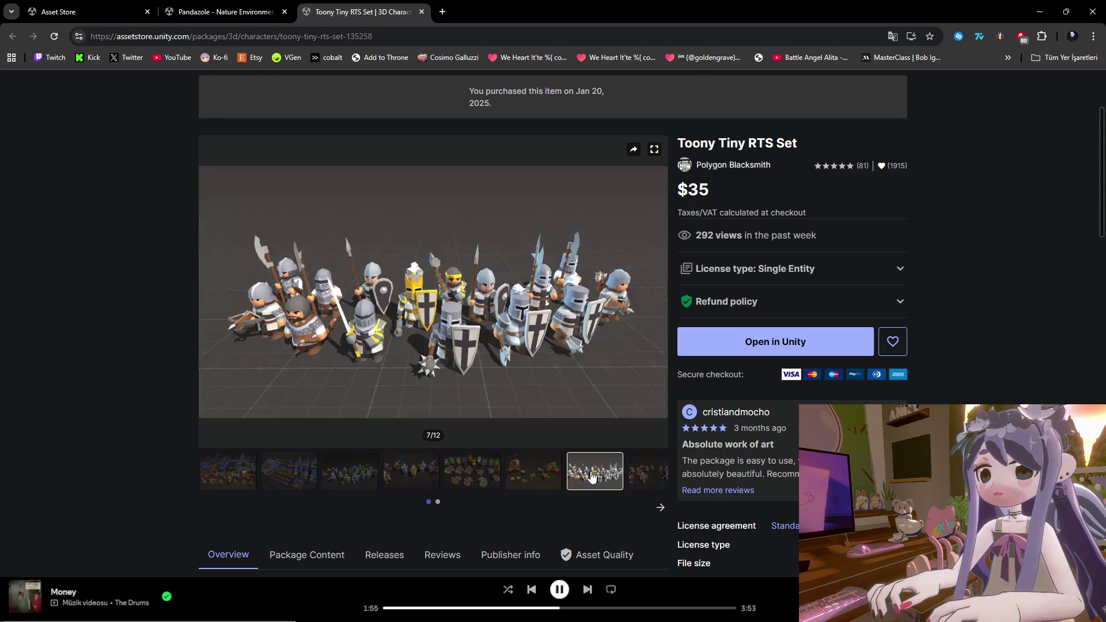
pyautogui.click(632, 472)
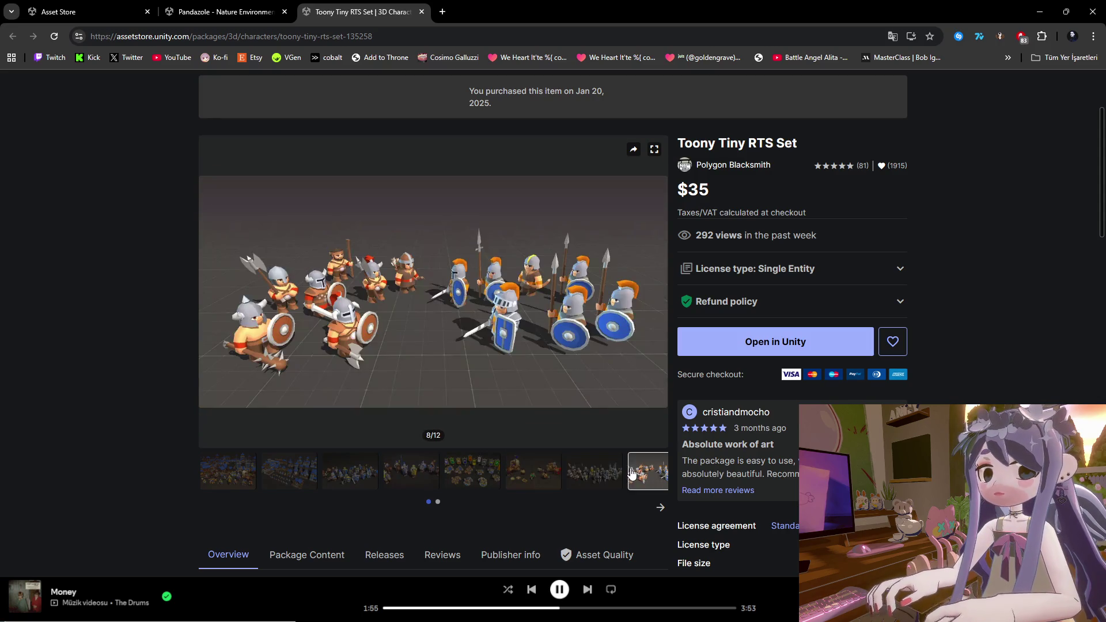
# Step through weapons, buildings and cavalry previews to the banners and siege engines, 5 of 12.
pyautogui.click(657, 507)
pyautogui.click(350, 470)
pyautogui.click(412, 470)
pyautogui.click(494, 478)
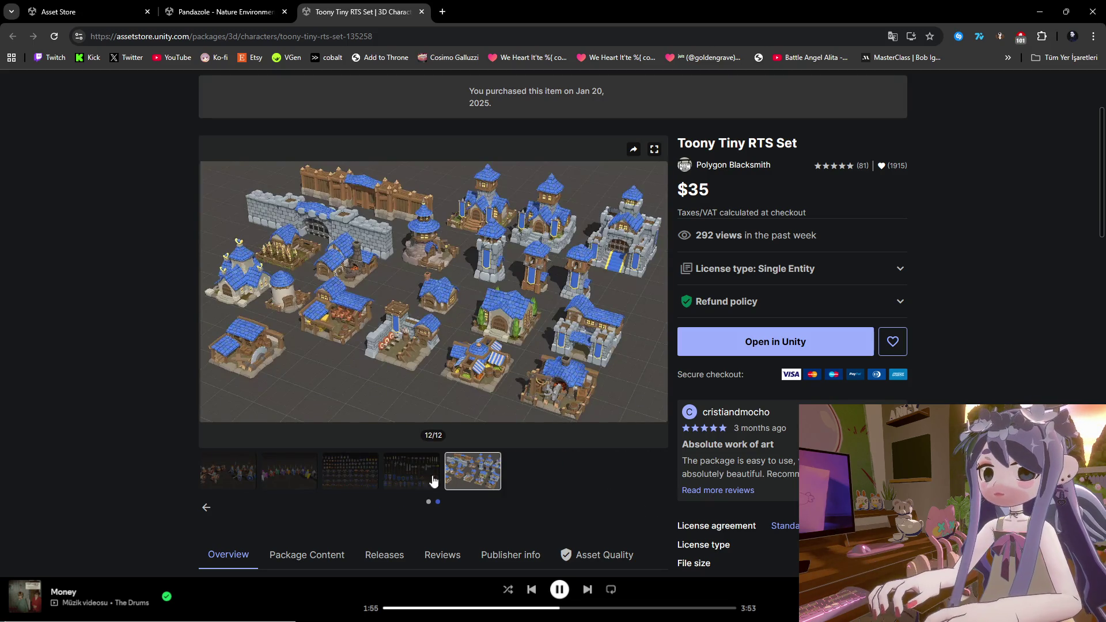
pyautogui.click(349, 477)
pyautogui.click(206, 508)
pyautogui.click(288, 472)
pyautogui.click(350, 471)
pyautogui.click(412, 471)
pyautogui.click(470, 472)
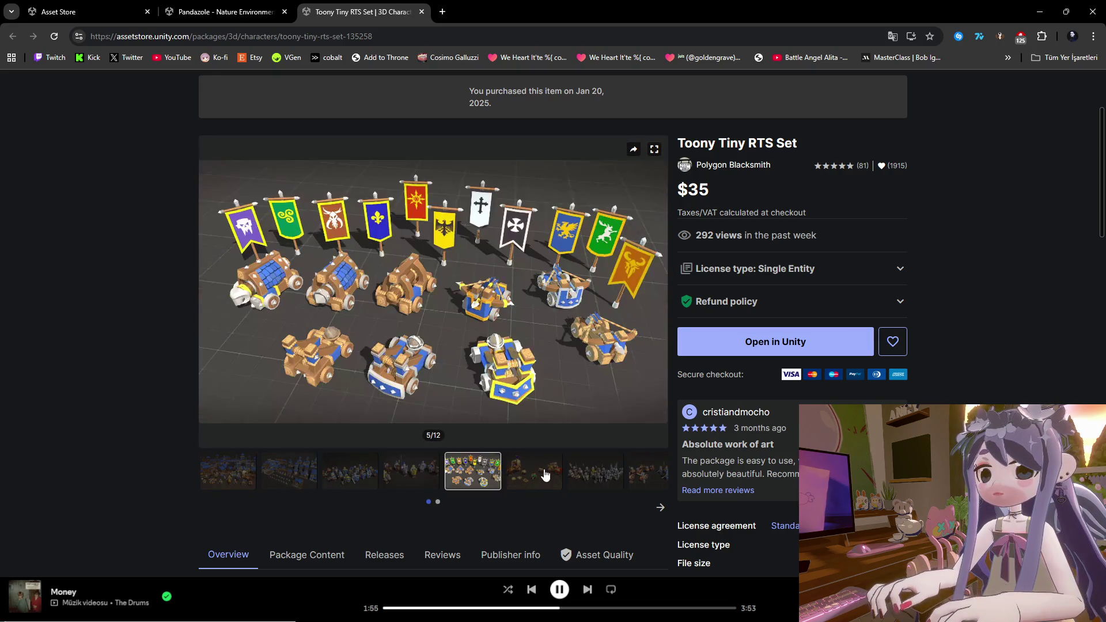
pyautogui.click(595, 472)
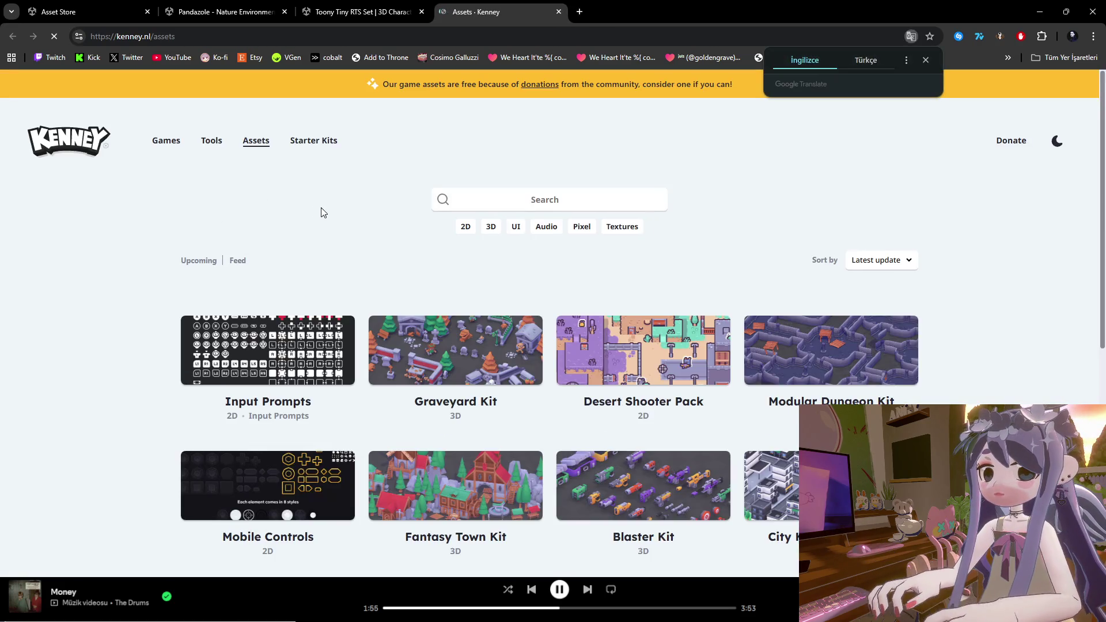
# View the Graveyard Kit and Fantasy Town Kit pages on Kenney.nl.
pyautogui.scroll(-2, 398, 242)
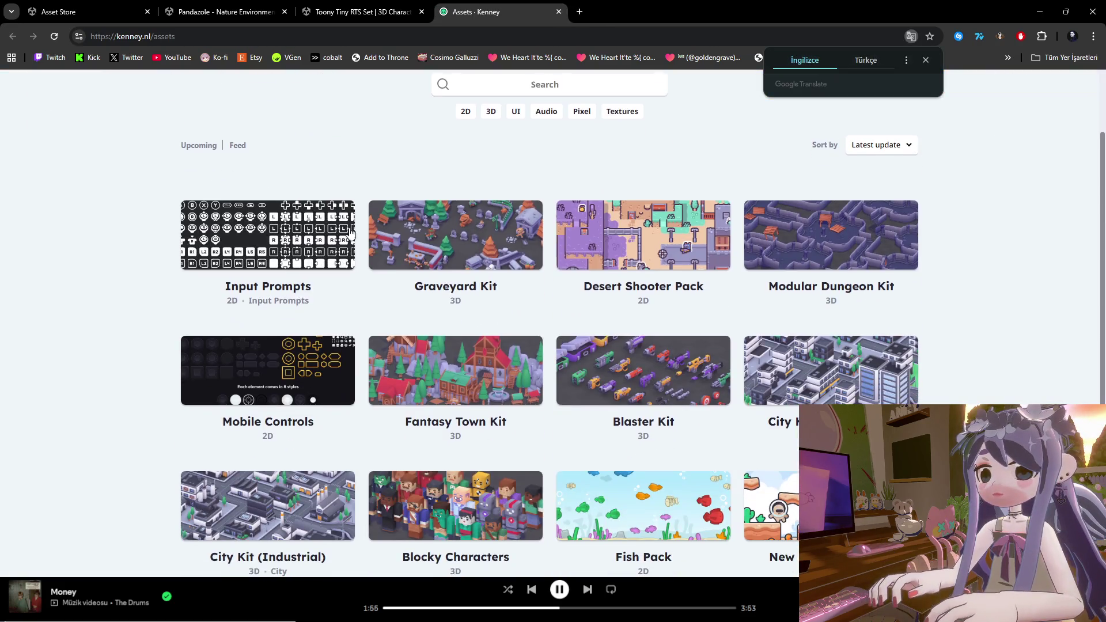
pyautogui.click(468, 259)
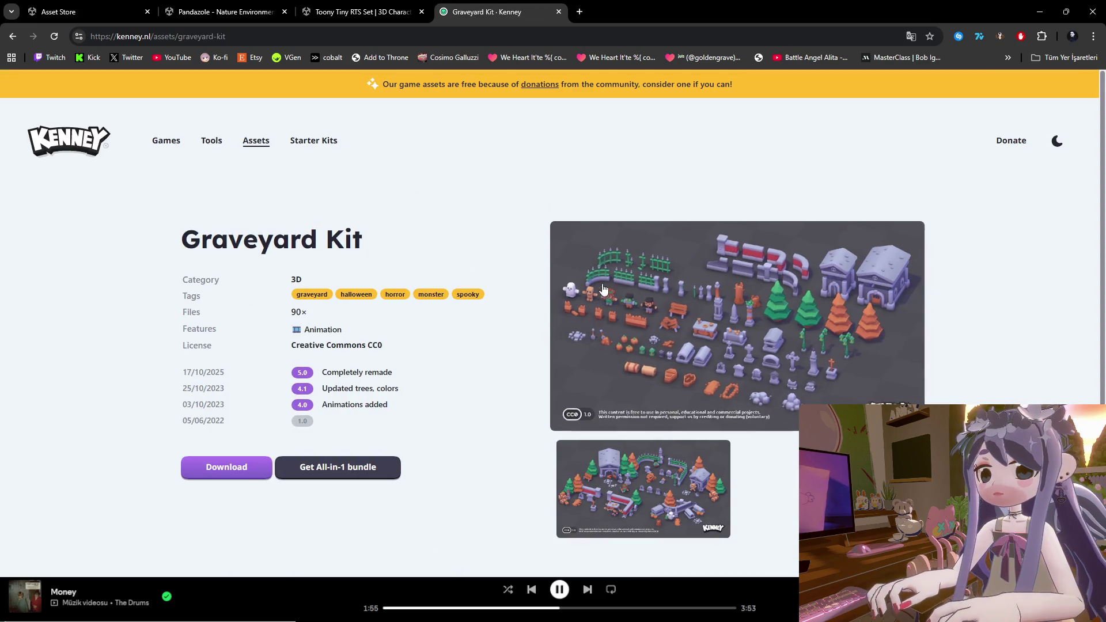
pyautogui.click(12, 36)
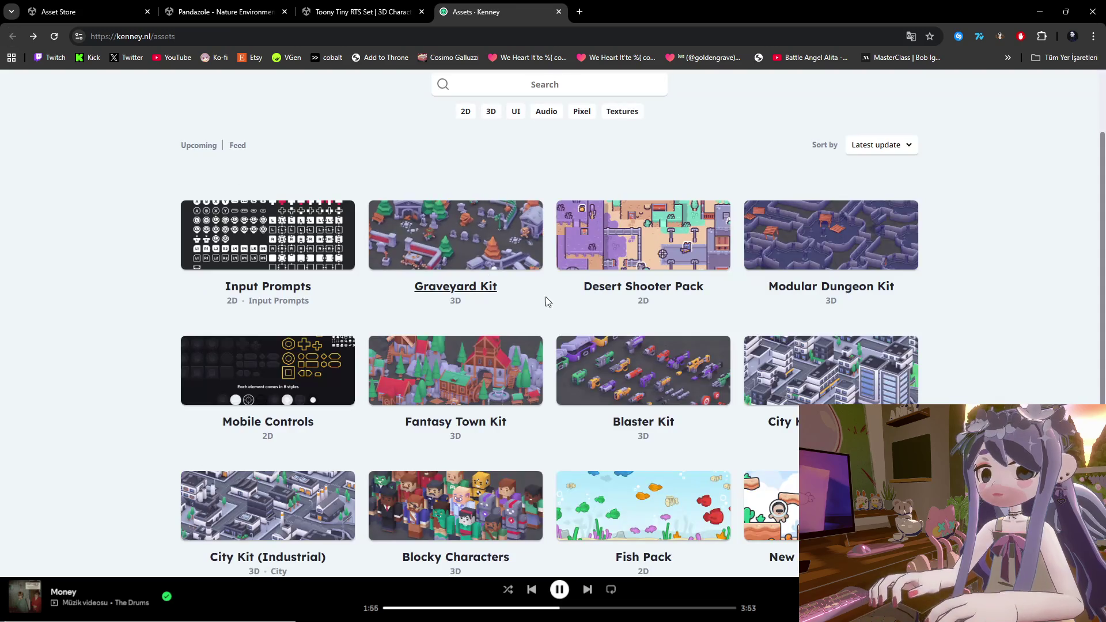
pyautogui.click(503, 377)
pyautogui.scroll(-1, 536, 302)
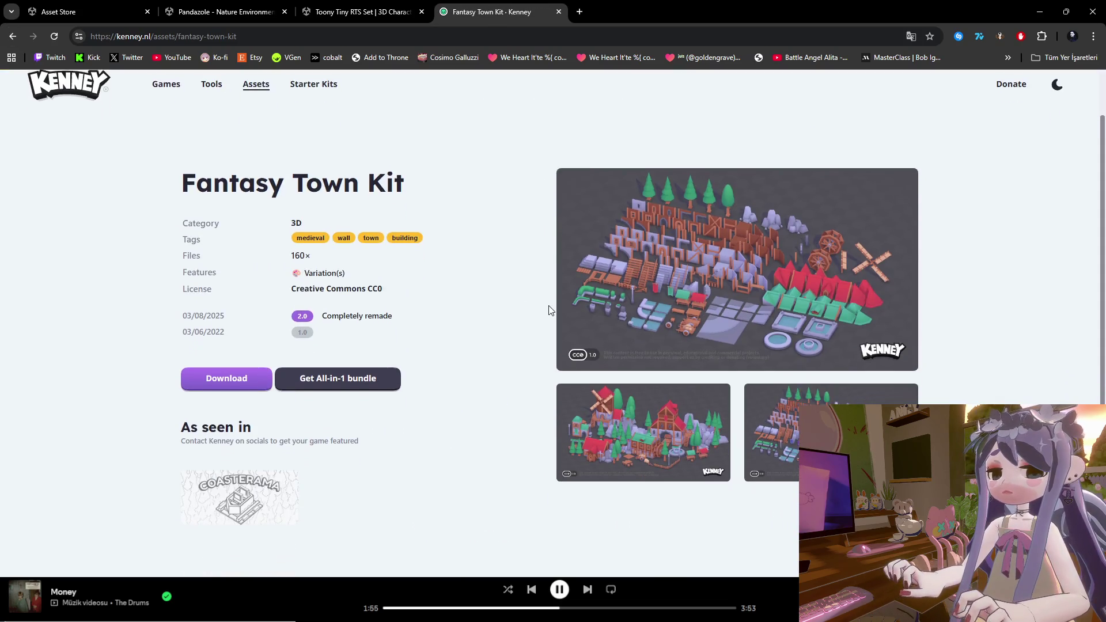
pyautogui.click(12, 36)
# Scroll down the Kenney asset list and page forward to page 3.
pyautogui.scroll(-5, 475, 325)
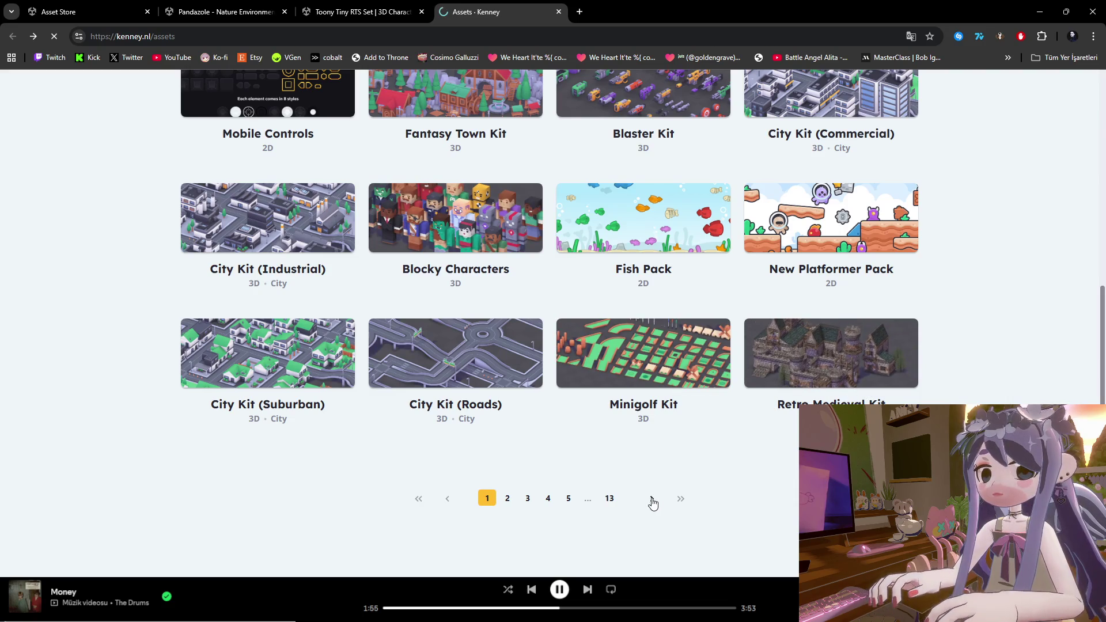
pyautogui.scroll(-4, 640, 484)
pyautogui.scroll(-4, 635, 474)
pyautogui.click(651, 444)
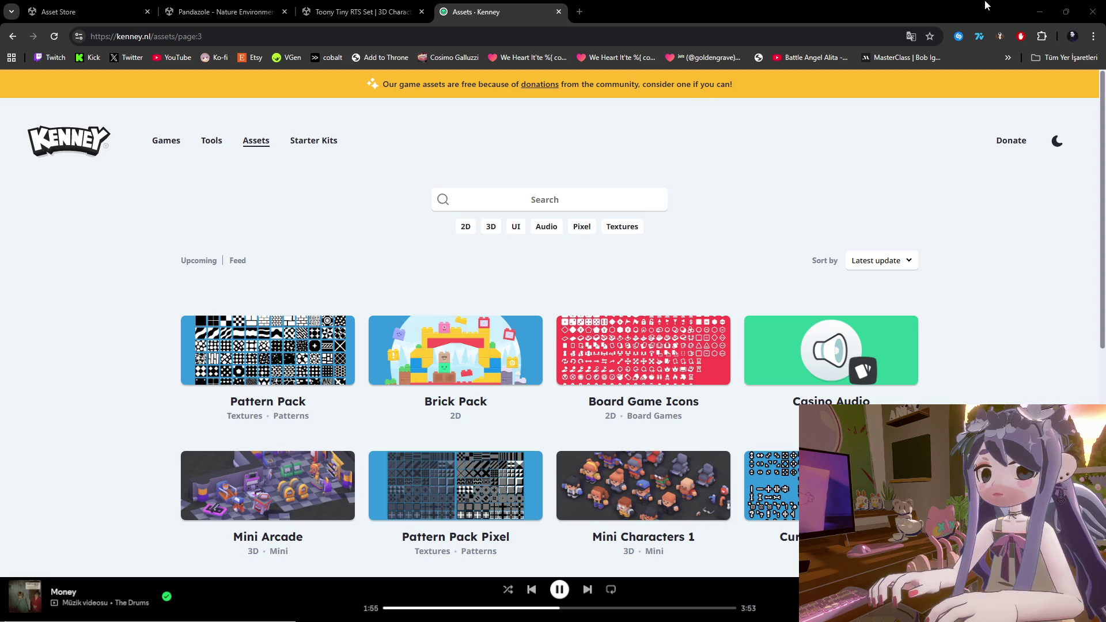
pyautogui.click(580, 11)
# Search for itch io and open the itch.io homepage from the results.
pyautogui.write('itichio')
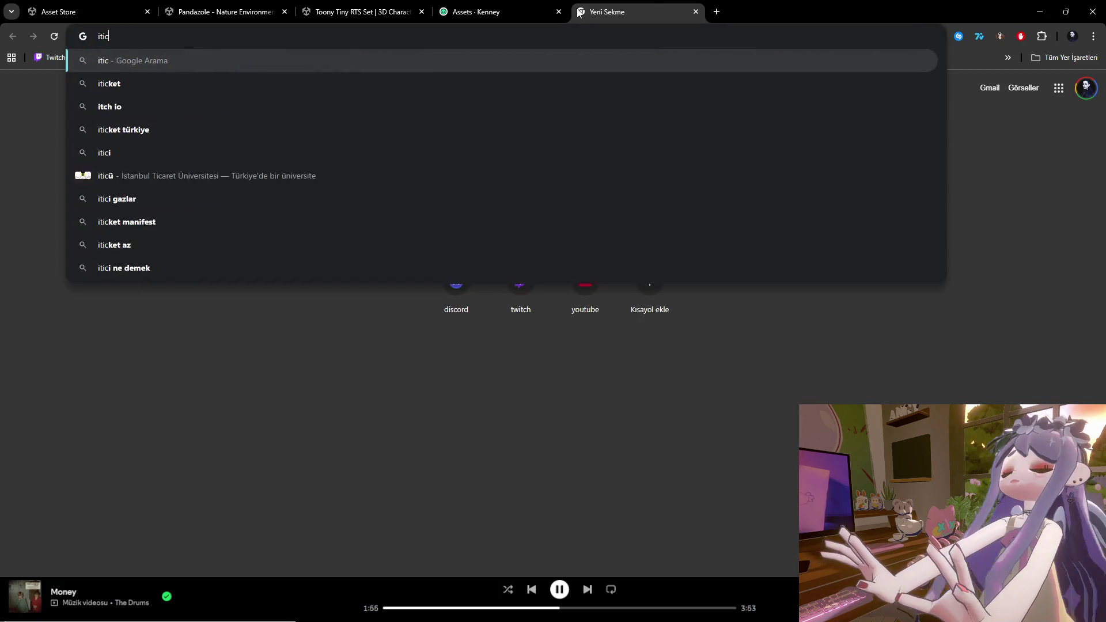
pyautogui.press('Down')
pyautogui.press('Return')
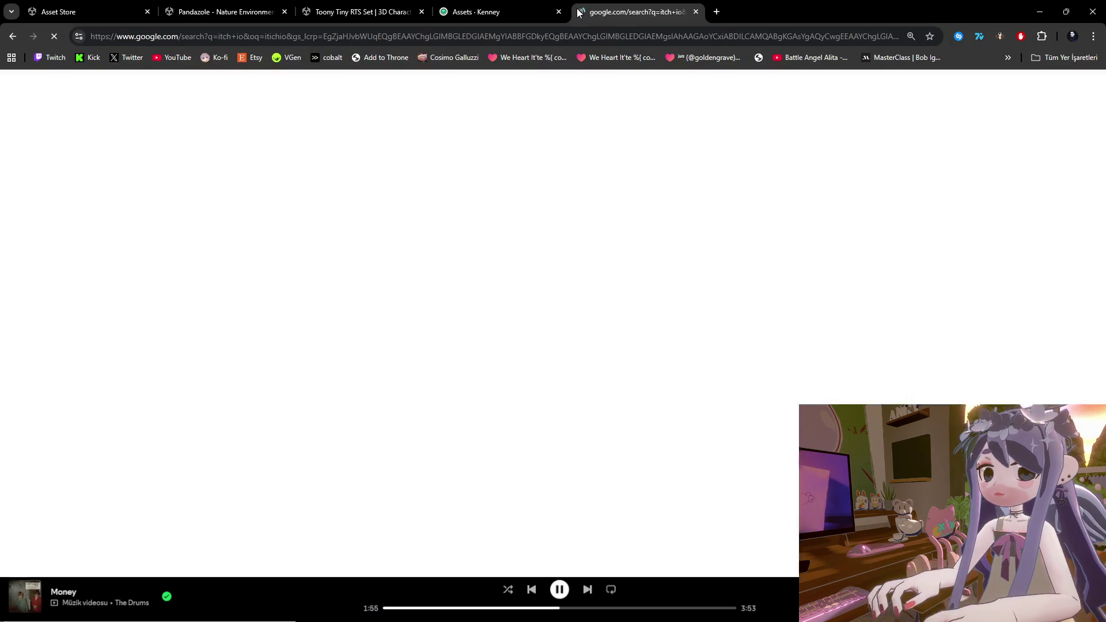
pyautogui.click(203, 241)
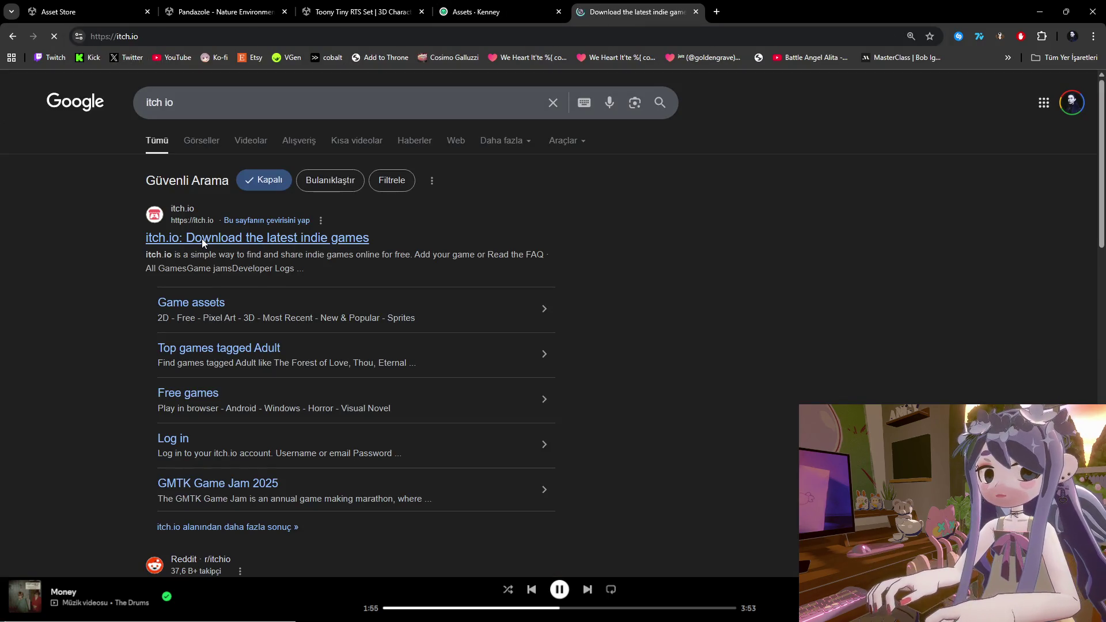
# Scroll through the itch.io homepage and back up to the Don't Let It Starve banner.
pyautogui.scroll(-3, 231, 137)
pyautogui.scroll(-9, 230, 137)
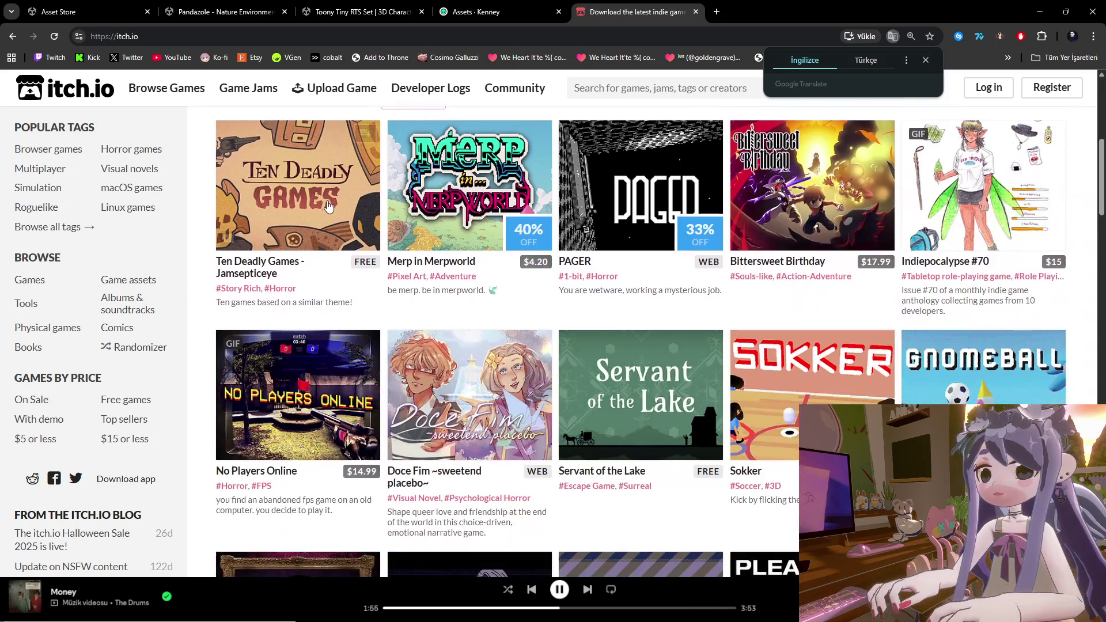
pyautogui.scroll(-3, 140, 254)
pyautogui.scroll(3, 140, 257)
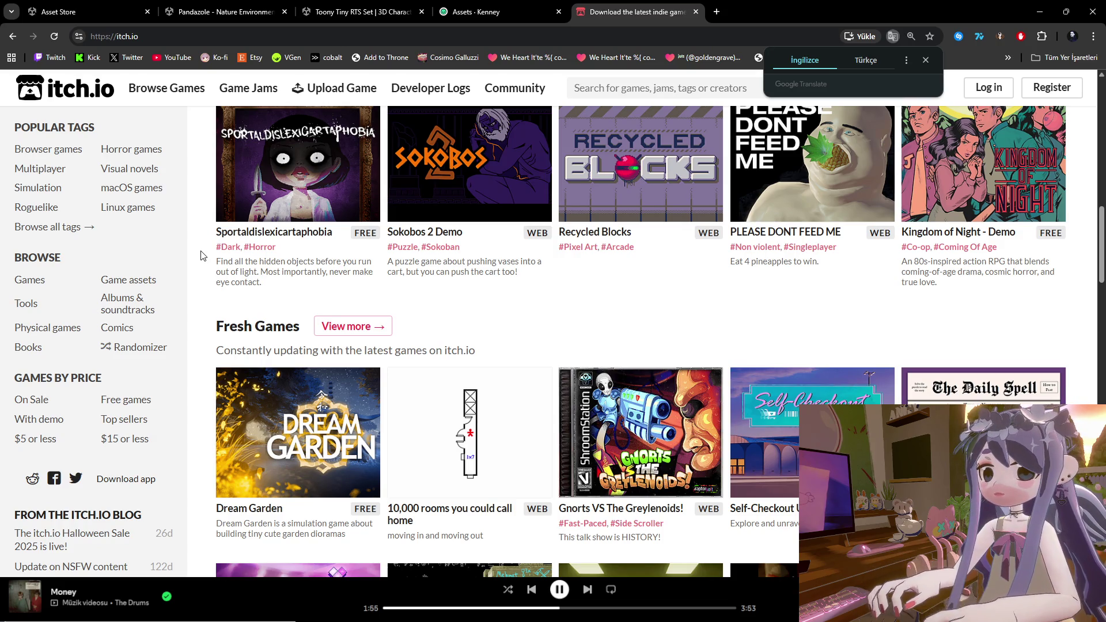
pyautogui.scroll(10, 316, 208)
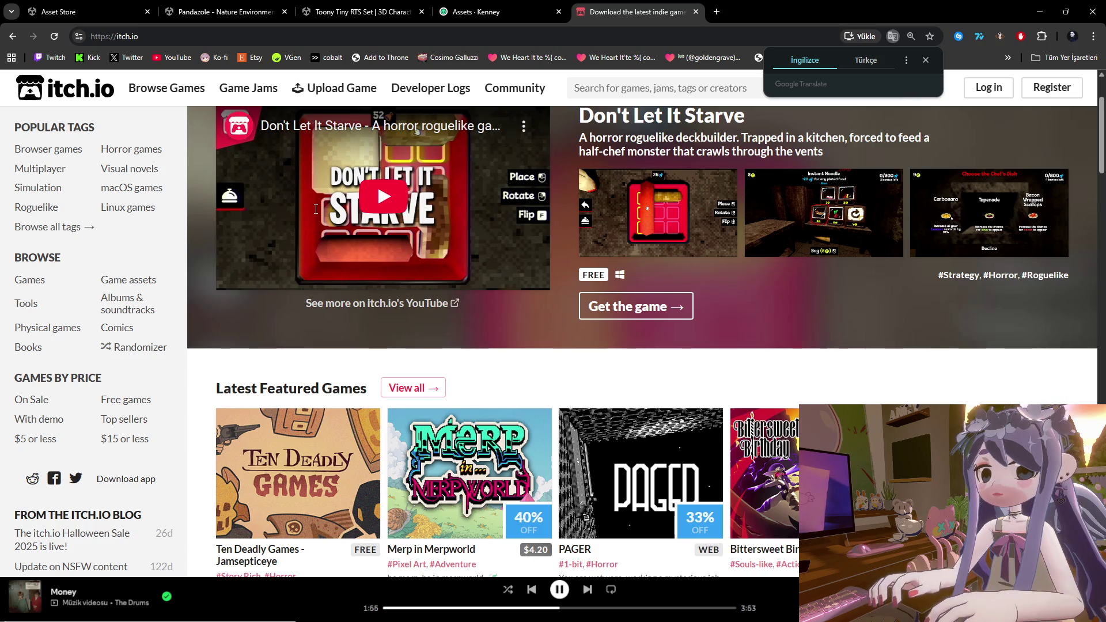
pyautogui.scroll(2, 333, 310)
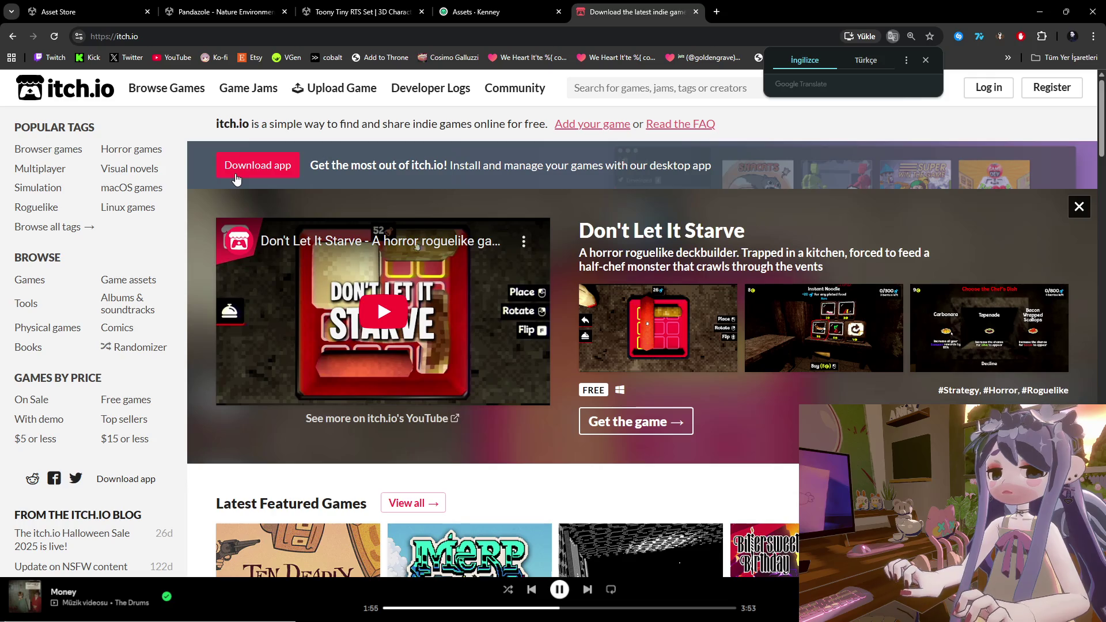
pyautogui.click(717, 12)
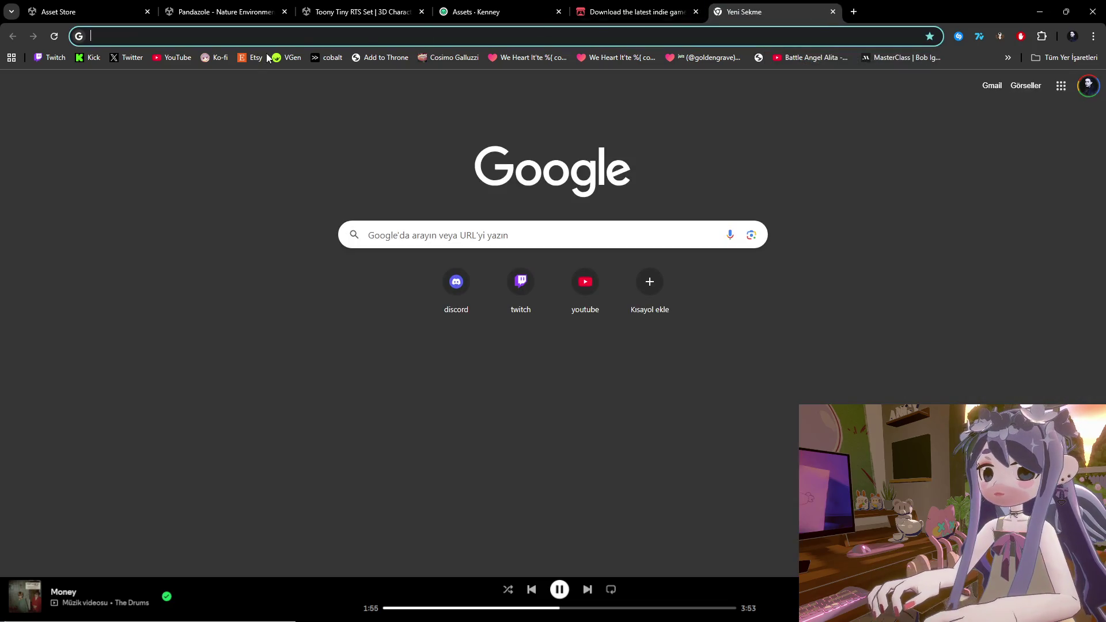
# Close the empty tab, search 'unity asset store' and open the Unity Asset Store result.
pyautogui.click(833, 12)
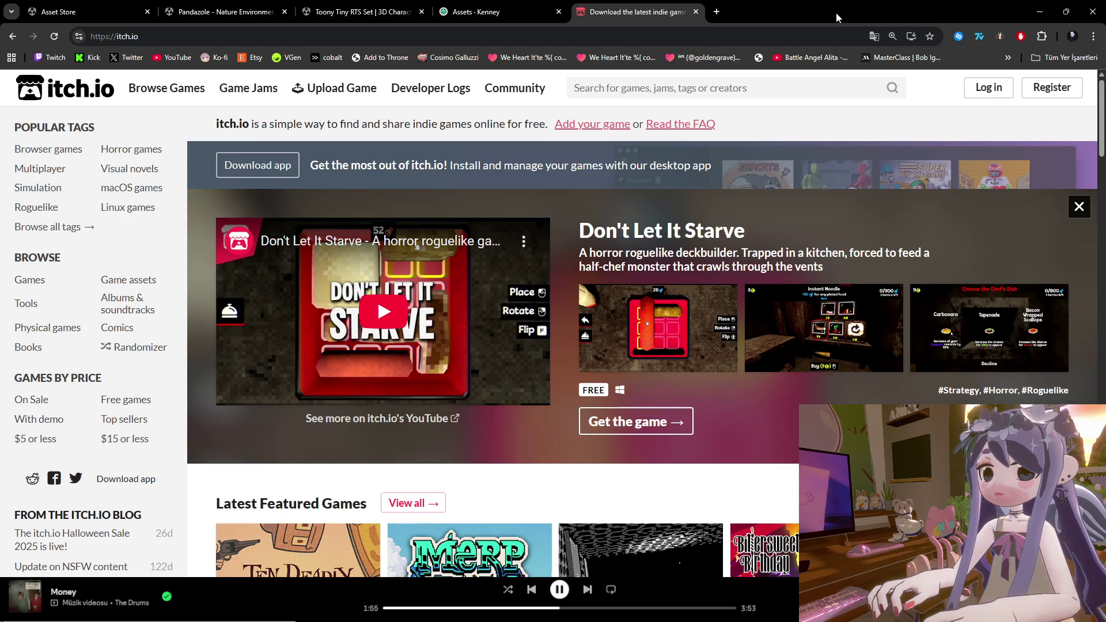
pyautogui.click(649, 34)
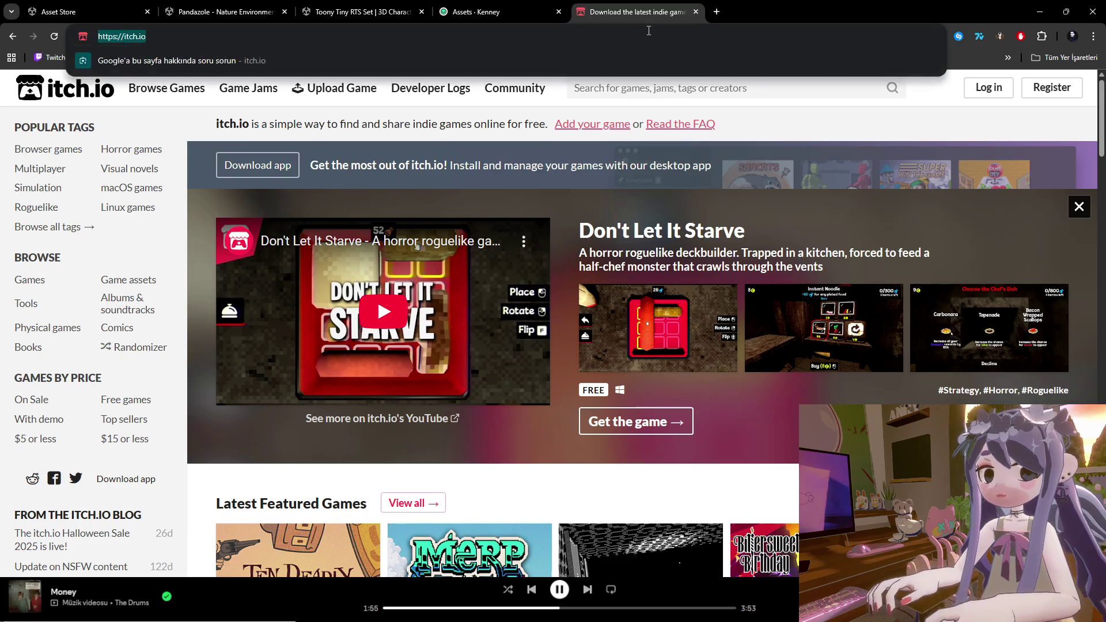
pyautogui.write('unity asset store')
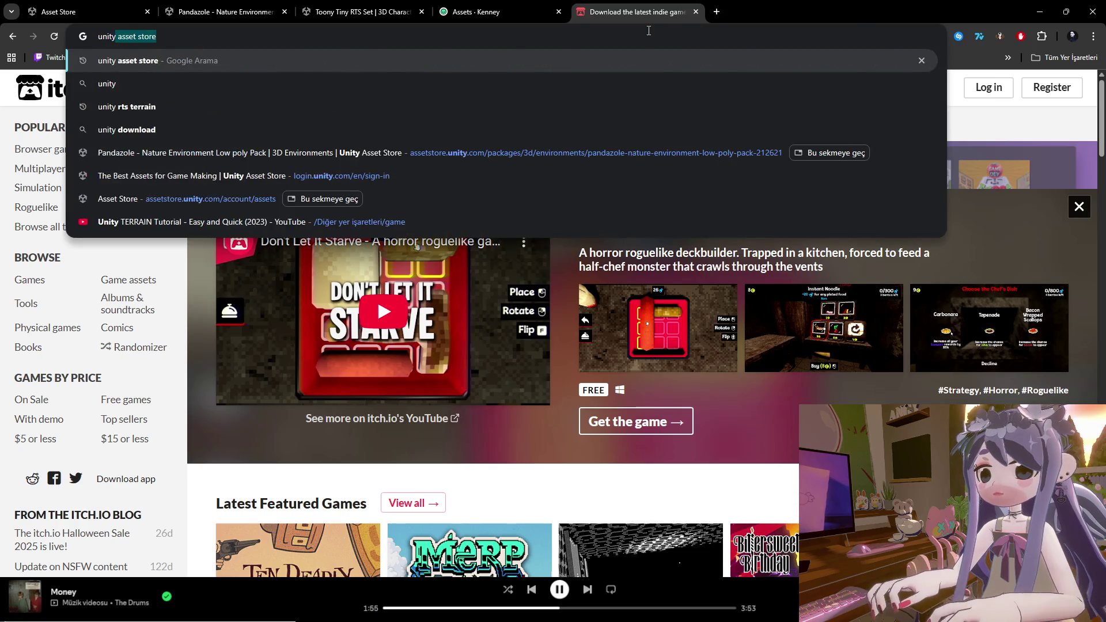
pyautogui.press('Return')
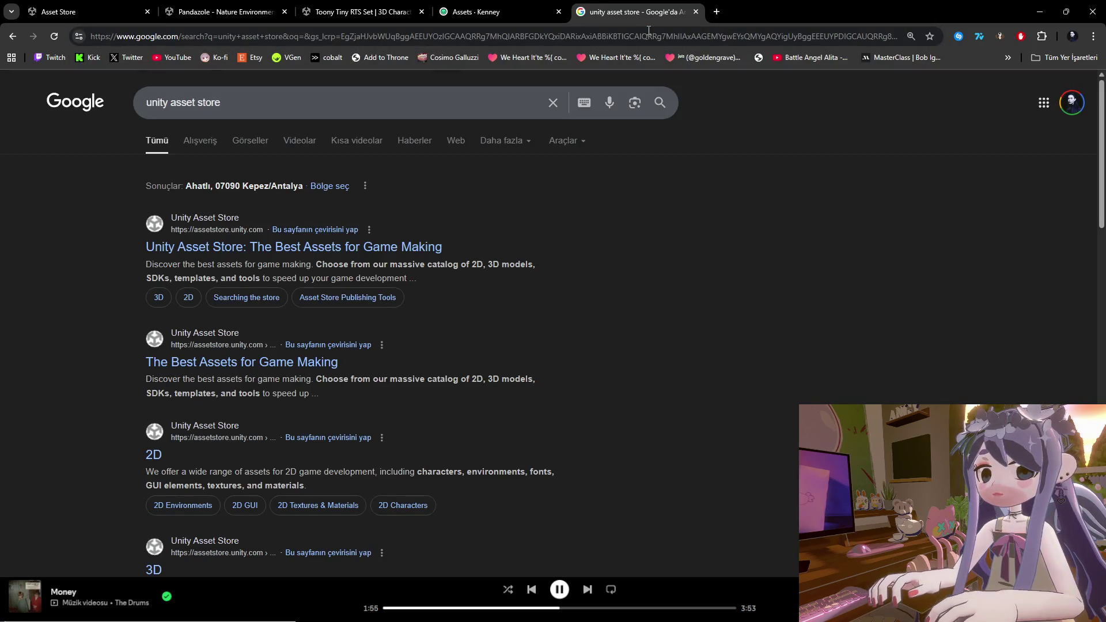
pyautogui.click(358, 245)
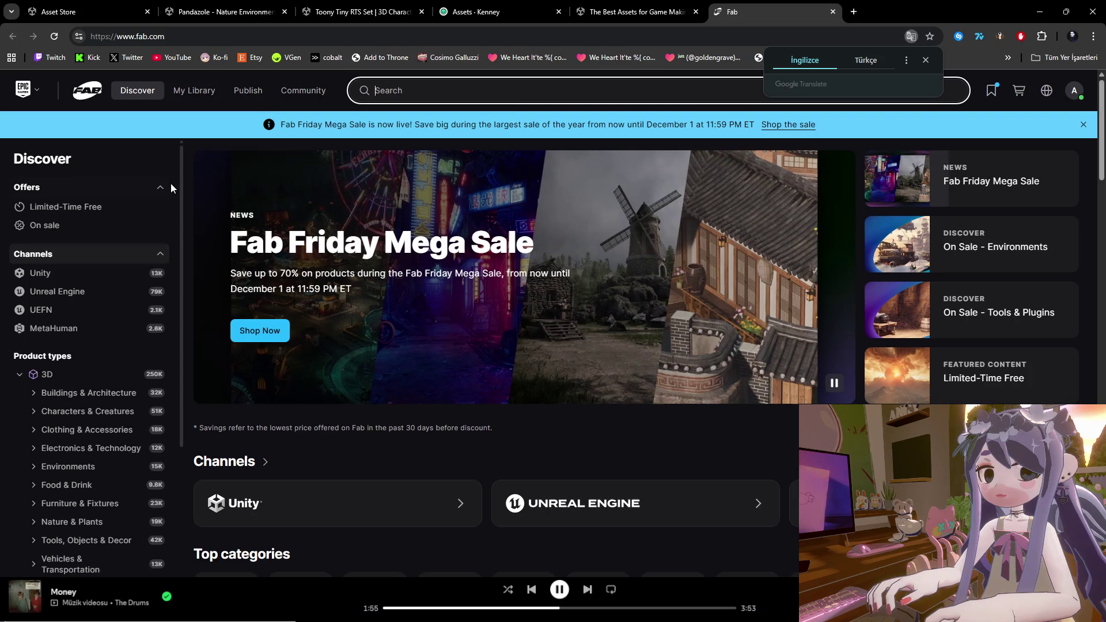
pyautogui.click(854, 11)
# Go to the Cara site by entering 'cara', then switch to Unity and back to the browser.
pyautogui.write('cara')
pyautogui.press('Return')
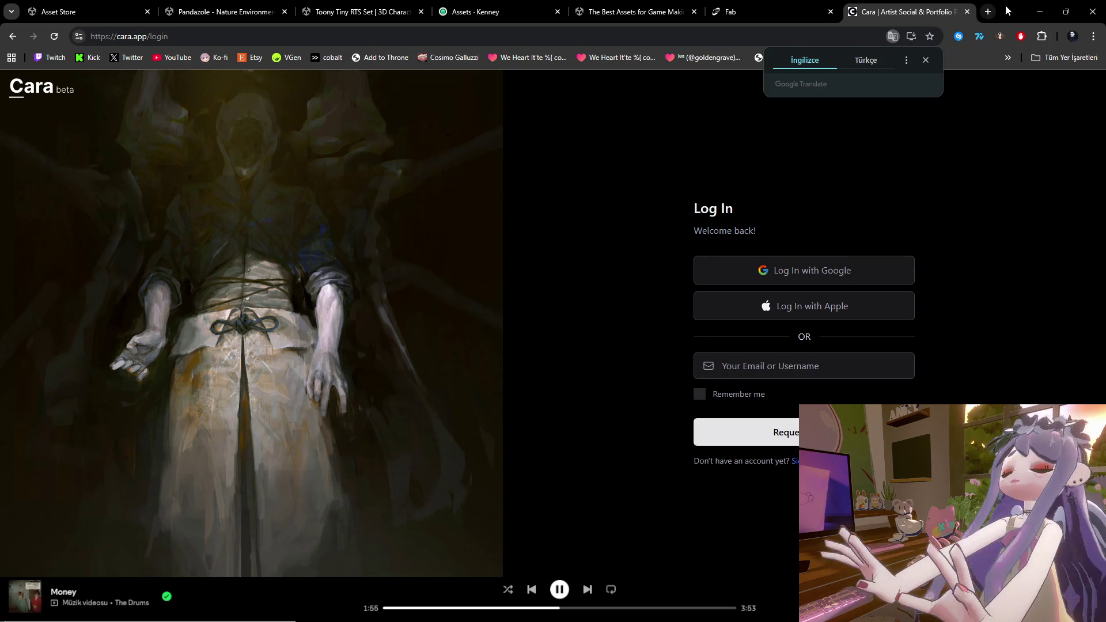
pyautogui.click(1040, 11)
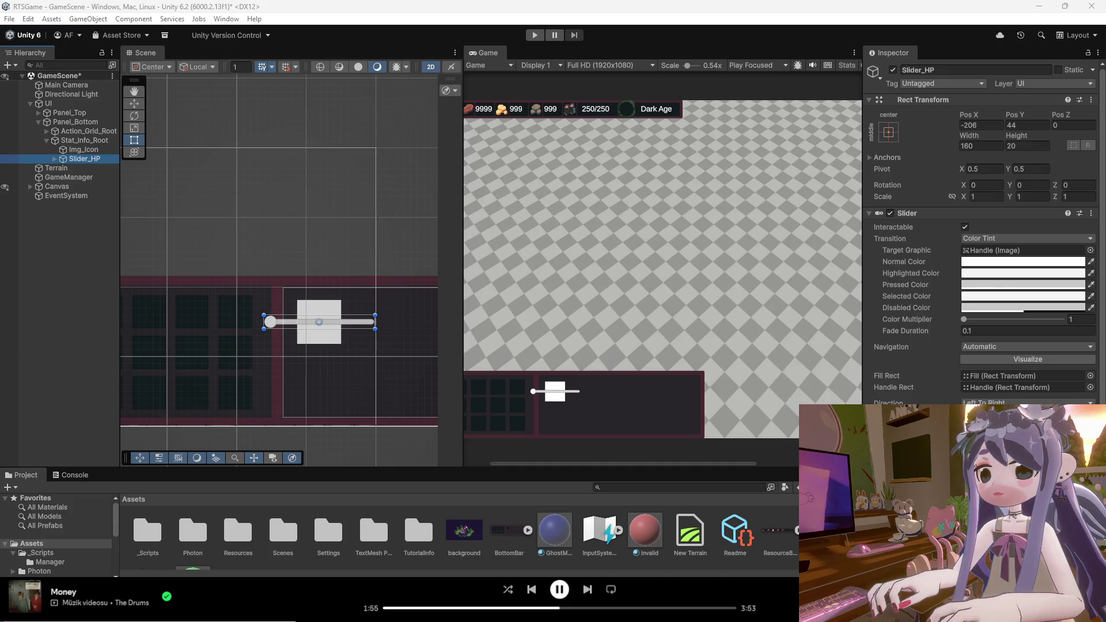
pyautogui.hotkey('alt', 'Tab')
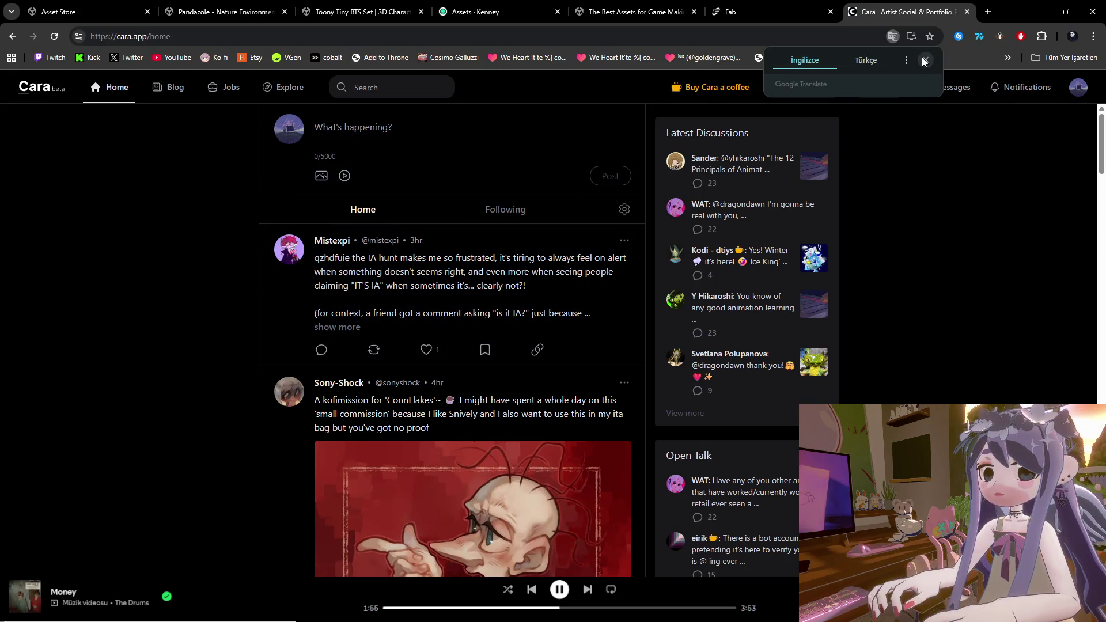
# Dismiss the translation offer, scroll the feed, and return to the Cara home page.
pyautogui.click(925, 59)
pyautogui.scroll(-20, 947, 237)
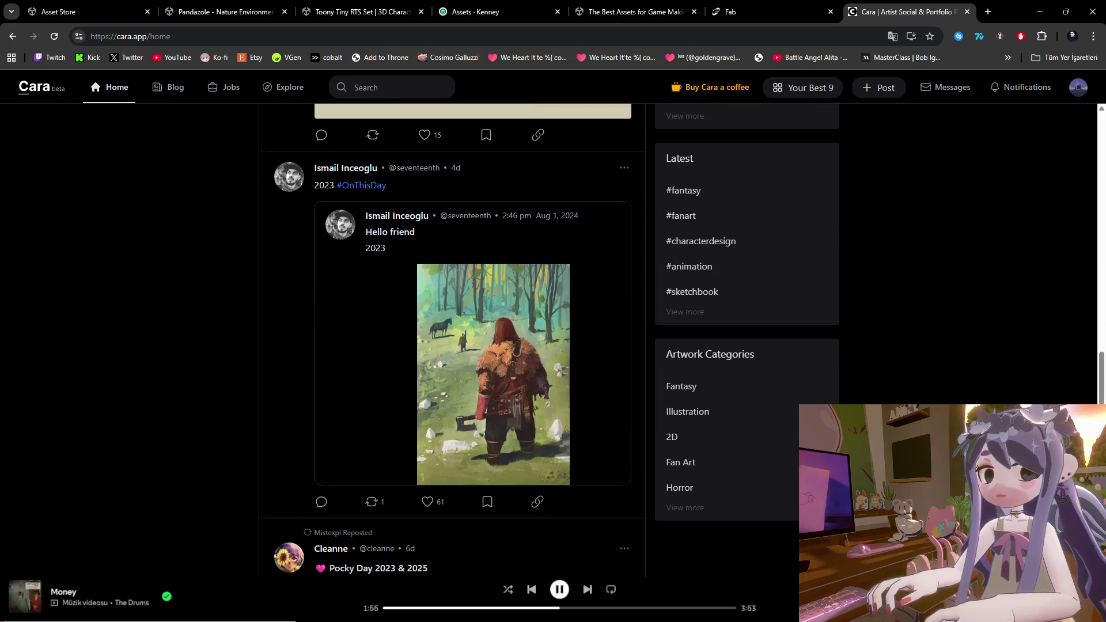
pyautogui.scroll(-15, 959, 225)
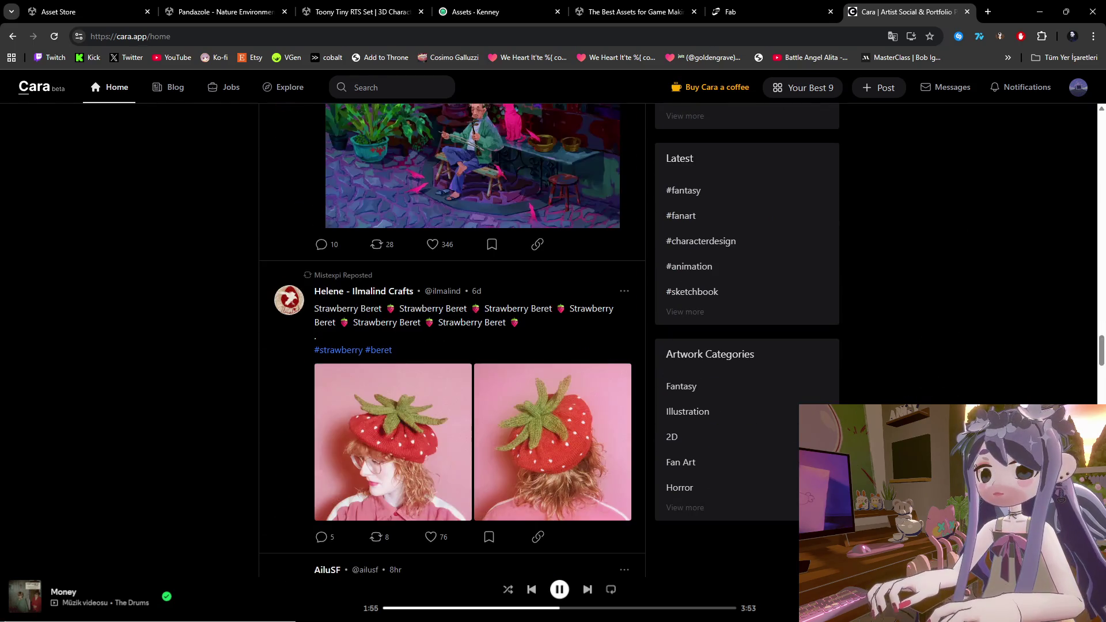
pyautogui.scroll(-4, 820, 273)
pyautogui.click(63, 95)
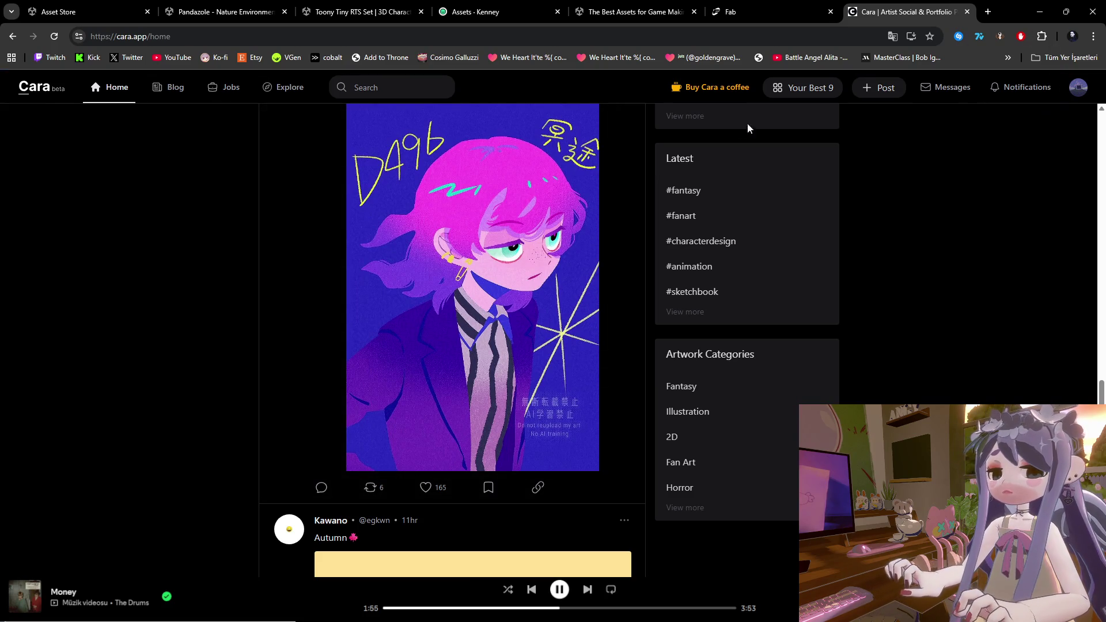
# Go to own profile portfolio, then view and close the Lost artwork post.
pyautogui.click(1075, 89)
pyautogui.click(1017, 115)
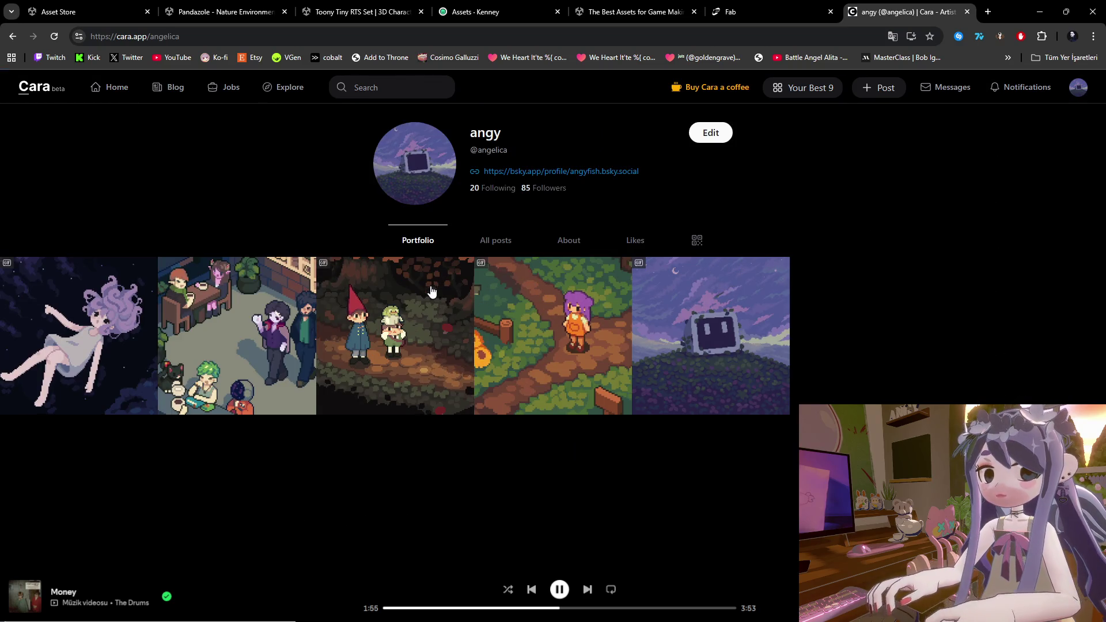
pyautogui.click(434, 248)
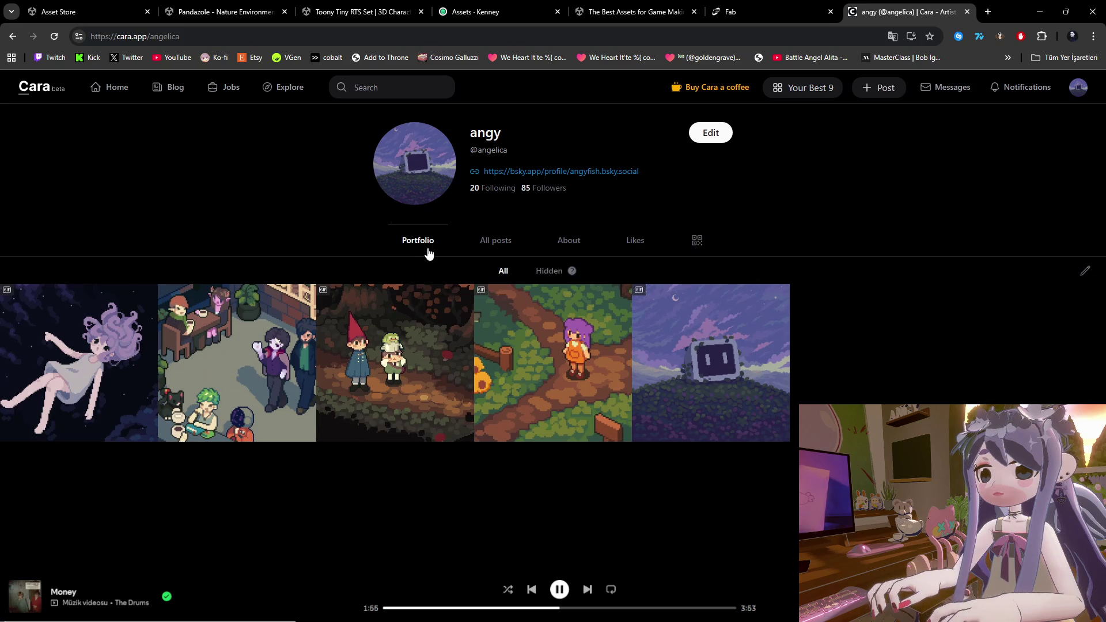
pyautogui.click(128, 349)
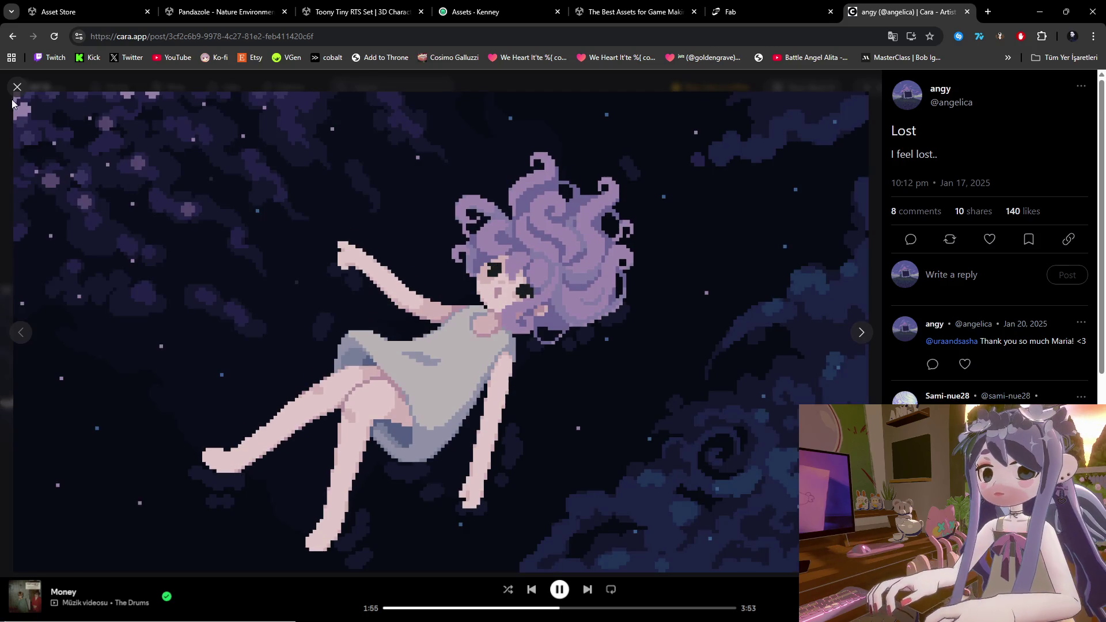
pyautogui.click(17, 87)
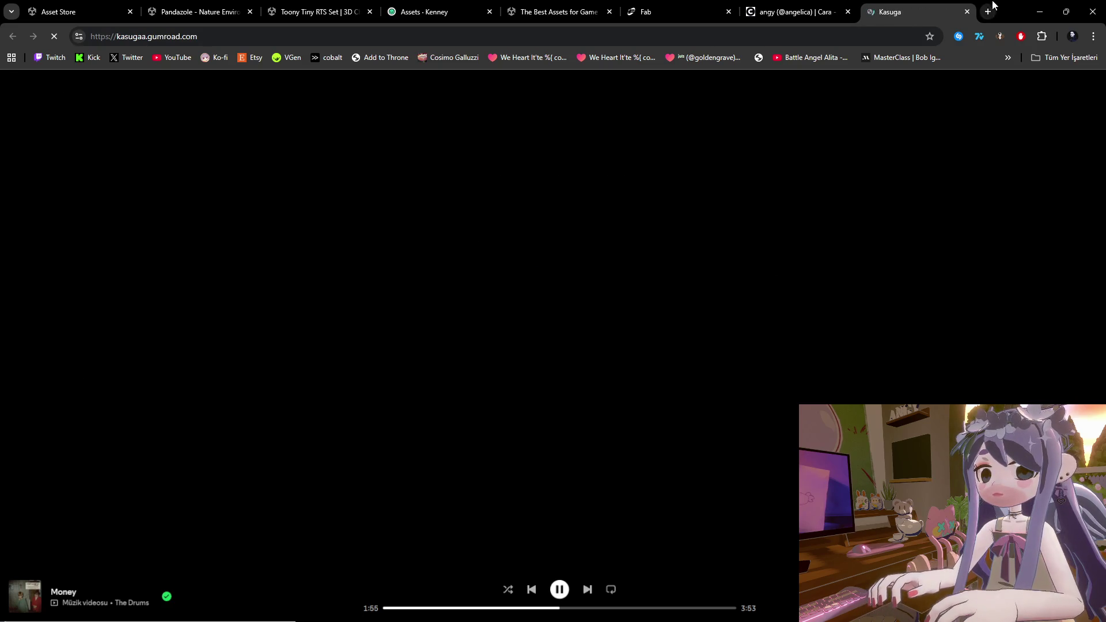
# Glance at Unity, browse the Kasuga Gumroad product grid, then close that store tab.
pyautogui.hotkey('alt', 'Tab')
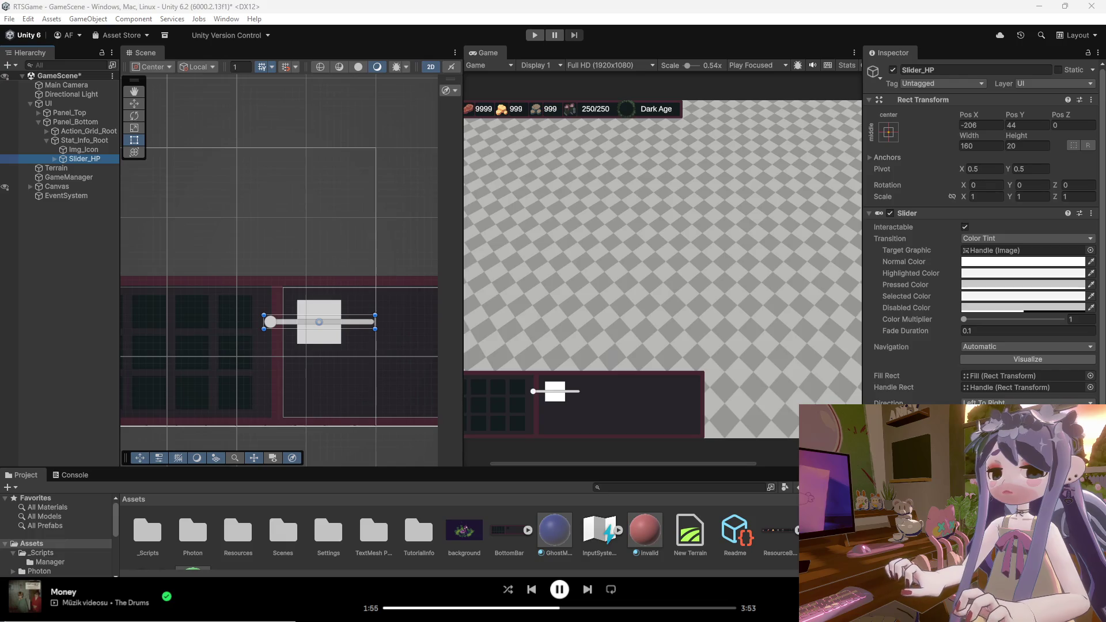
pyautogui.hotkey('alt', 'Tab')
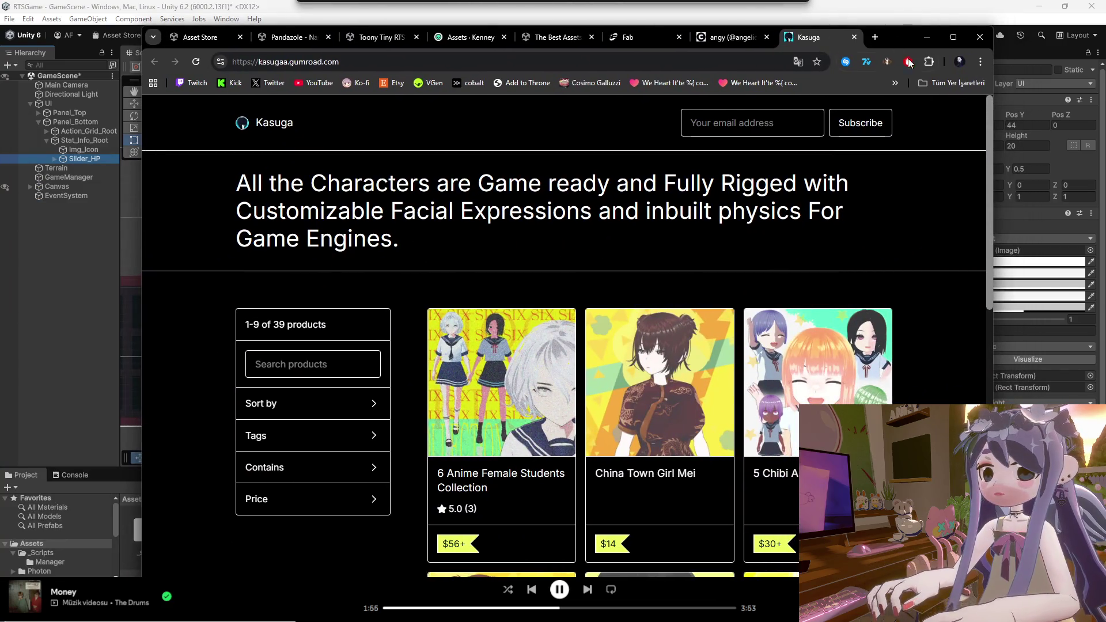
pyautogui.scroll(-4, 946, 295)
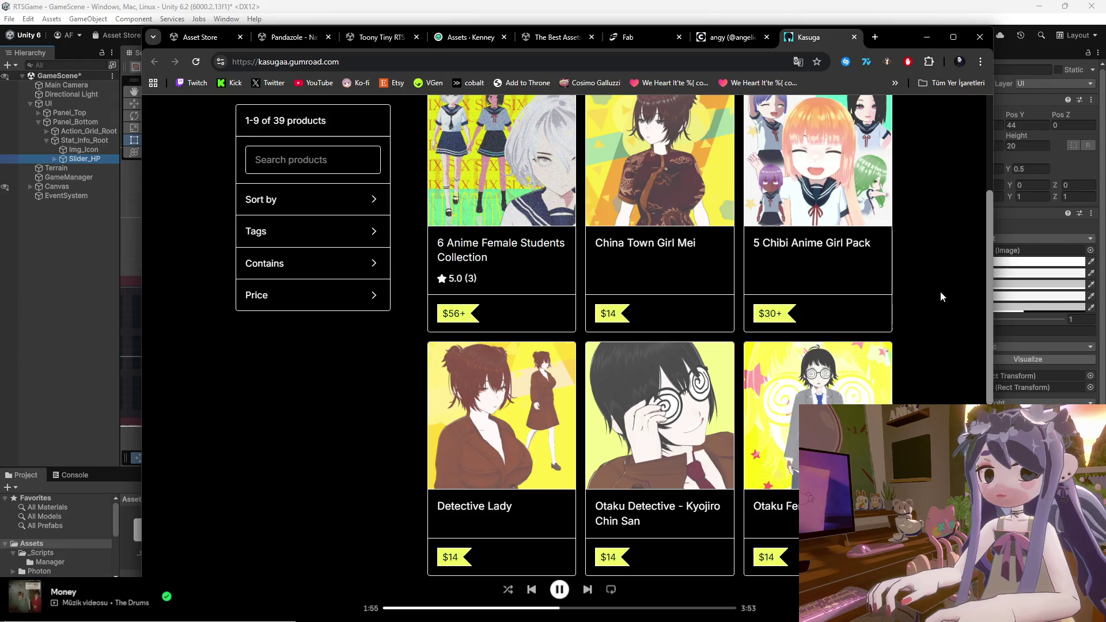
pyautogui.scroll(3, 941, 292)
pyautogui.scroll(-8, 942, 295)
pyautogui.scroll(-7, 942, 295)
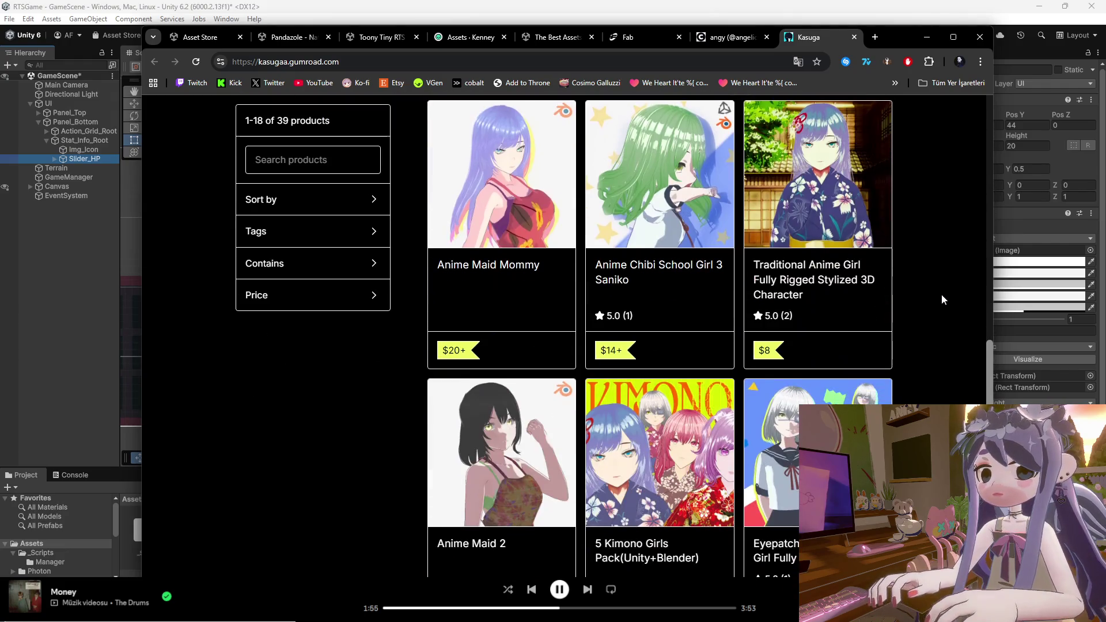
pyautogui.scroll(-7, 942, 295)
pyautogui.scroll(-5, 939, 295)
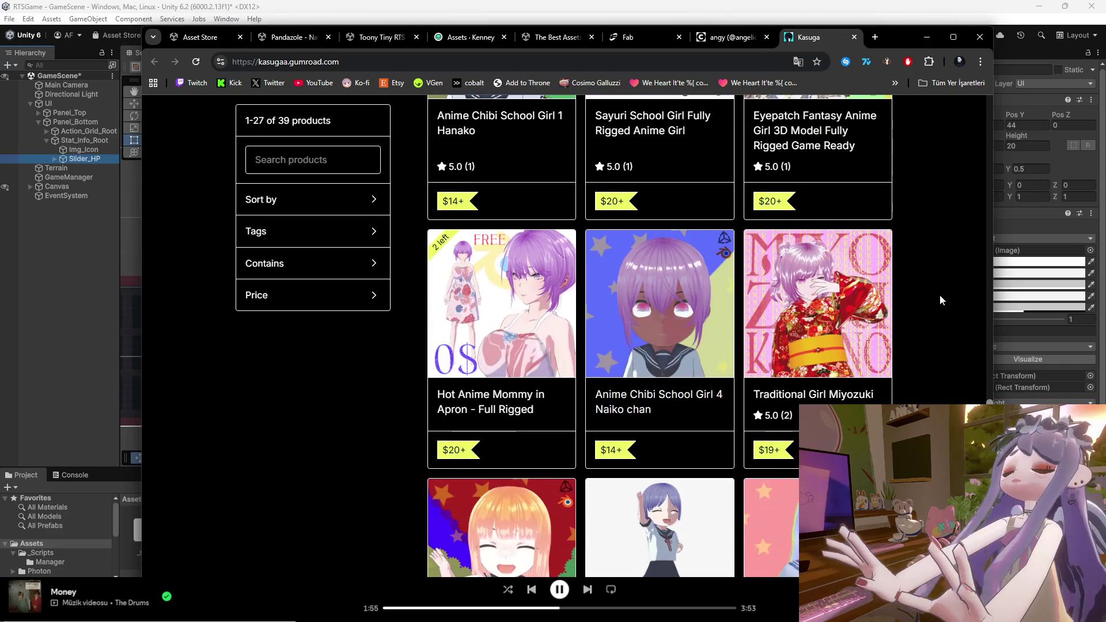
pyautogui.scroll(12, 938, 303)
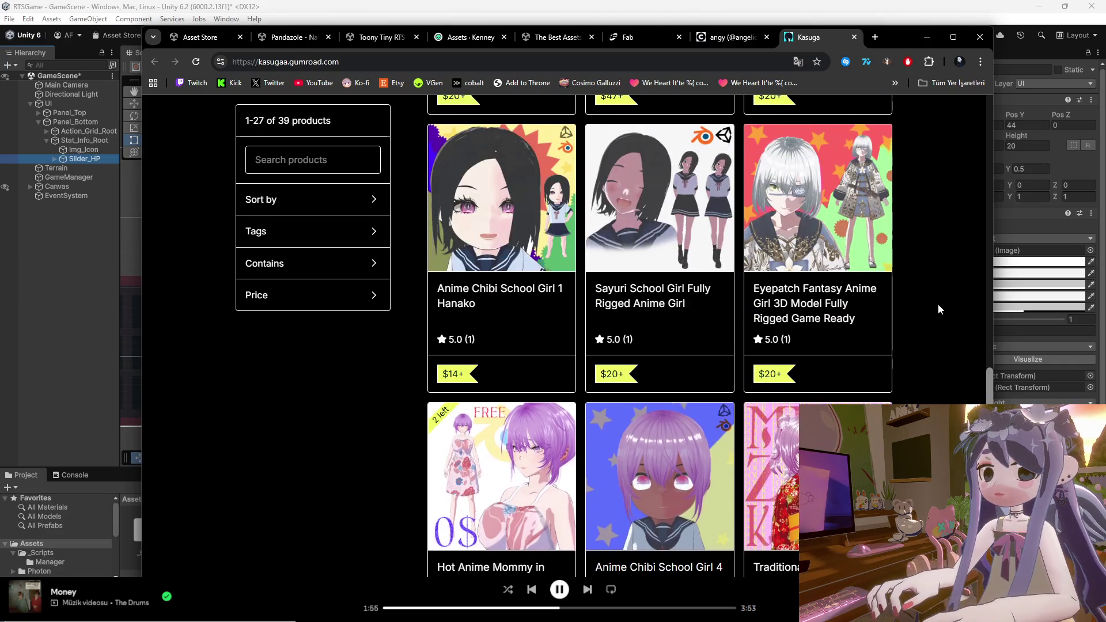
pyautogui.scroll(10, 938, 323)
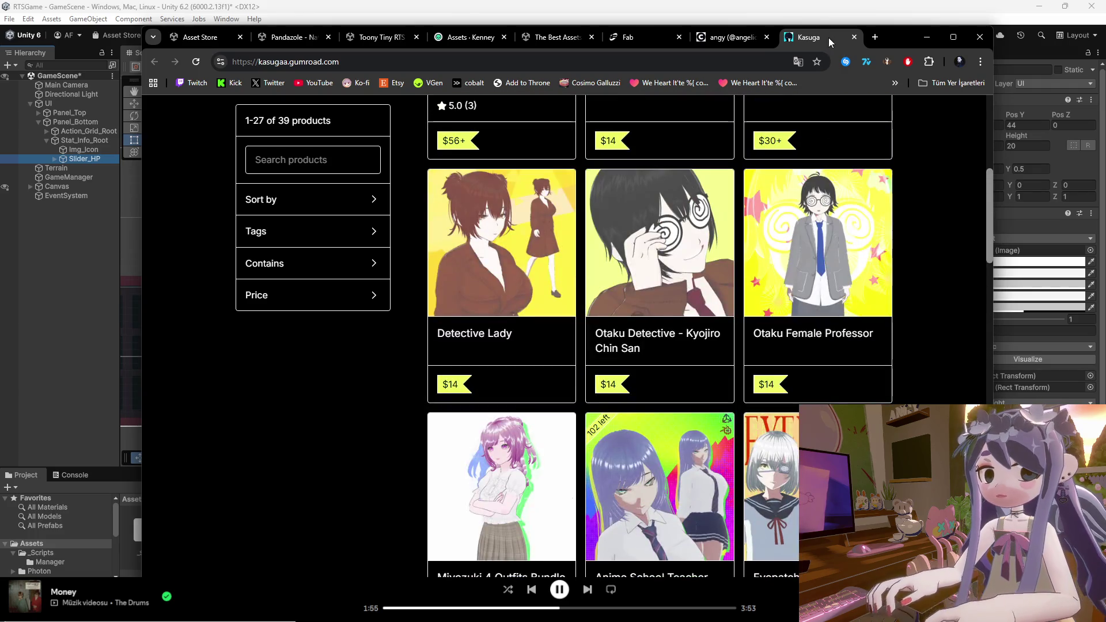
pyautogui.click(855, 37)
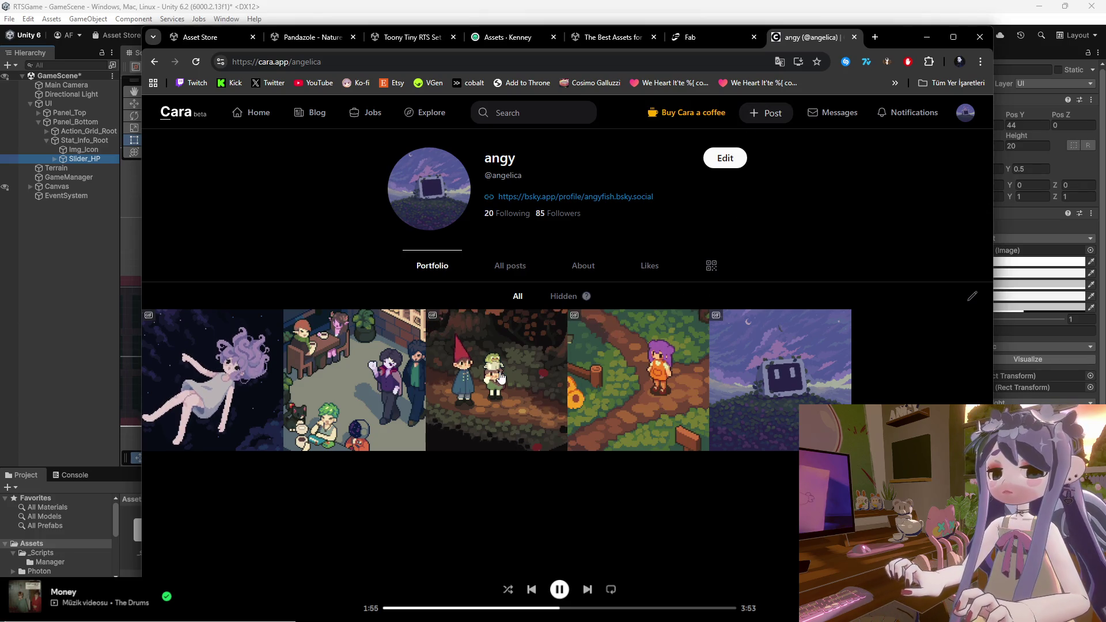
# View and close the Over The Garden Wall, Irene and Seattle - 2020 posts.
pyautogui.click(473, 362)
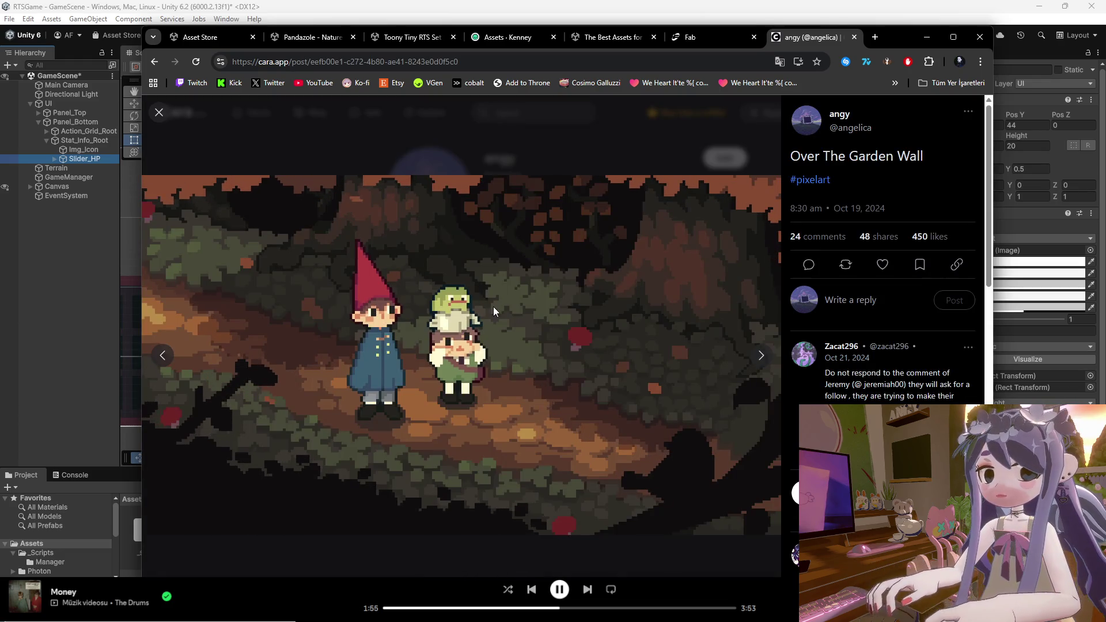
pyautogui.click(535, 161)
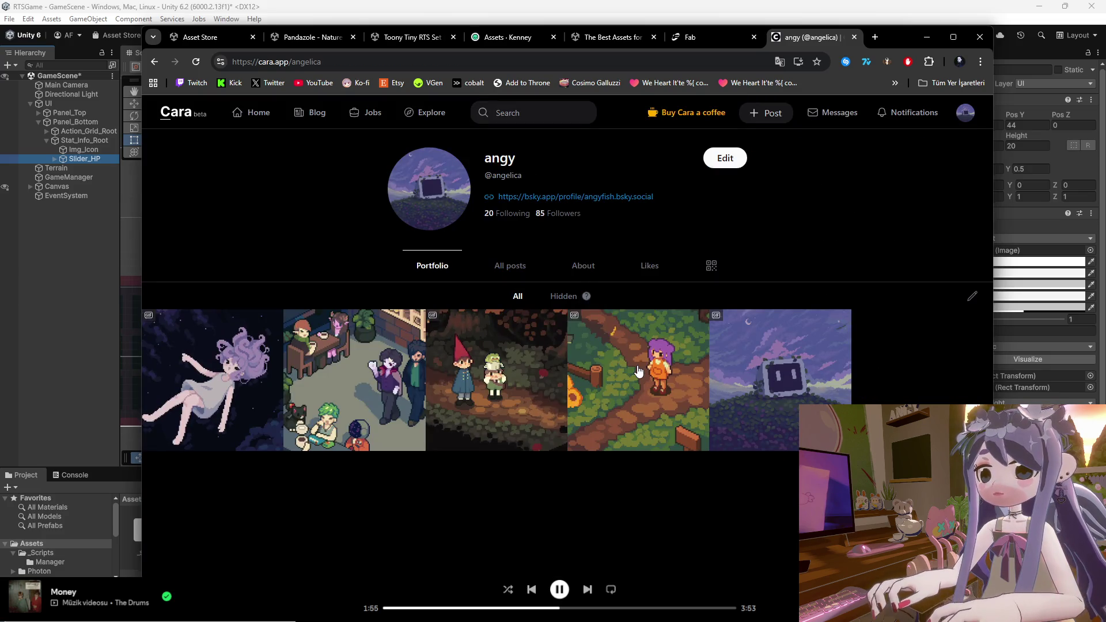
pyautogui.click(637, 366)
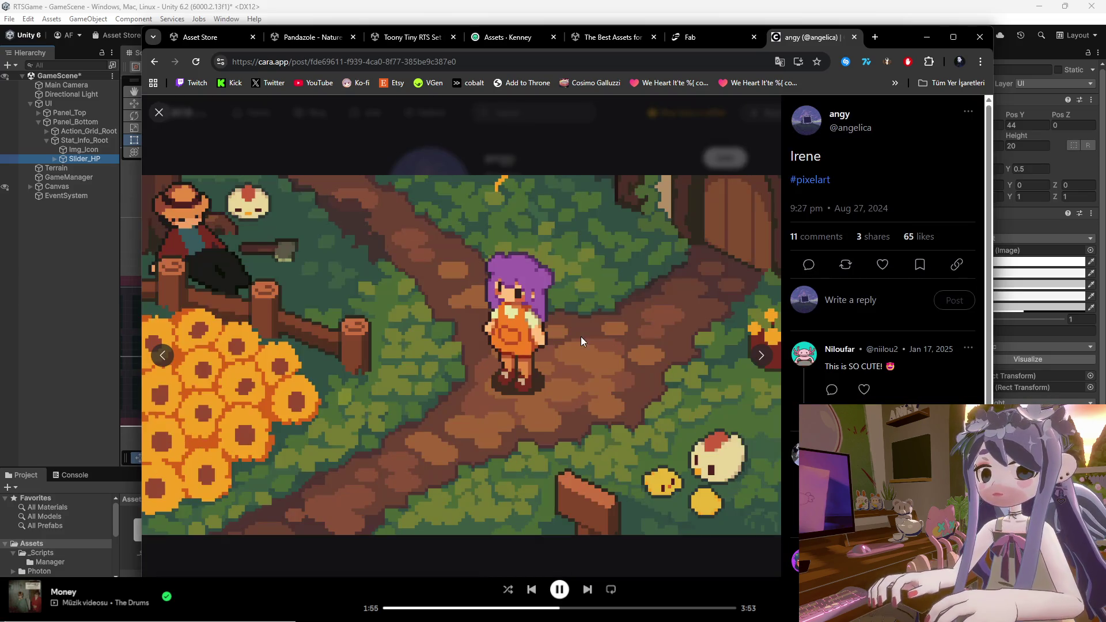
pyautogui.click(487, 125)
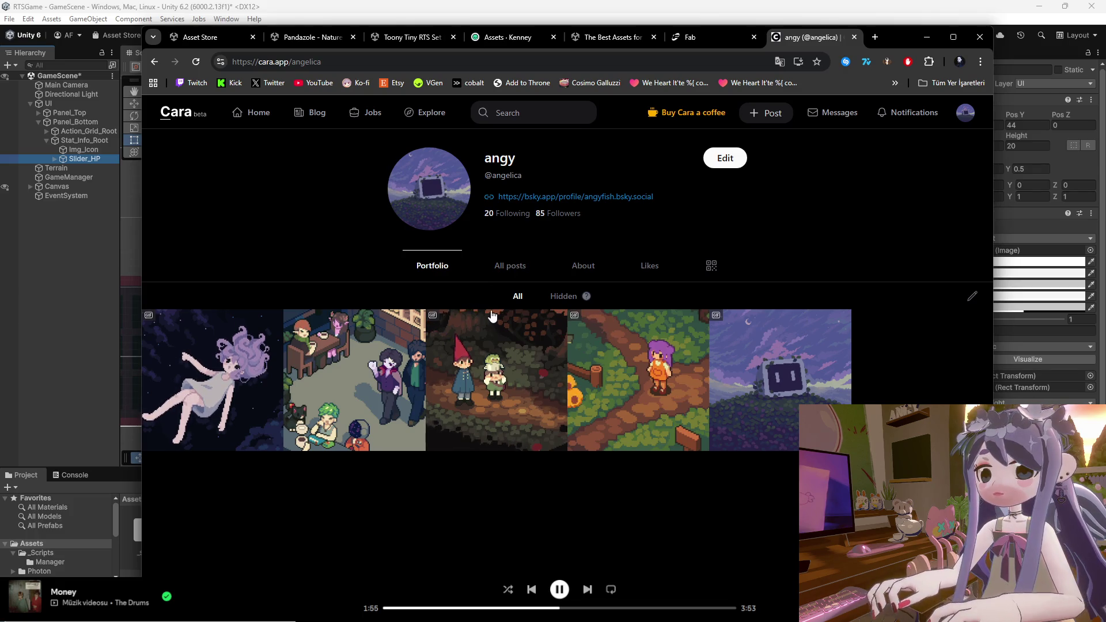
pyautogui.click(374, 369)
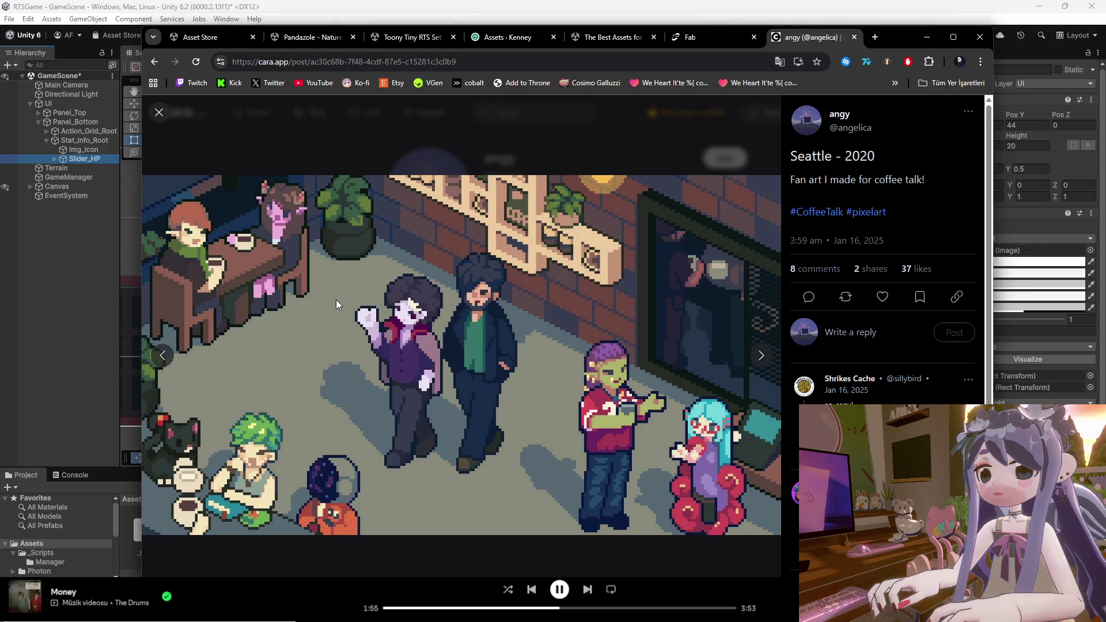
pyautogui.click(166, 115)
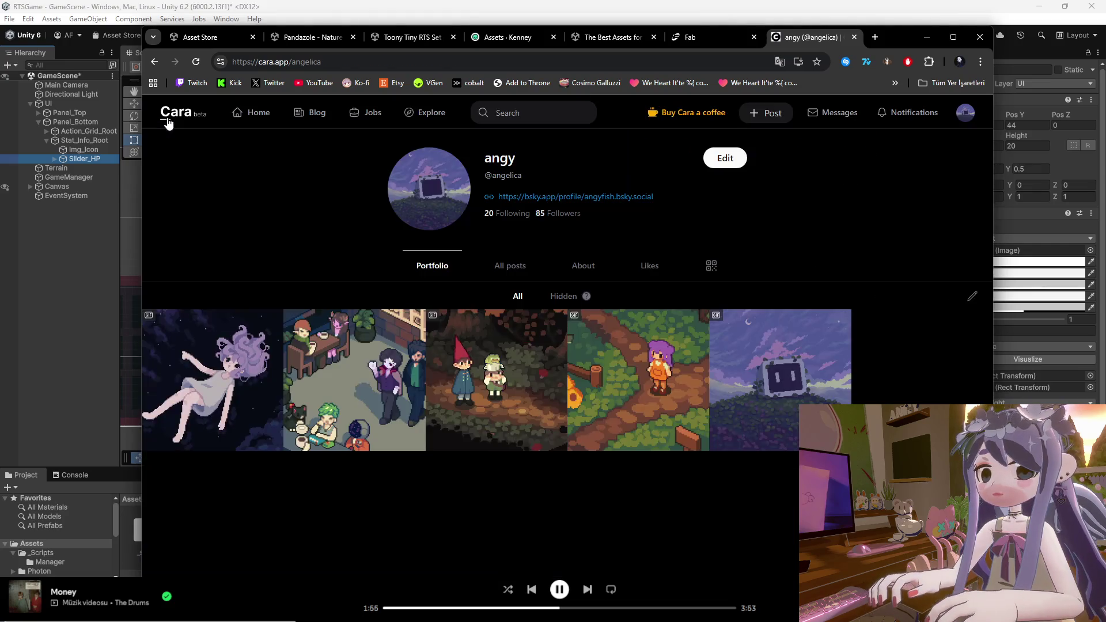
# Revisit own profile and the home feed, then close the Cara tab and maximize Chrome.
pyautogui.click(964, 112)
pyautogui.click(931, 147)
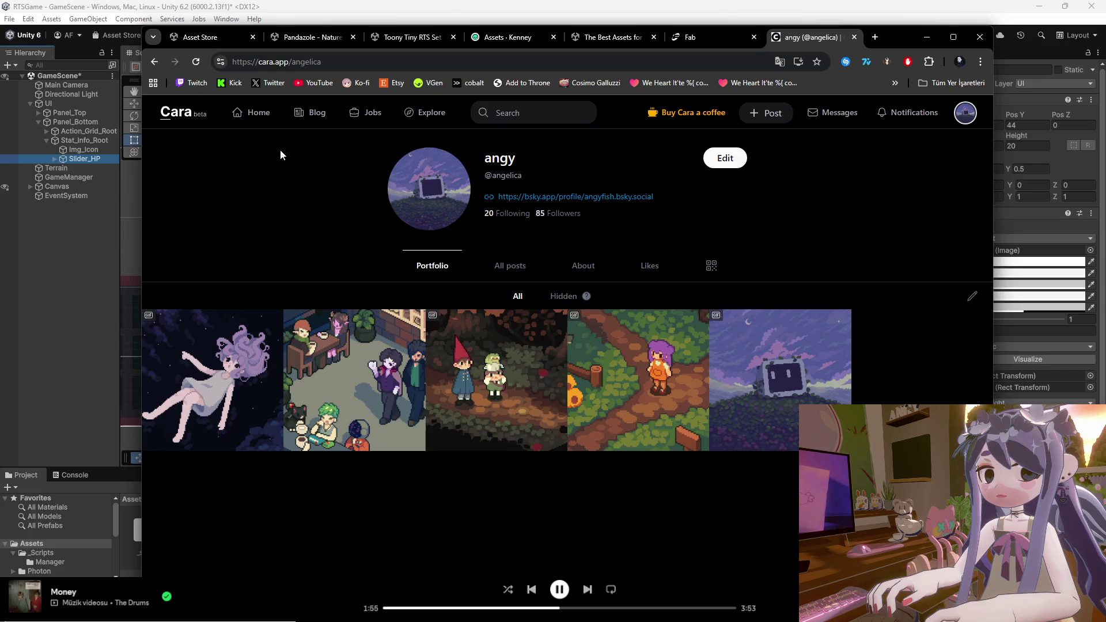
pyautogui.click(254, 112)
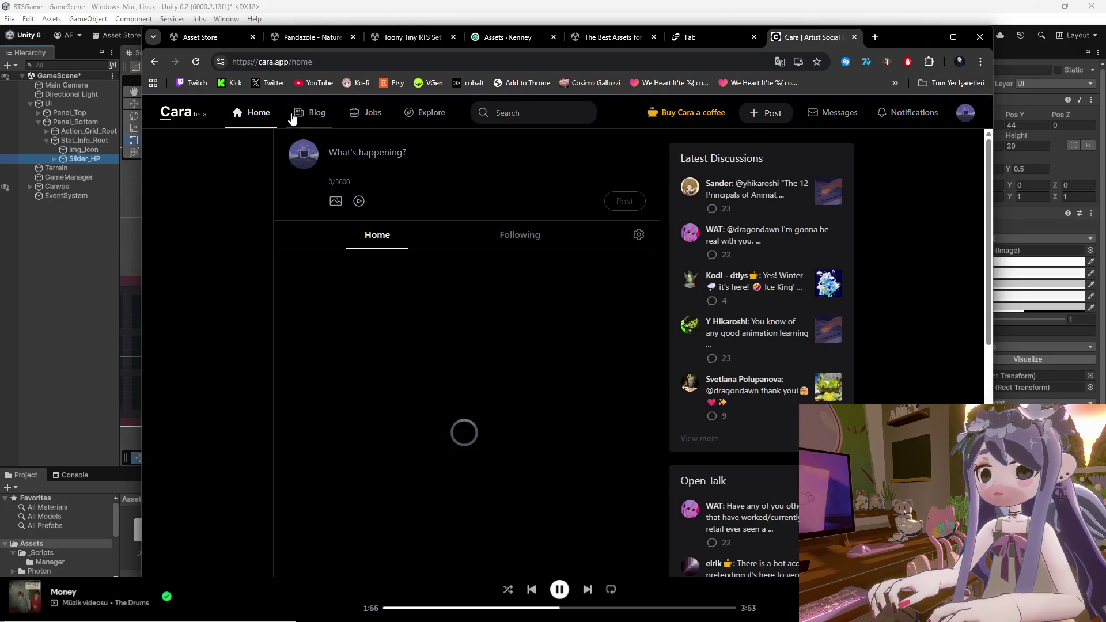
pyautogui.scroll(-15, 336, 273)
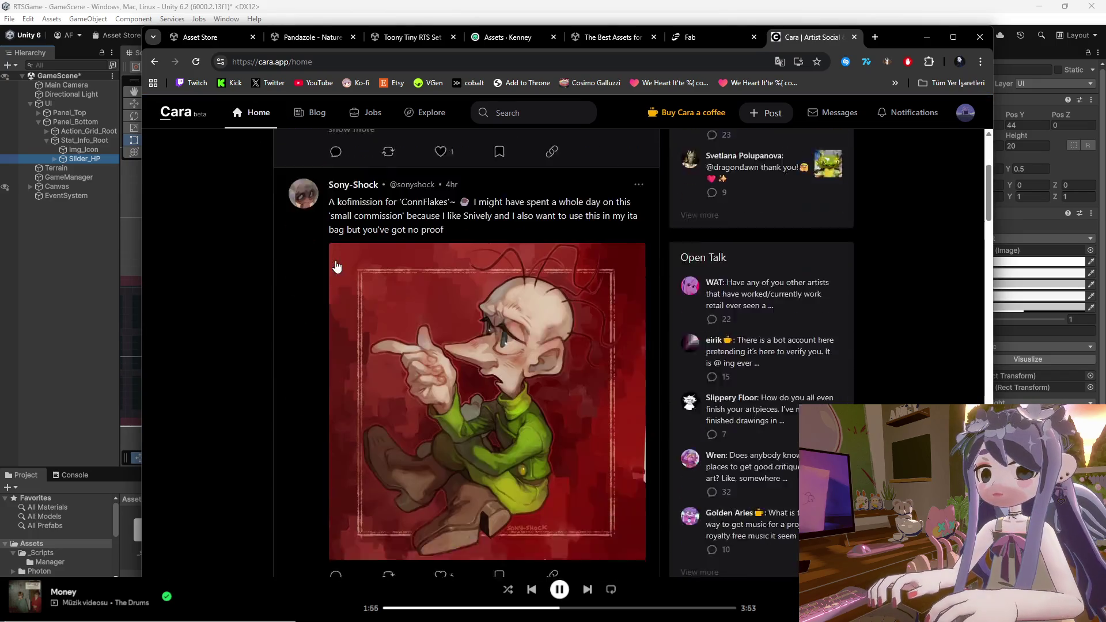
pyautogui.scroll(-6, 478, 277)
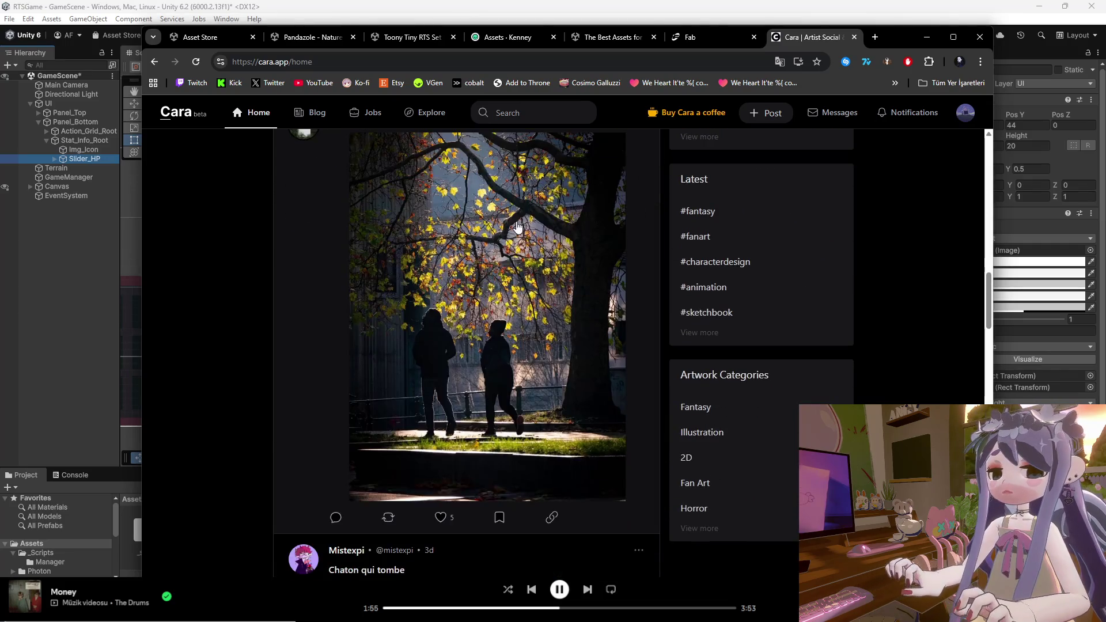
pyautogui.click(854, 37)
pyautogui.click(954, 37)
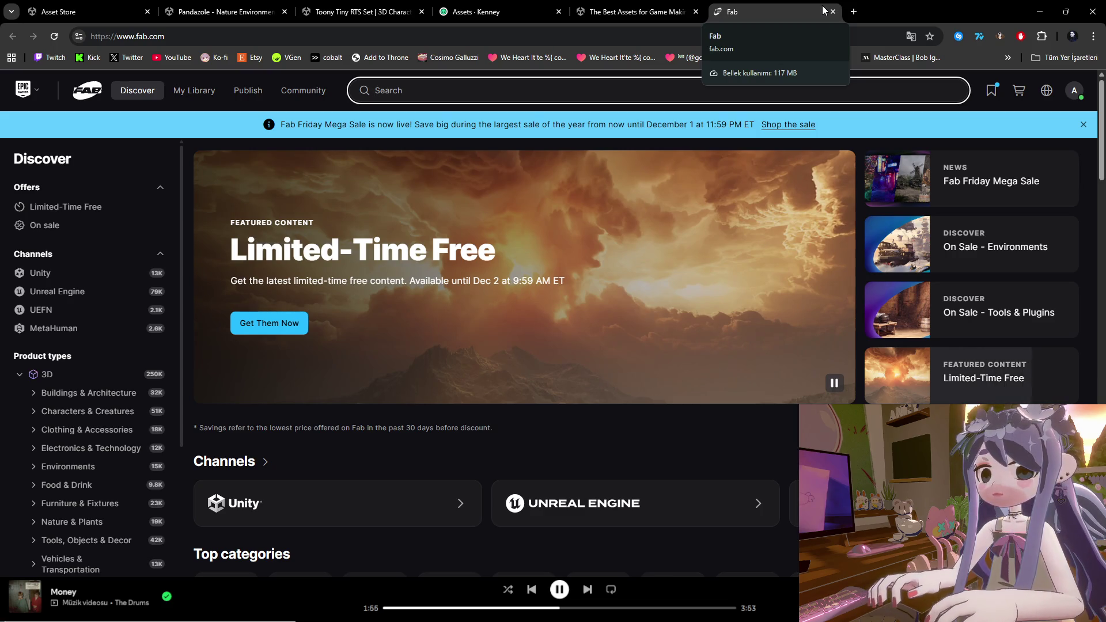
# Close the Fab, Asset Store home and Kenney tabs and minimize Chrome back to Unity.
pyautogui.click(834, 12)
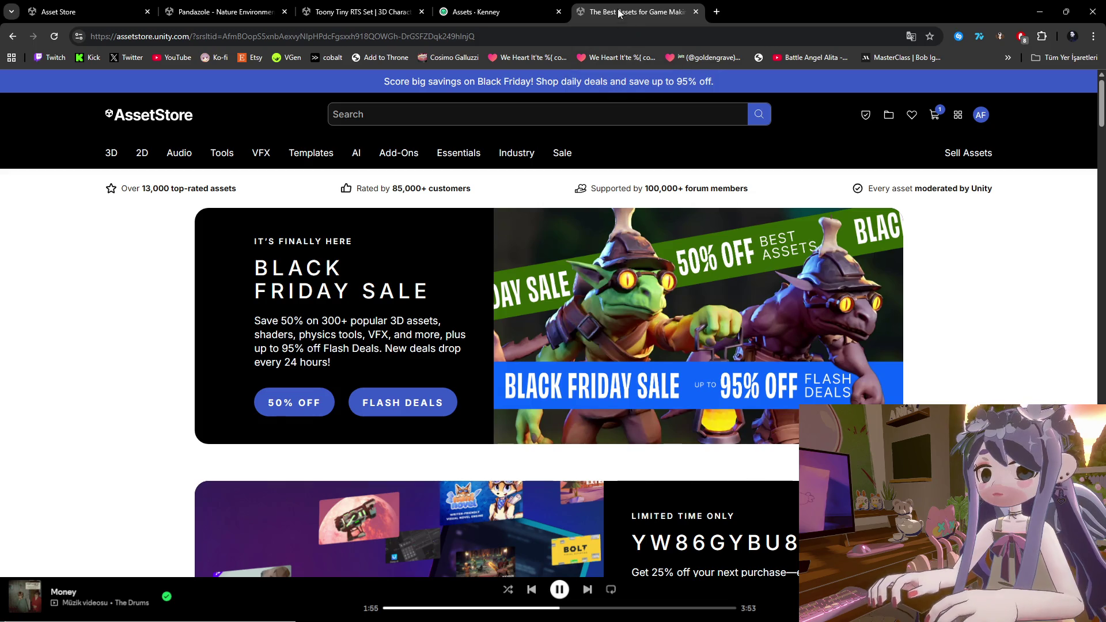
pyautogui.click(697, 11)
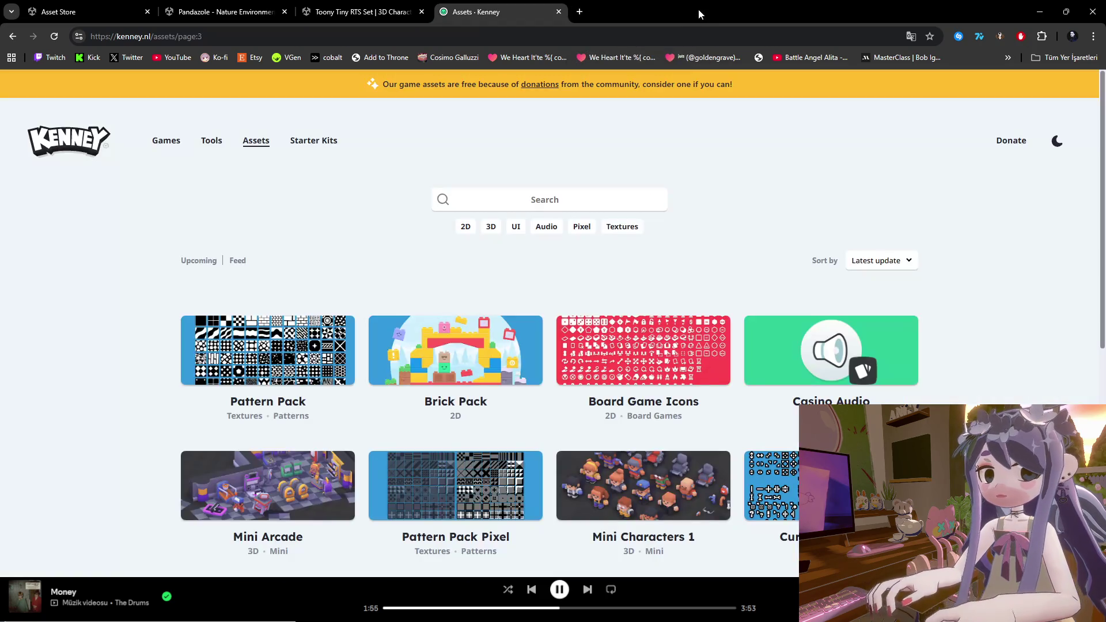
pyautogui.click(559, 12)
pyautogui.click(559, 12)
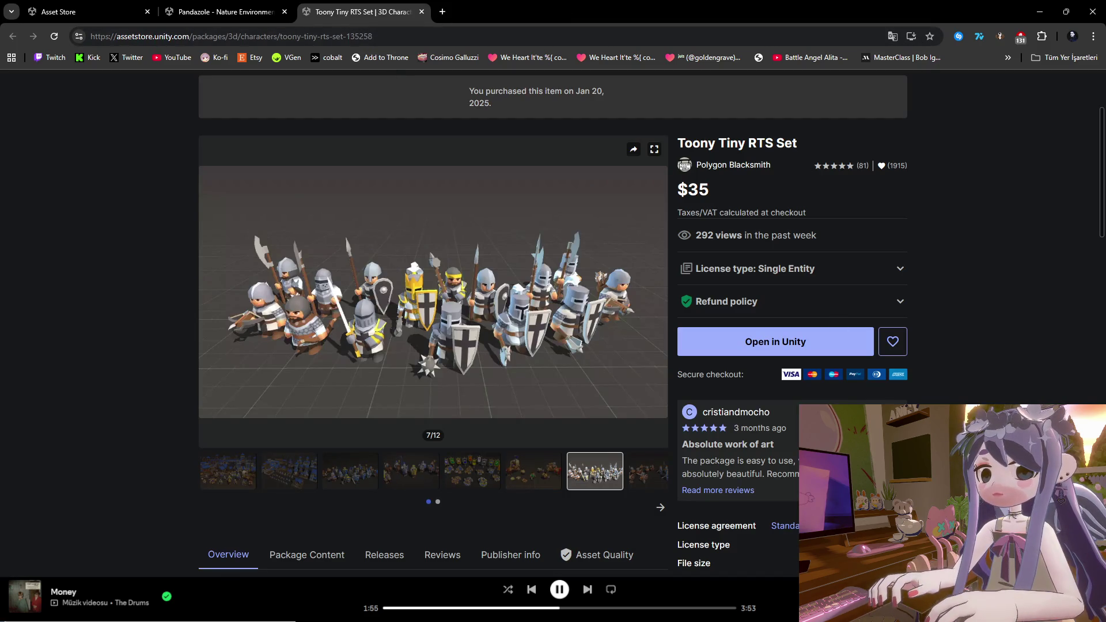
pyautogui.click(1043, 11)
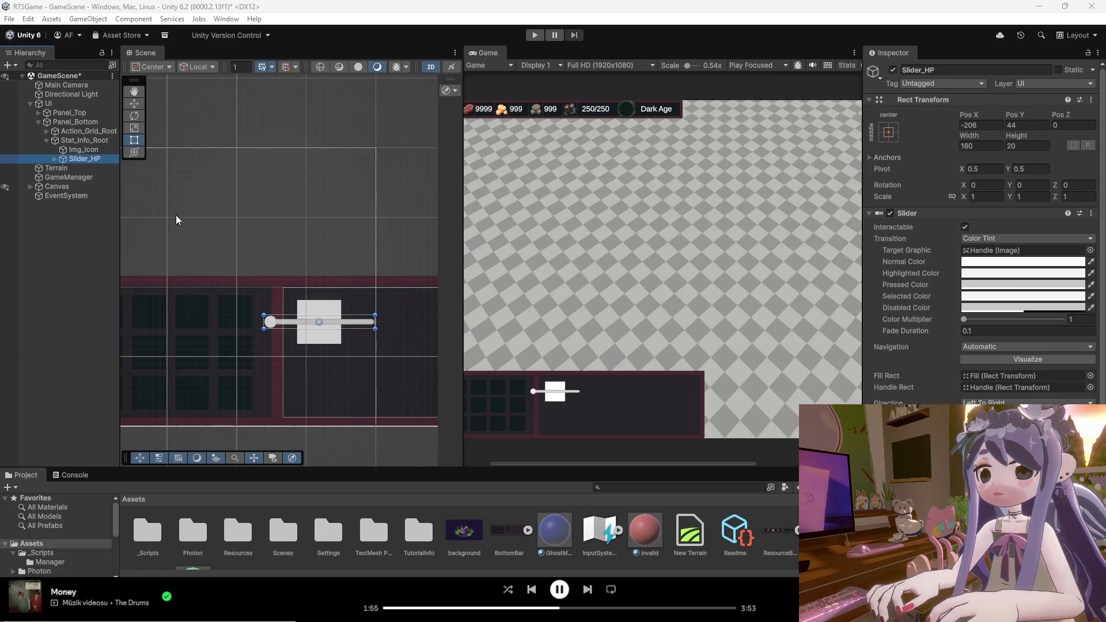
pyautogui.scroll(-2, 231, 294)
pyautogui.scroll(2, 212, 295)
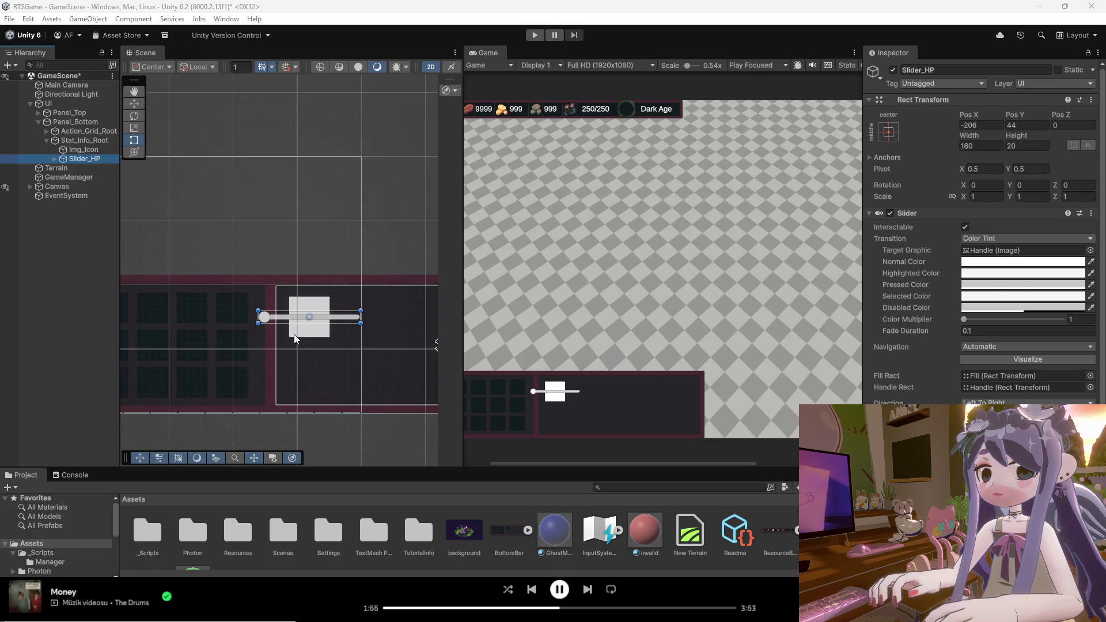
pyautogui.click(308, 306)
pyautogui.moveTo(308, 306)
pyautogui.mouseDown()
pyautogui.moveTo(415, 318)
pyautogui.moveTo(385, 317)
pyautogui.mouseUp()
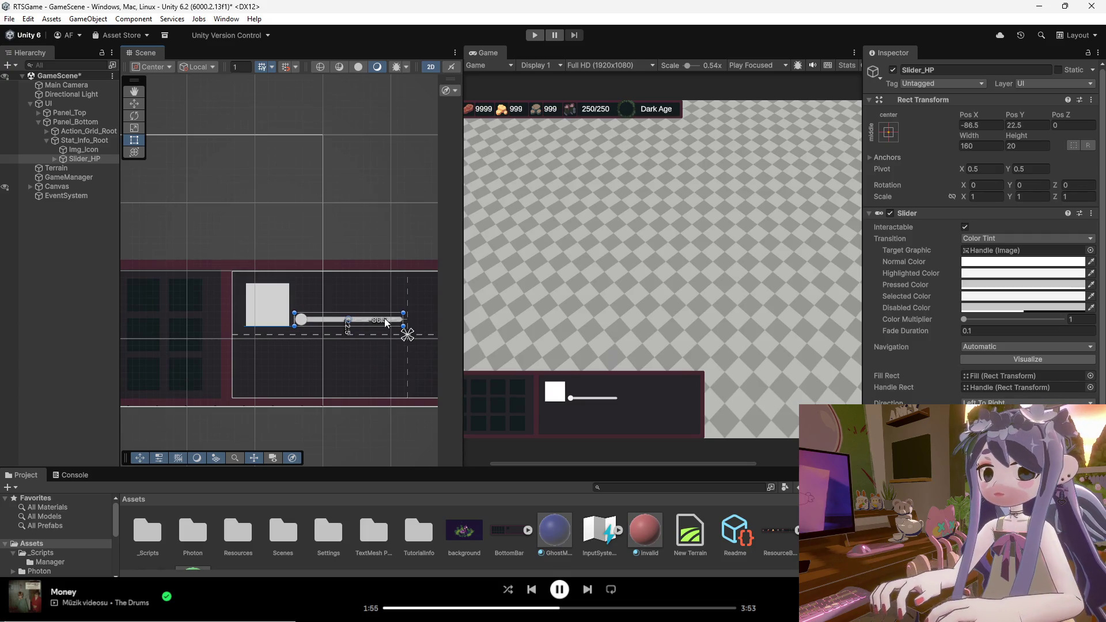
pyautogui.click(320, 340)
pyautogui.click(321, 317)
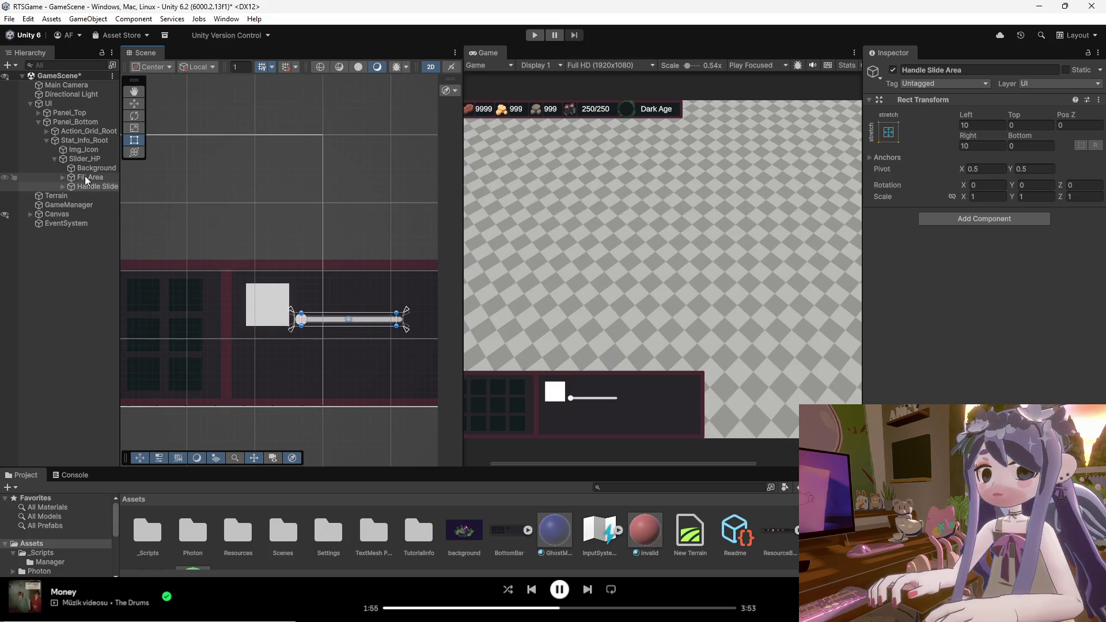
pyautogui.click(81, 160)
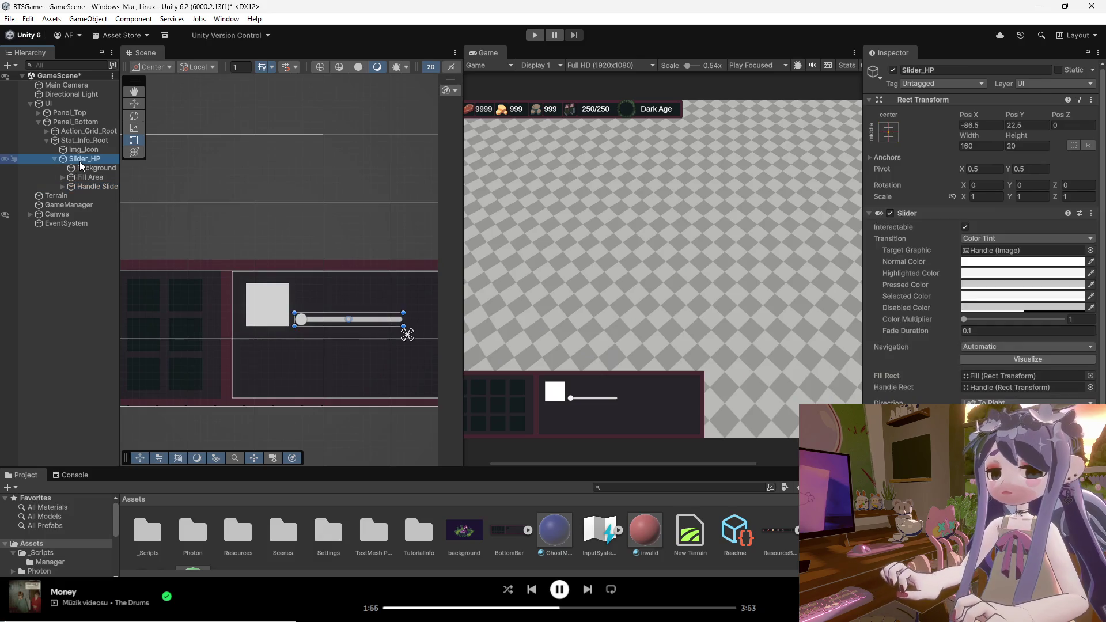
pyautogui.click(88, 177)
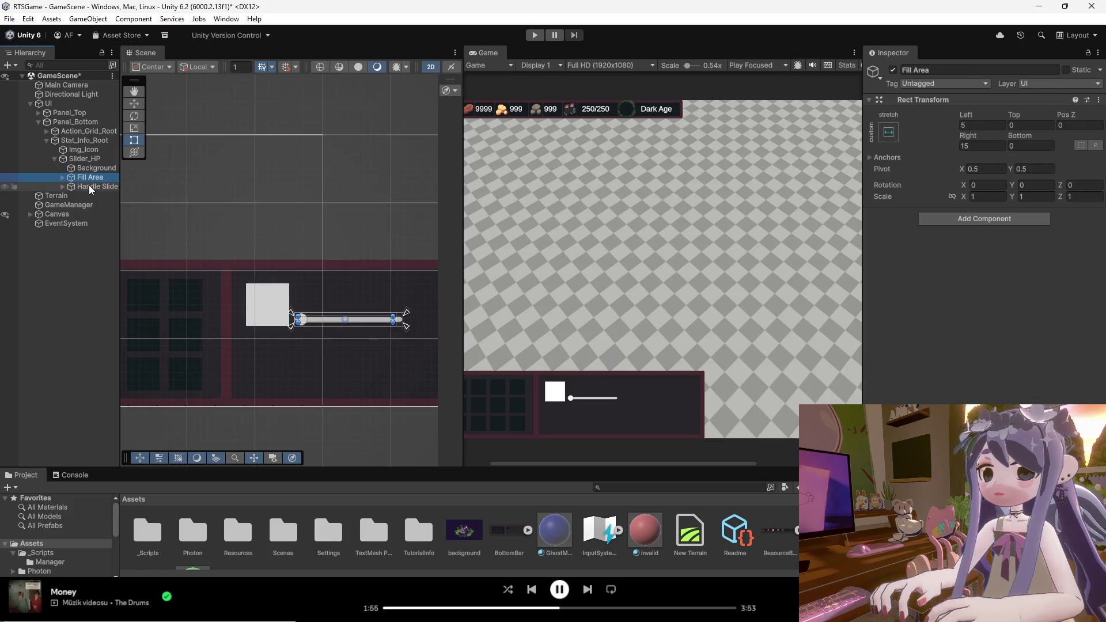
pyautogui.click(91, 187)
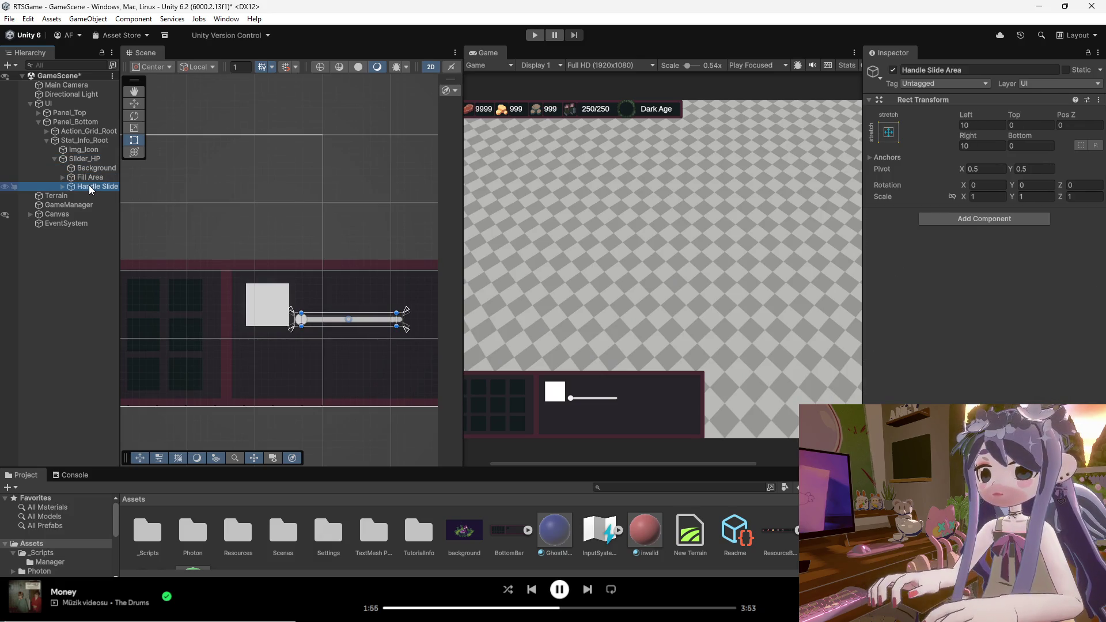
pyautogui.scroll(1, 300, 319)
pyautogui.scroll(2, 301, 319)
pyautogui.click(306, 319)
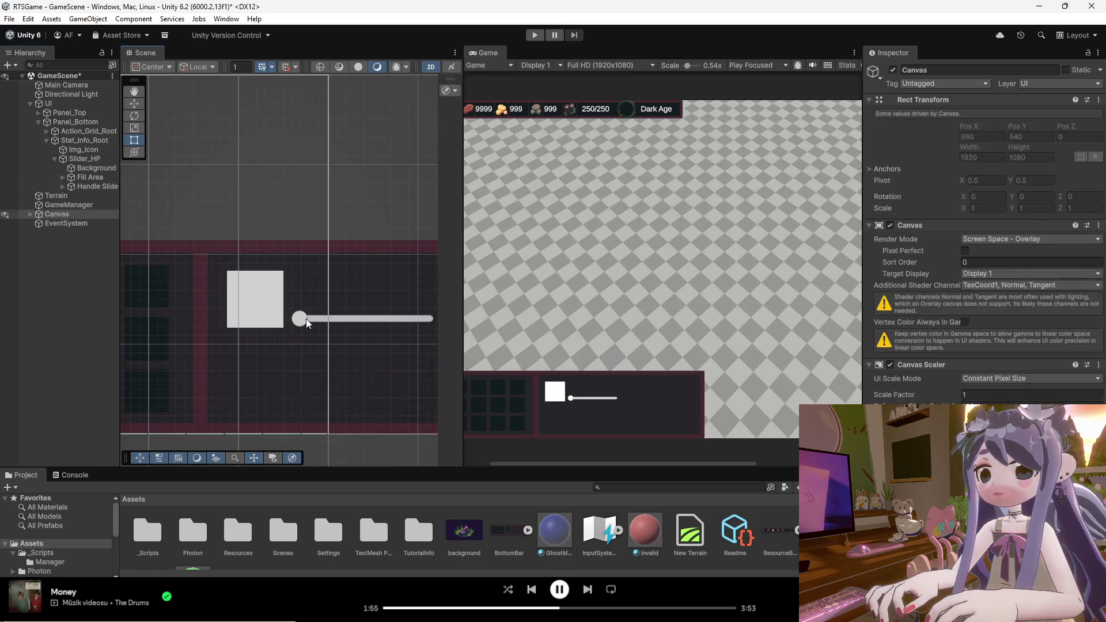
pyautogui.click(88, 160)
pyautogui.rightClick(92, 165)
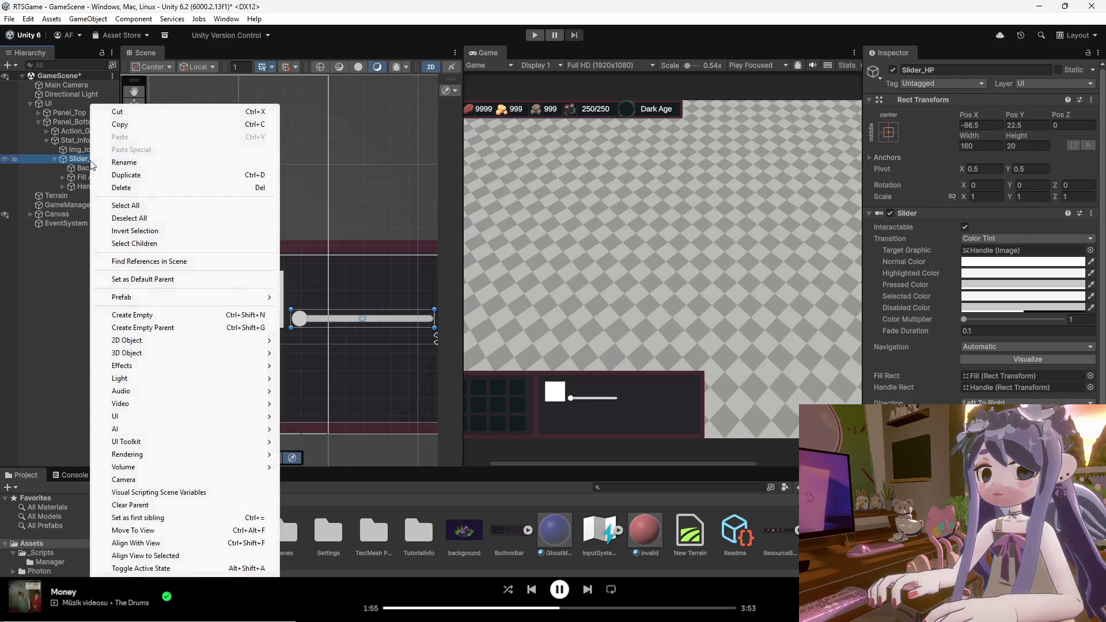
pyautogui.moveTo(179, 417)
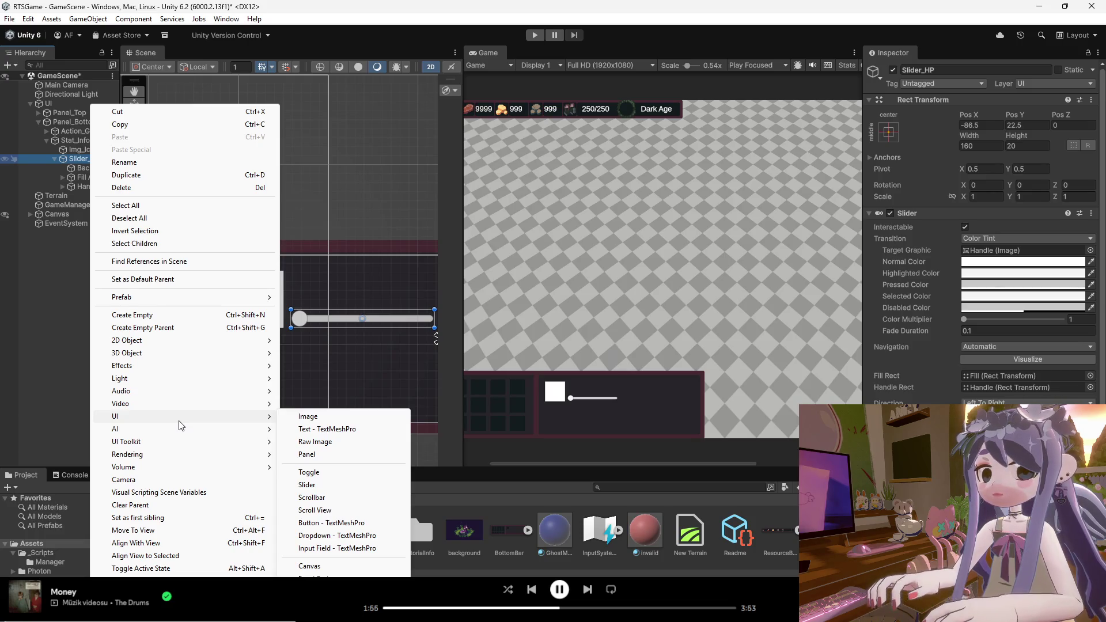
pyautogui.click(75, 179)
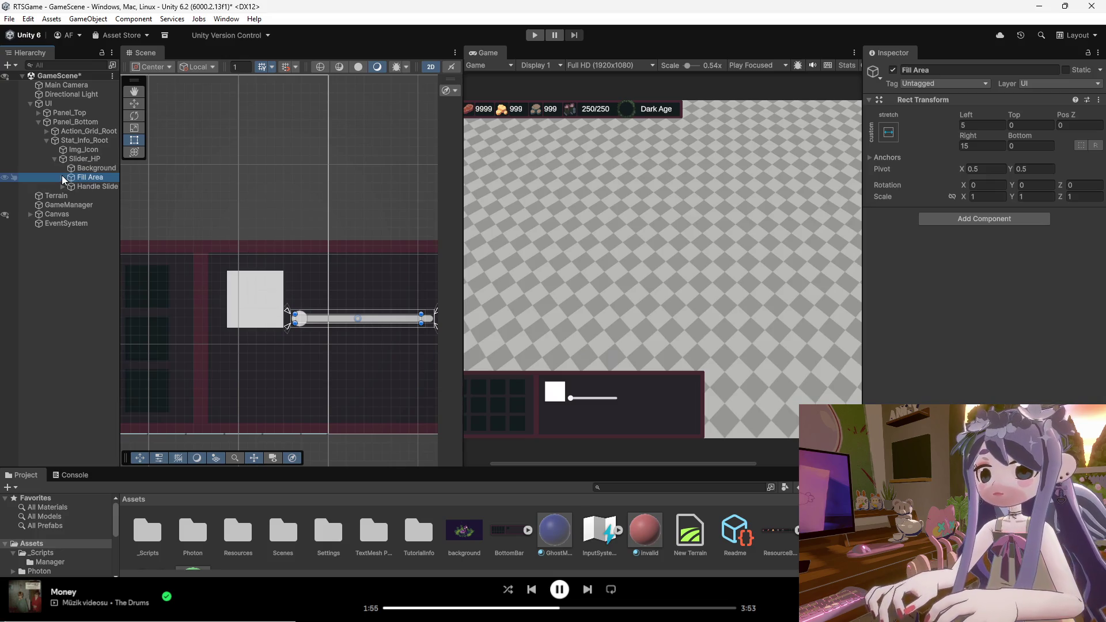
pyautogui.click(73, 186)
pyautogui.click(80, 182)
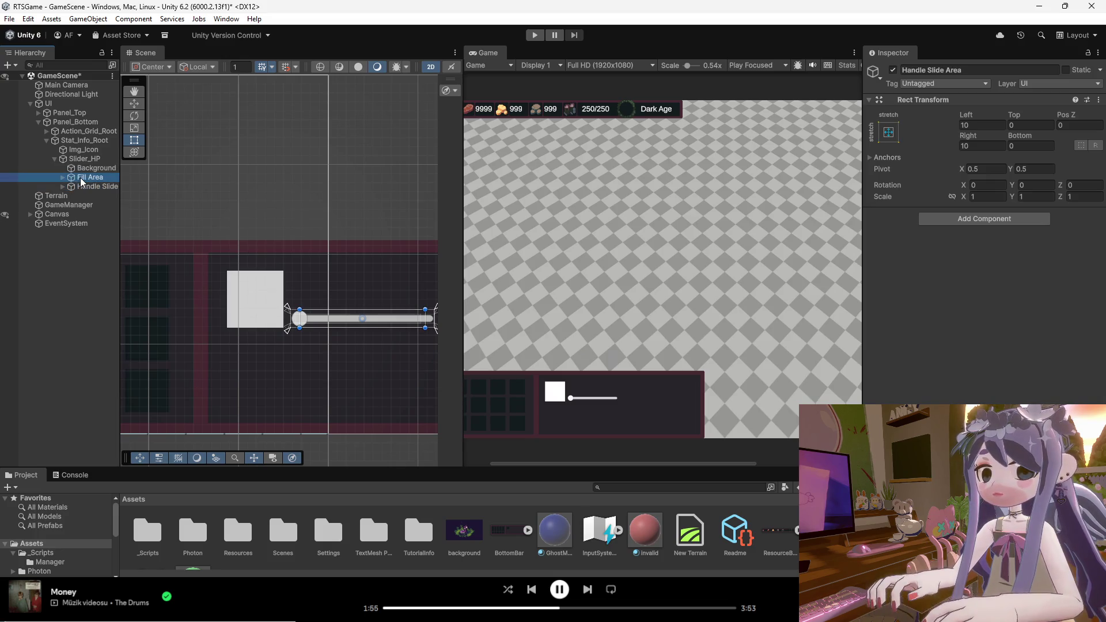
pyautogui.click(63, 178)
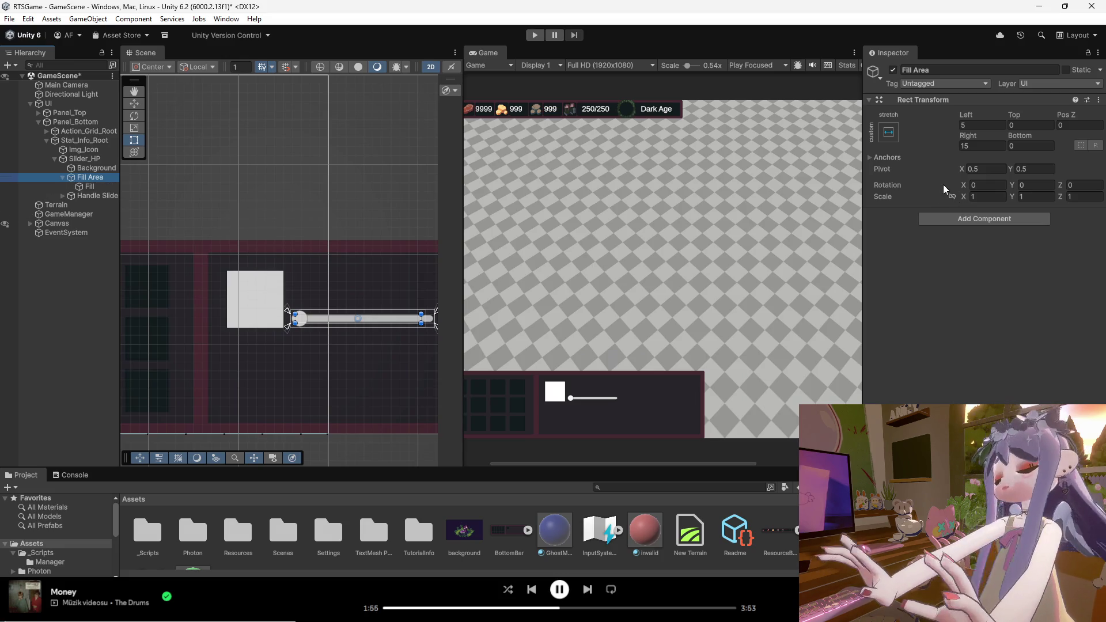
pyautogui.press('Up')
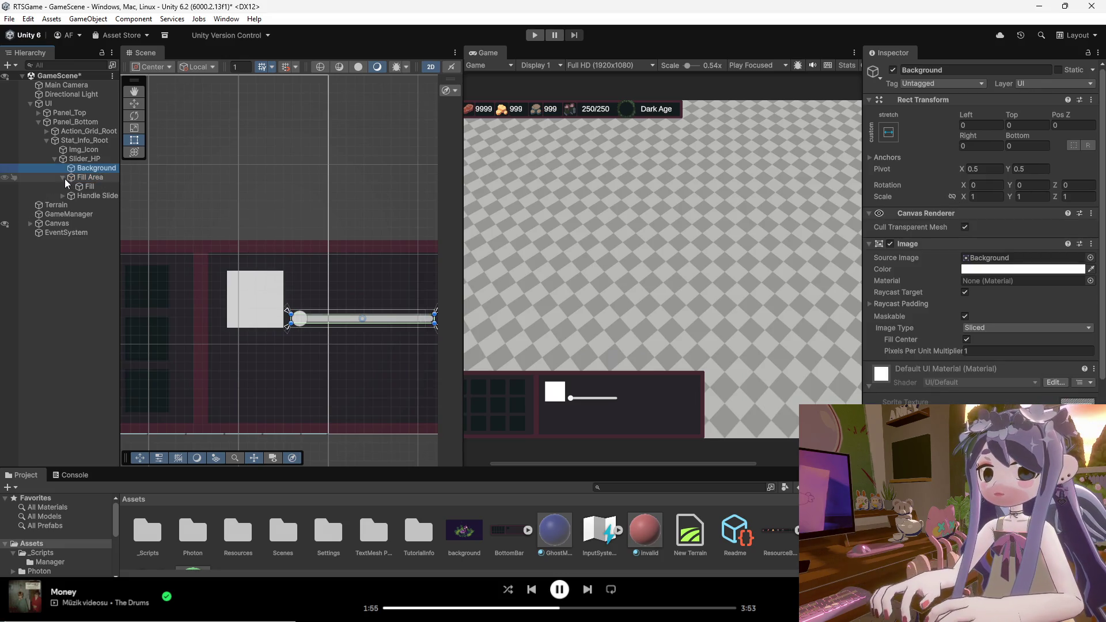
pyautogui.click(63, 178)
pyautogui.click(301, 320)
pyautogui.scroll(2, 302, 320)
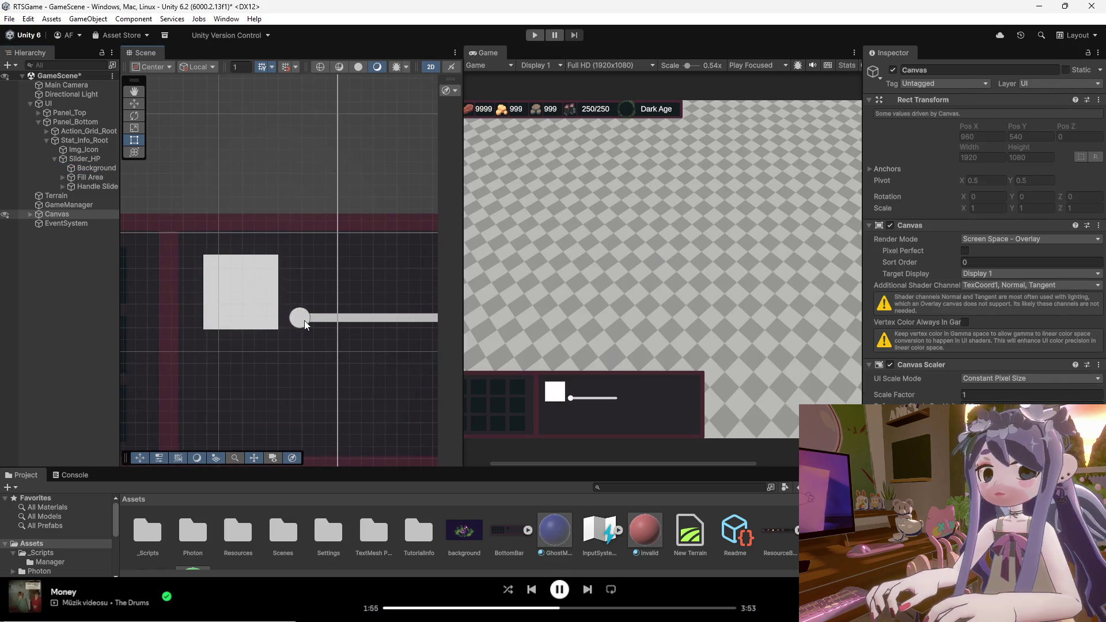
pyautogui.click(304, 322)
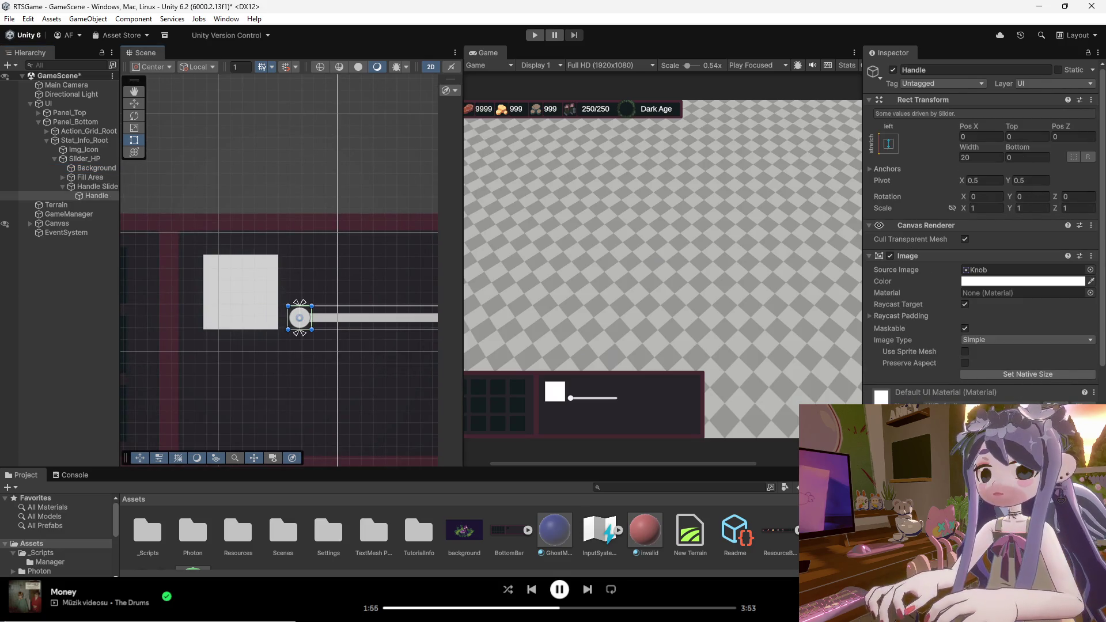
pyautogui.scroll(-4, 979, 231)
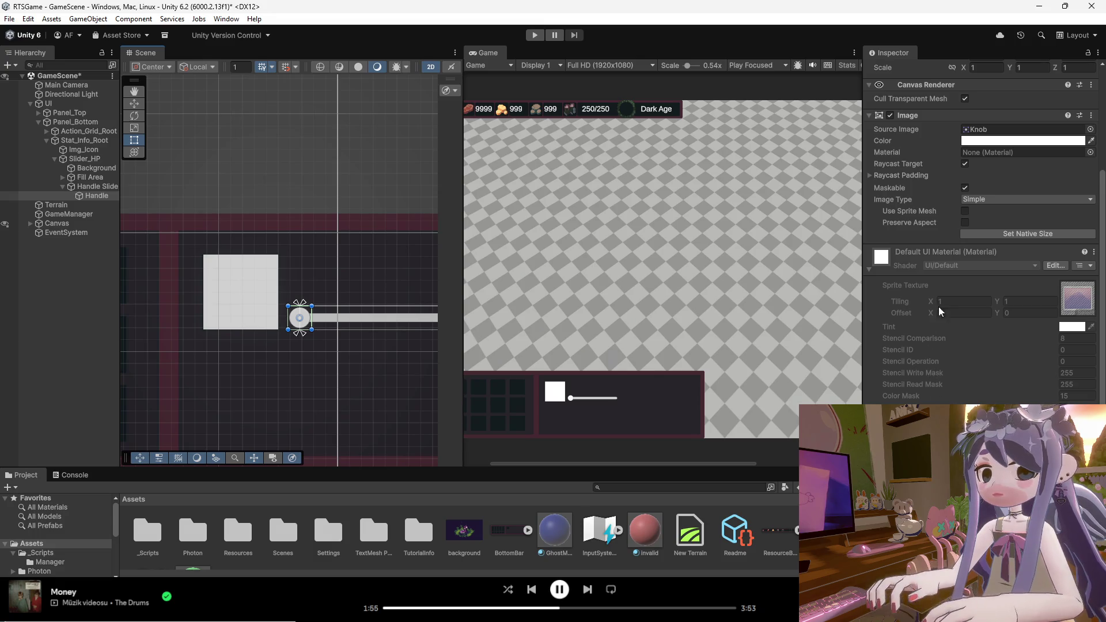
pyautogui.scroll(1, 938, 300)
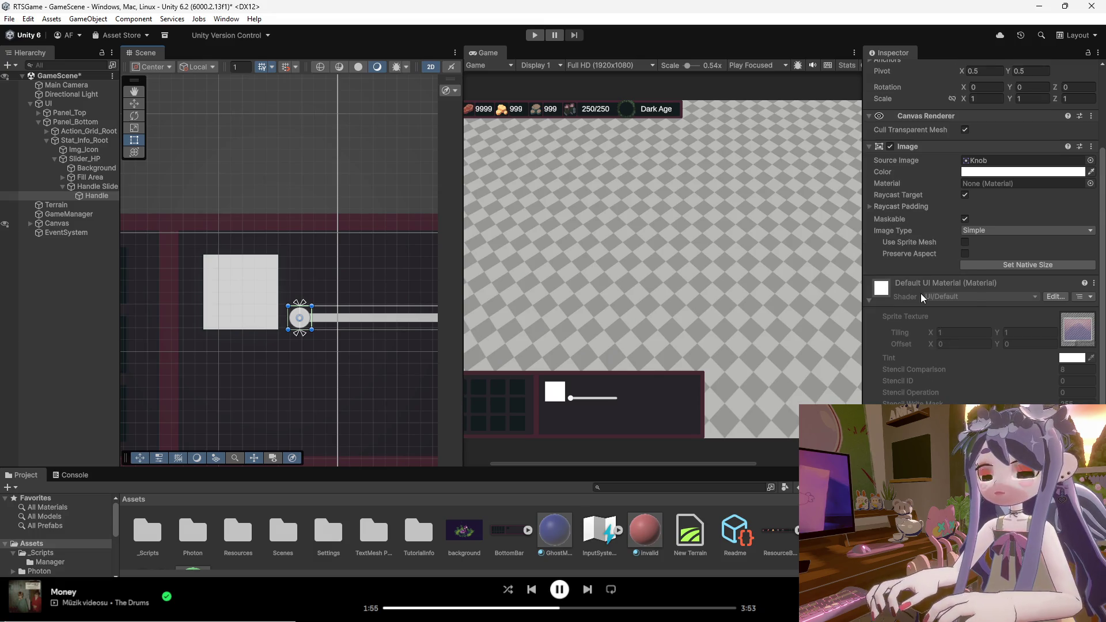
pyautogui.click(889, 148)
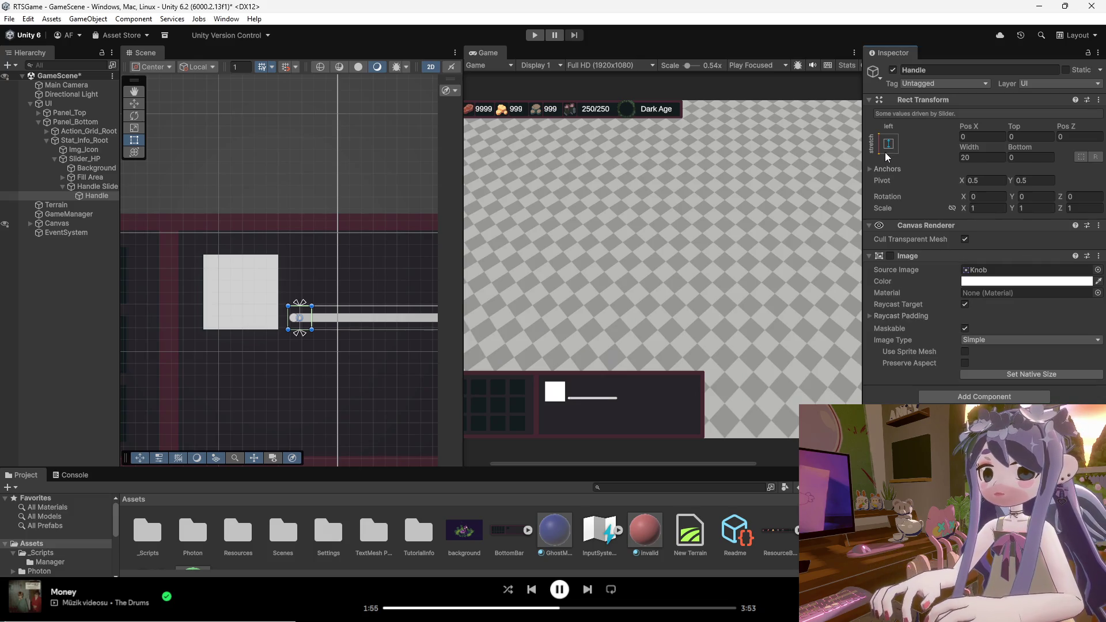
pyautogui.scroll(2, 327, 323)
pyautogui.click(290, 316)
pyautogui.click(291, 322)
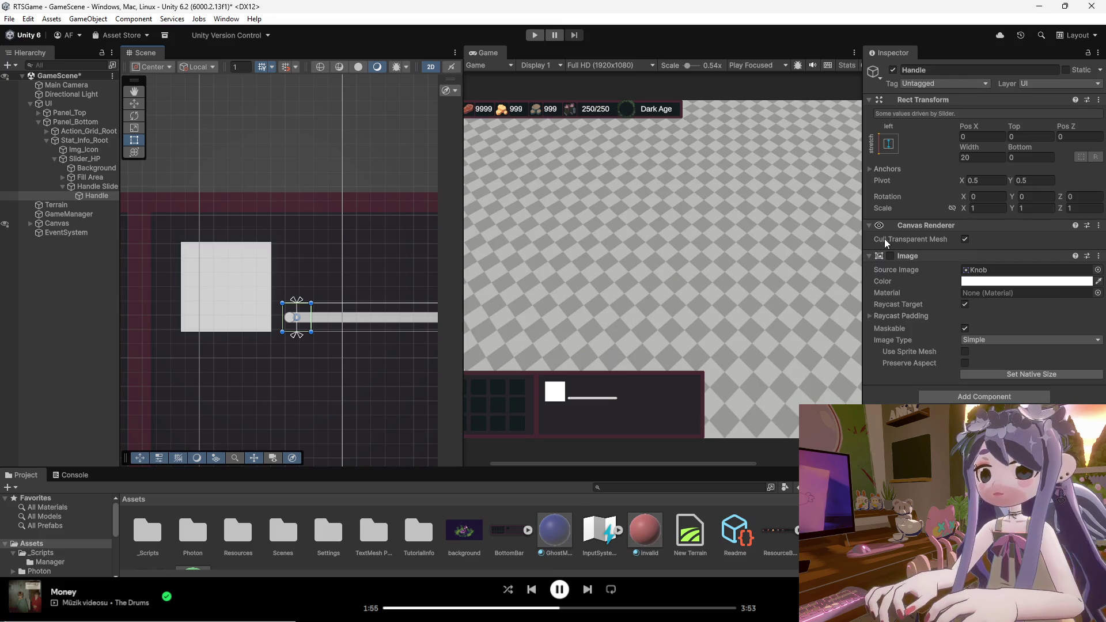
pyautogui.scroll(8, 303, 322)
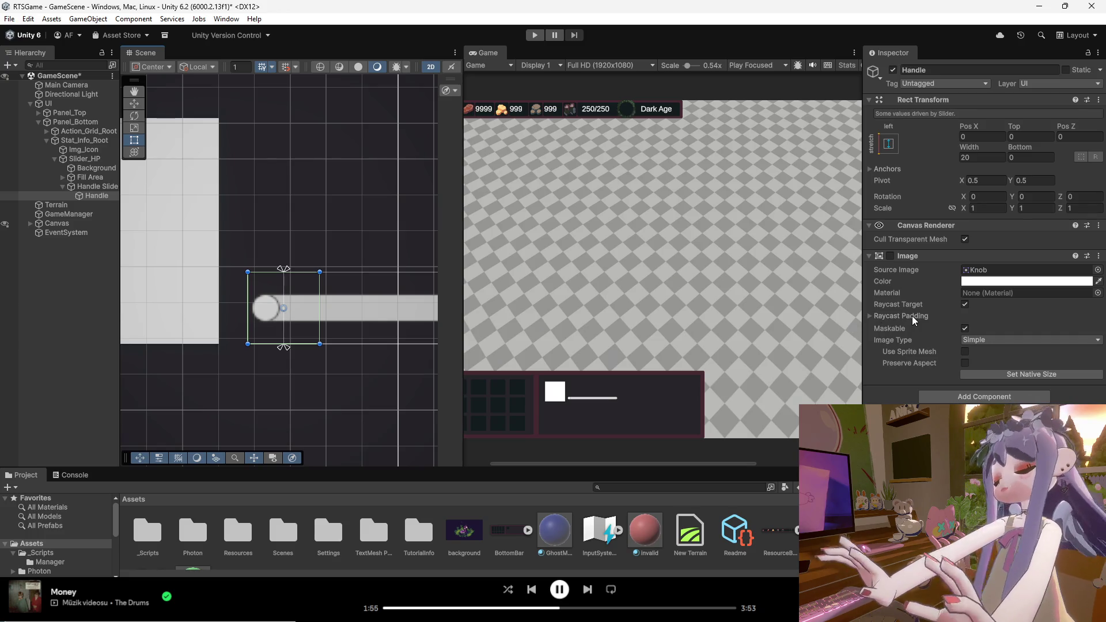
pyautogui.click(965, 240)
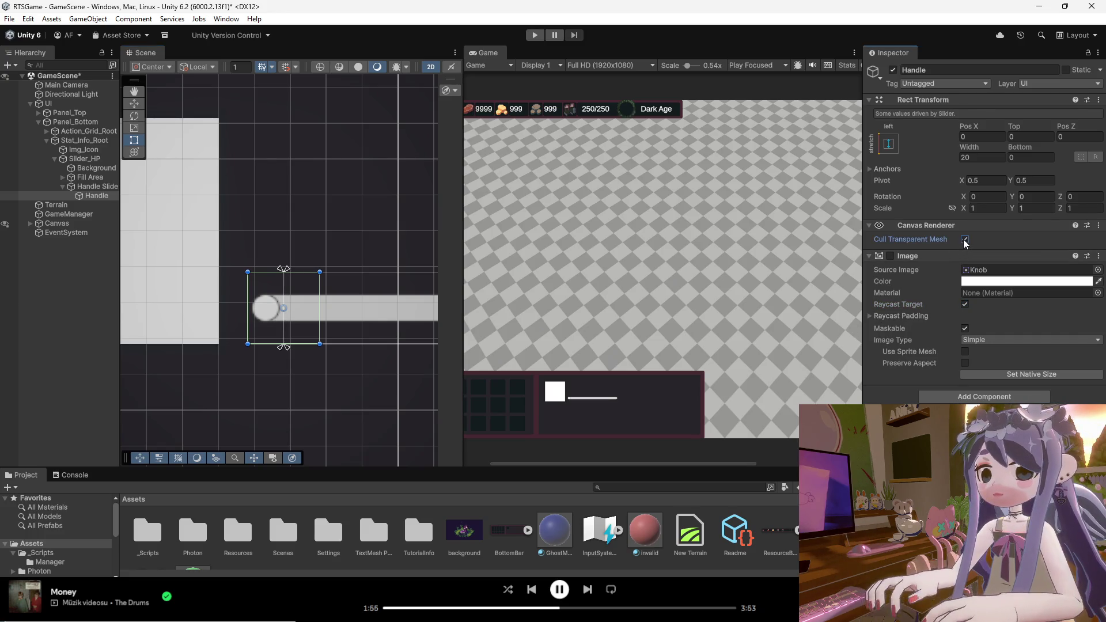
pyautogui.click(85, 187)
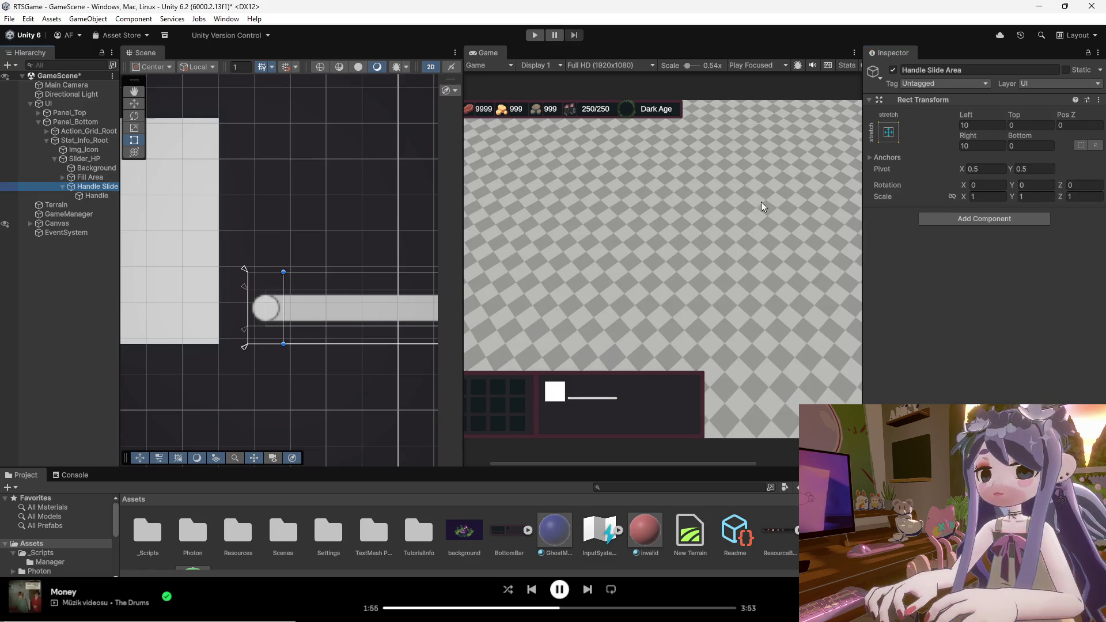
pyautogui.click(79, 179)
pyautogui.click(85, 168)
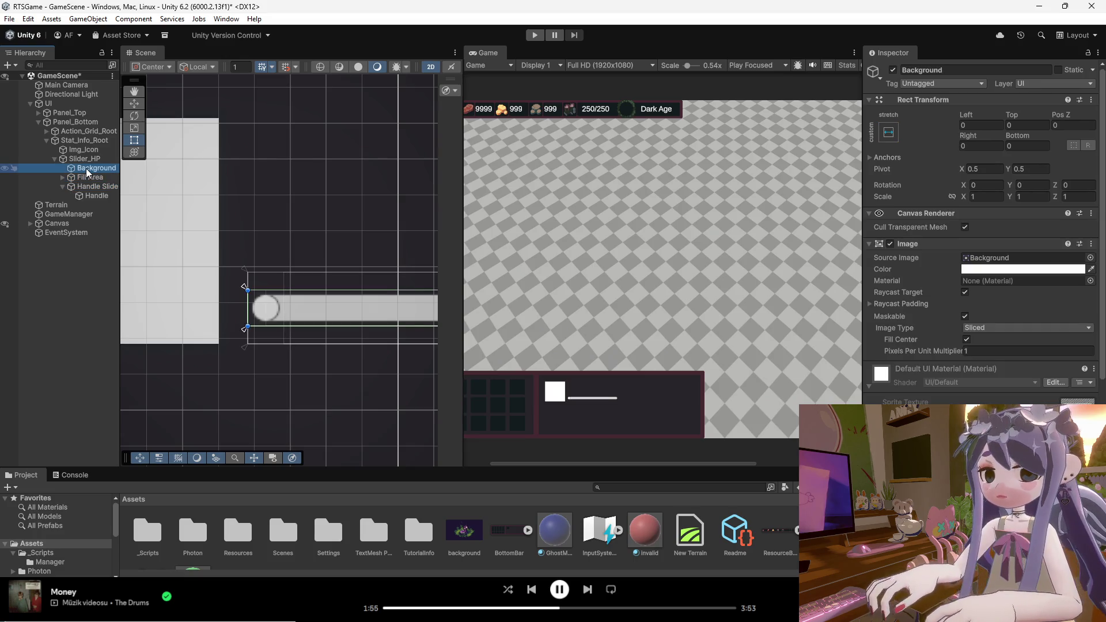
pyautogui.click(890, 243)
pyautogui.click(890, 243)
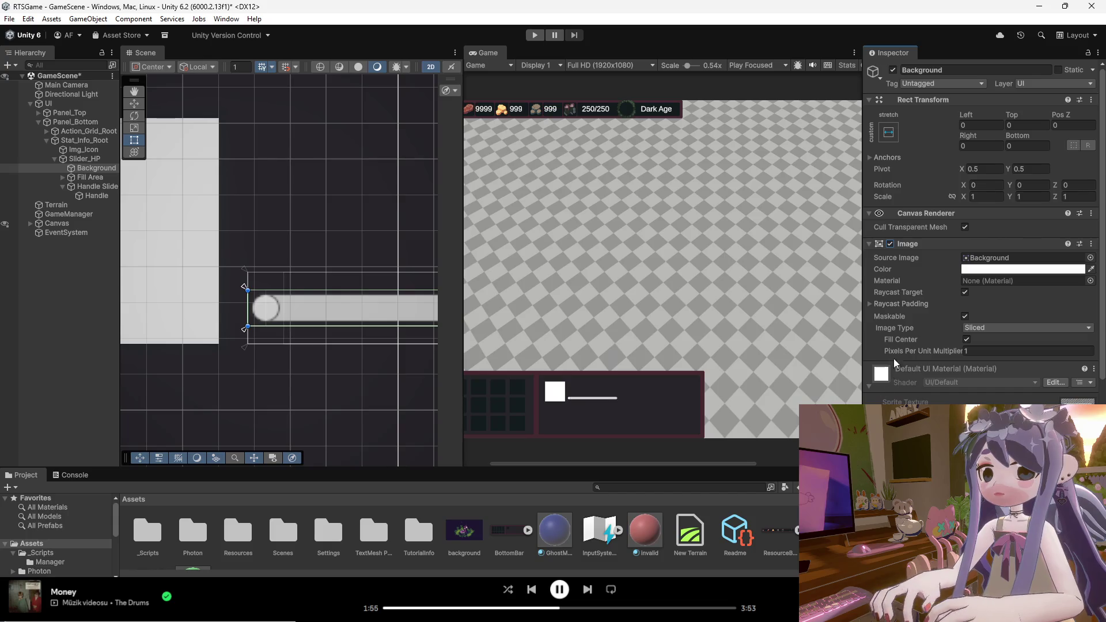
pyautogui.click(870, 386)
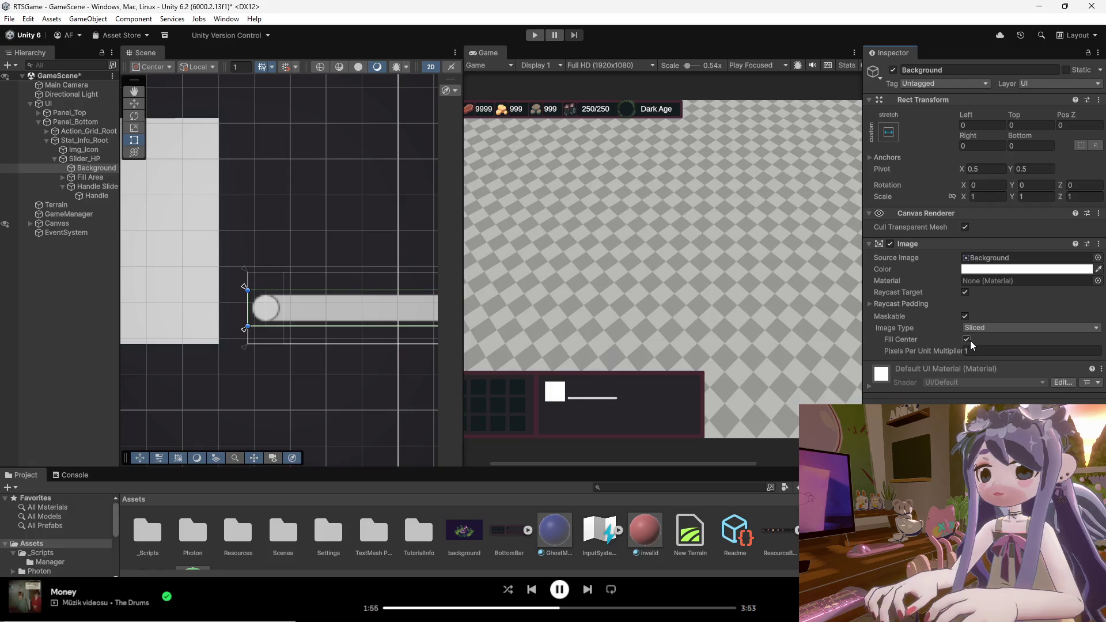
pyautogui.click(966, 292)
pyautogui.click(965, 292)
pyautogui.click(891, 244)
pyautogui.click(891, 244)
pyautogui.scroll(-3, 269, 227)
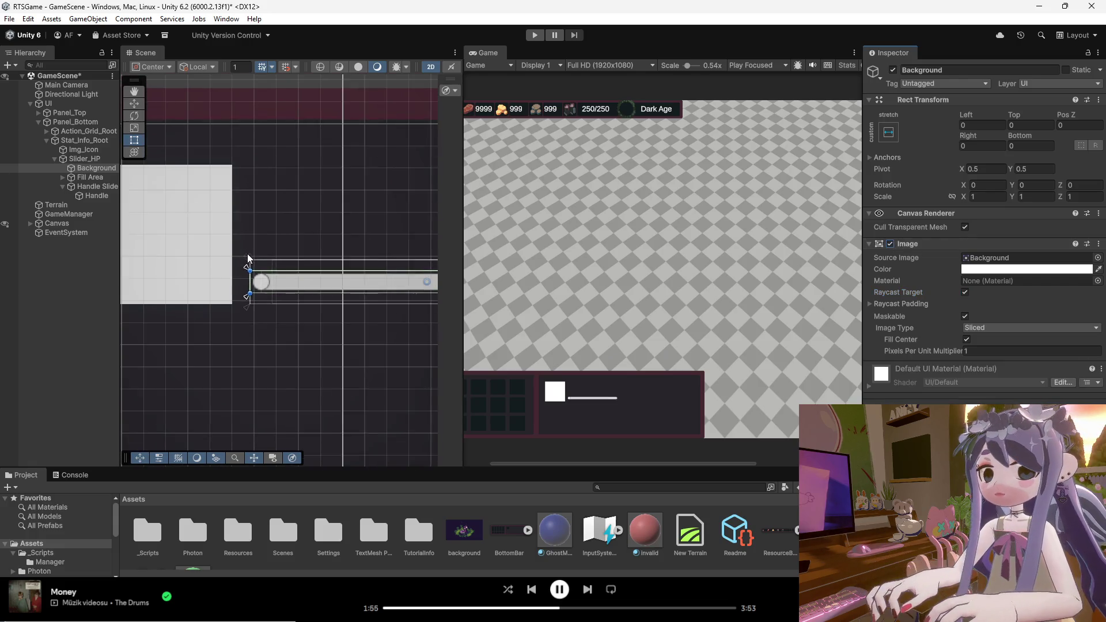
pyautogui.click(267, 282)
pyautogui.click(271, 285)
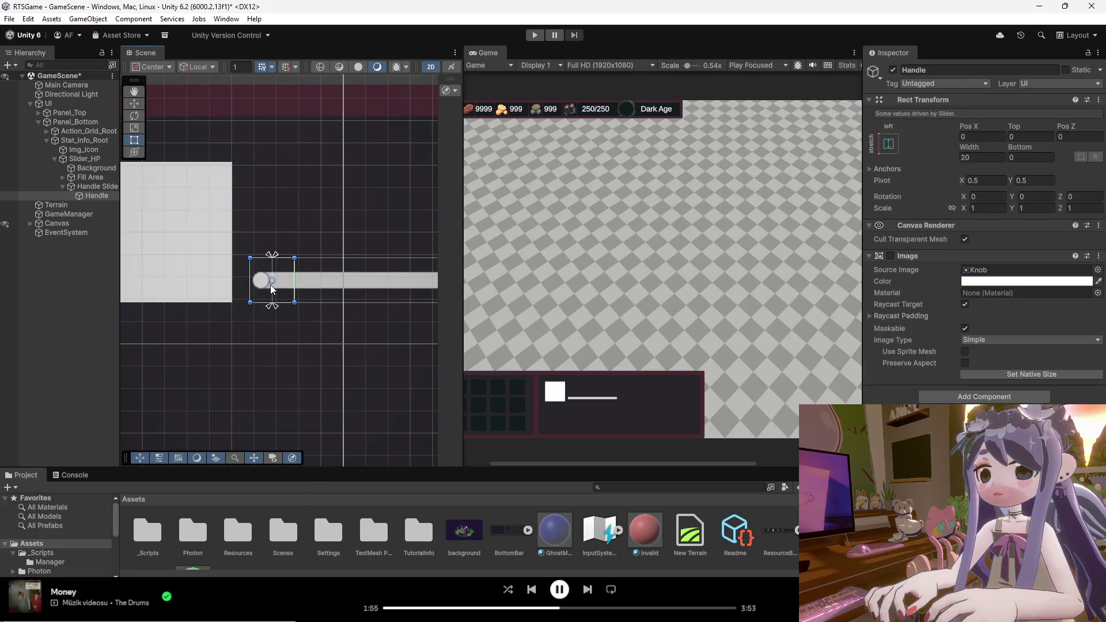
pyautogui.click(95, 186)
pyautogui.click(91, 169)
pyautogui.press('Down')
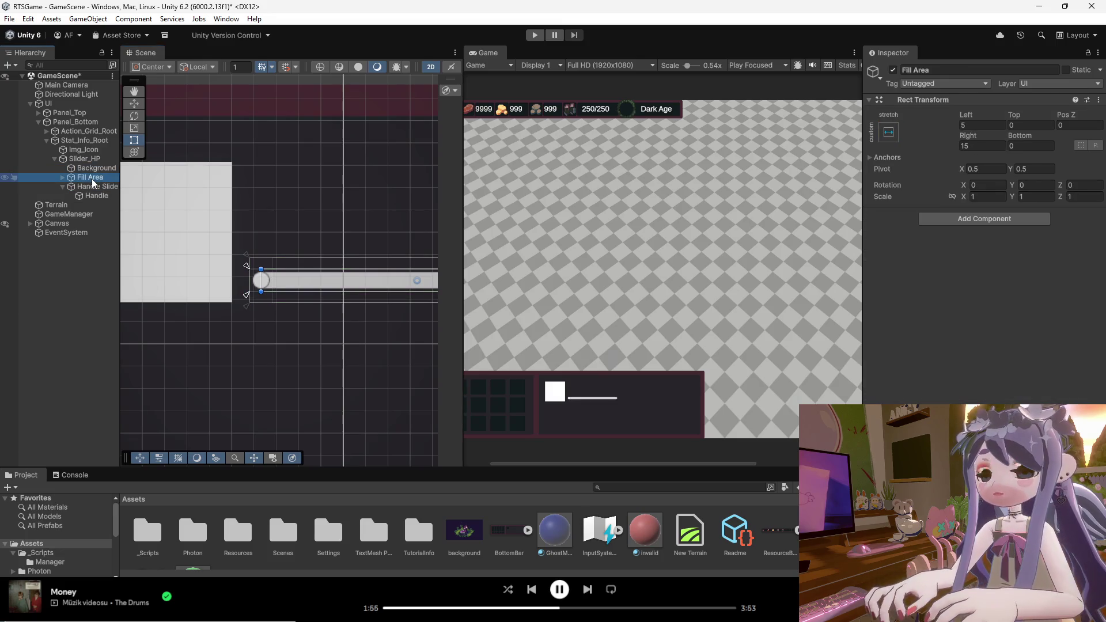
pyautogui.scroll(3, 261, 269)
pyautogui.keyDown('shift'); pyautogui.click(268, 282); pyautogui.keyUp('shift')
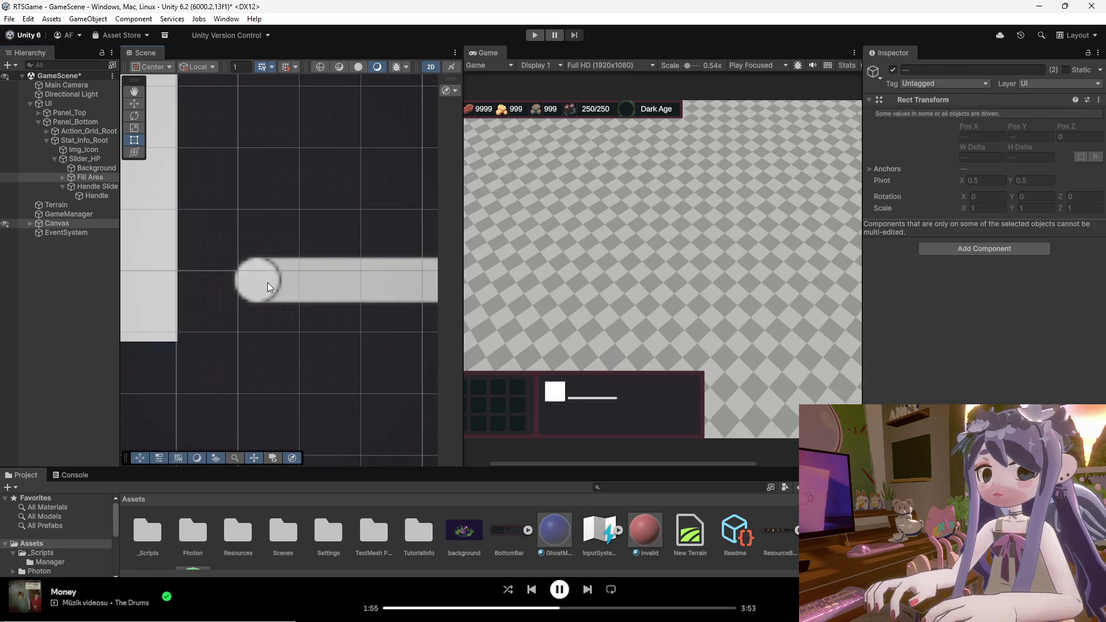
pyautogui.click(274, 280)
pyautogui.click(312, 281)
pyautogui.click(272, 278)
pyautogui.click(280, 288)
pyautogui.click(307, 291)
pyautogui.click(323, 285)
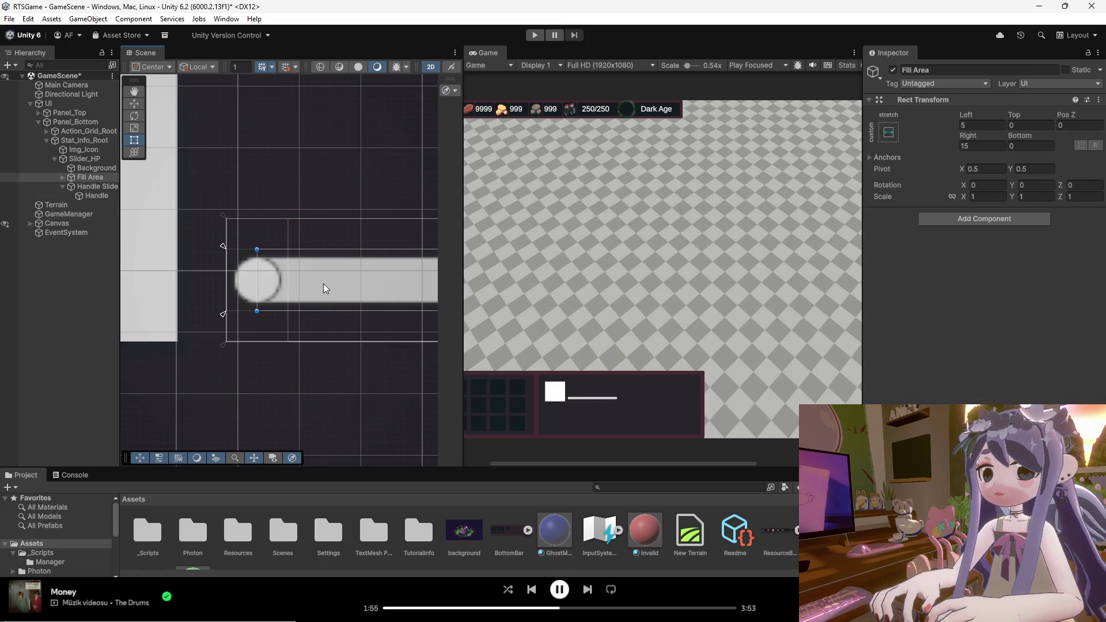
pyautogui.click(265, 282)
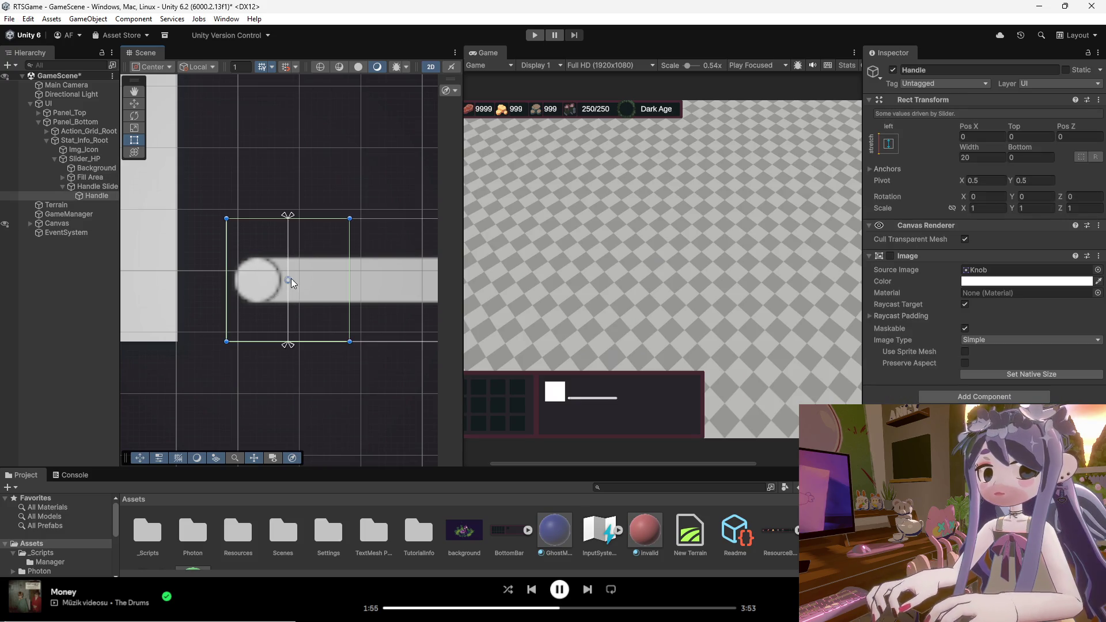
pyautogui.moveTo(284, 272); pyautogui.dragTo(295, 274)
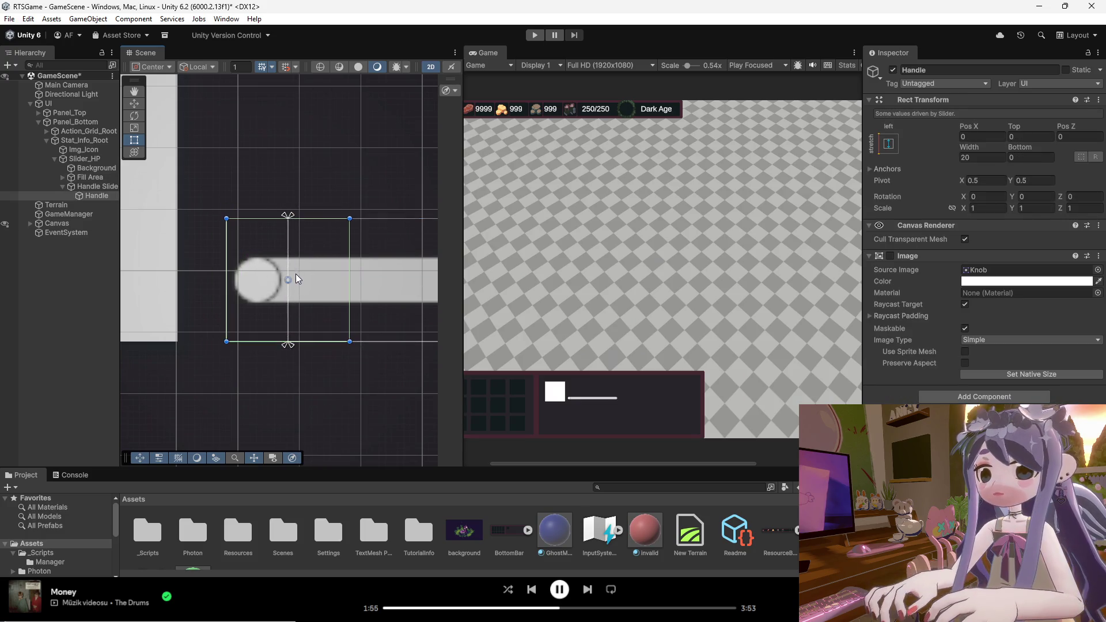
pyautogui.scroll(-8, 249, 292)
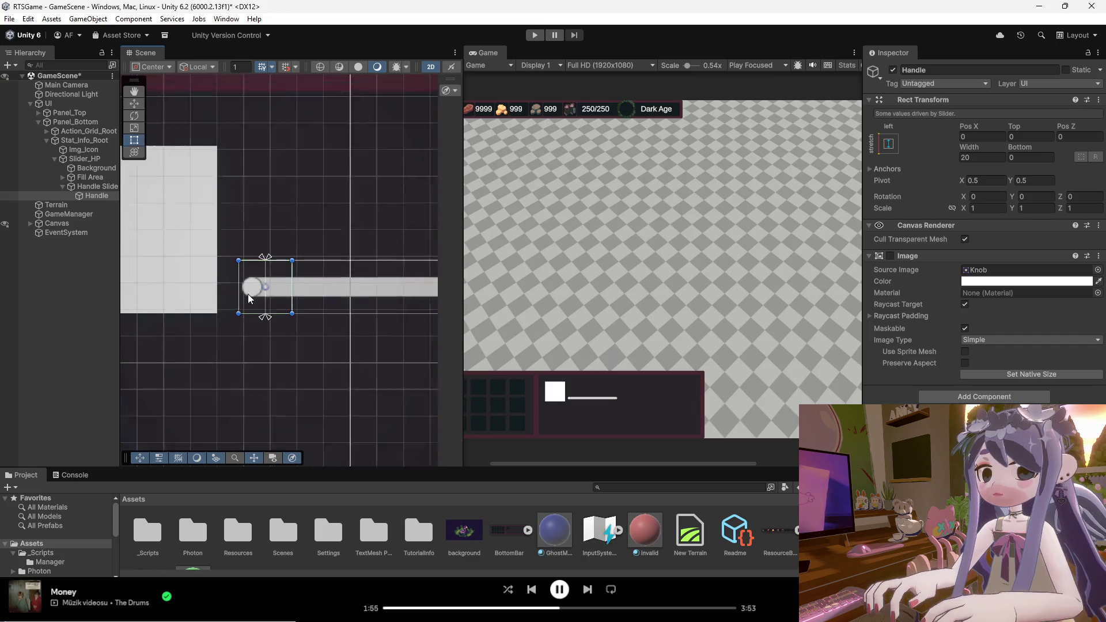
pyautogui.scroll(-3, 244, 289)
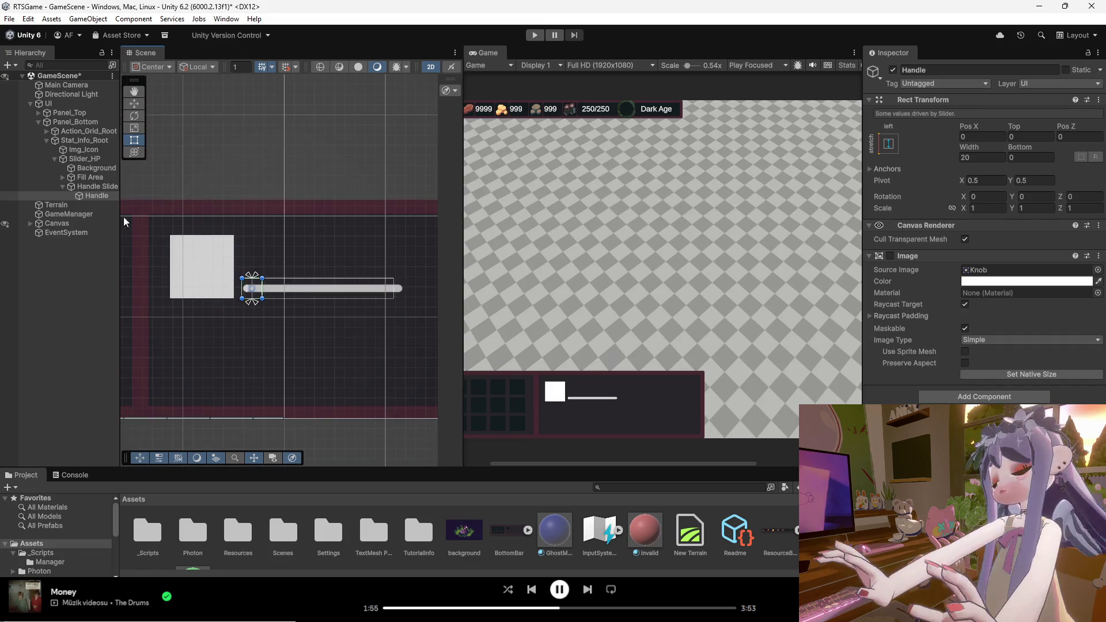
pyautogui.click(85, 159)
# Narrow Slider_HP to about 63 × 18 from its right handle, then reselect it in the hierarchy.
pyautogui.moveTo(404, 299); pyautogui.dragTo(236, 317)
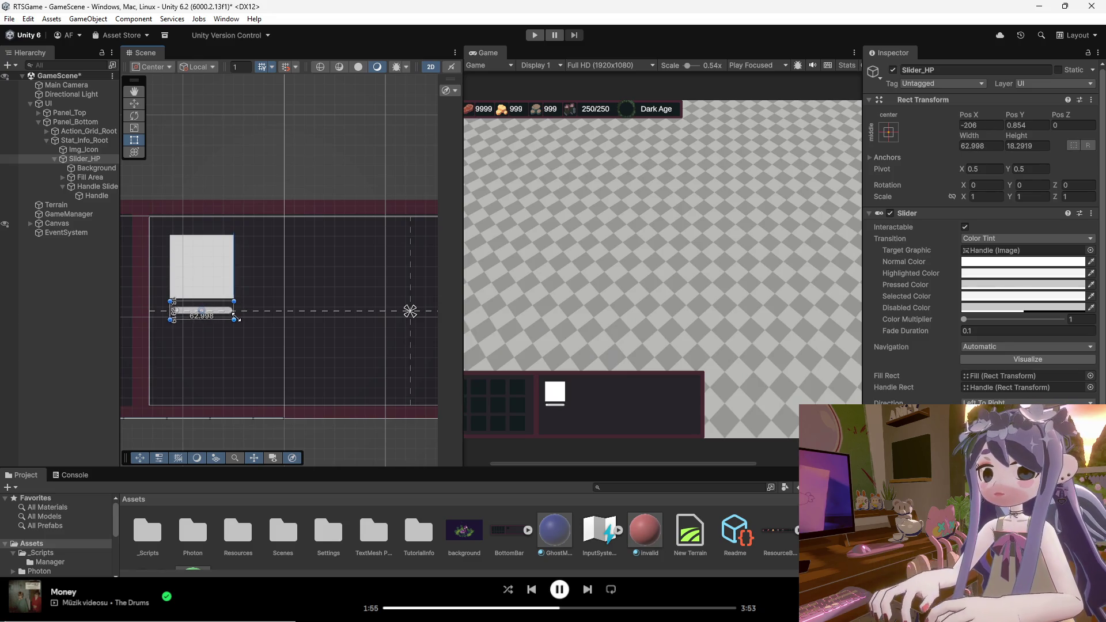
pyautogui.click(271, 336)
pyautogui.scroll(-2, 288, 334)
pyautogui.scroll(-2, 287, 331)
pyautogui.scroll(-1, 254, 331)
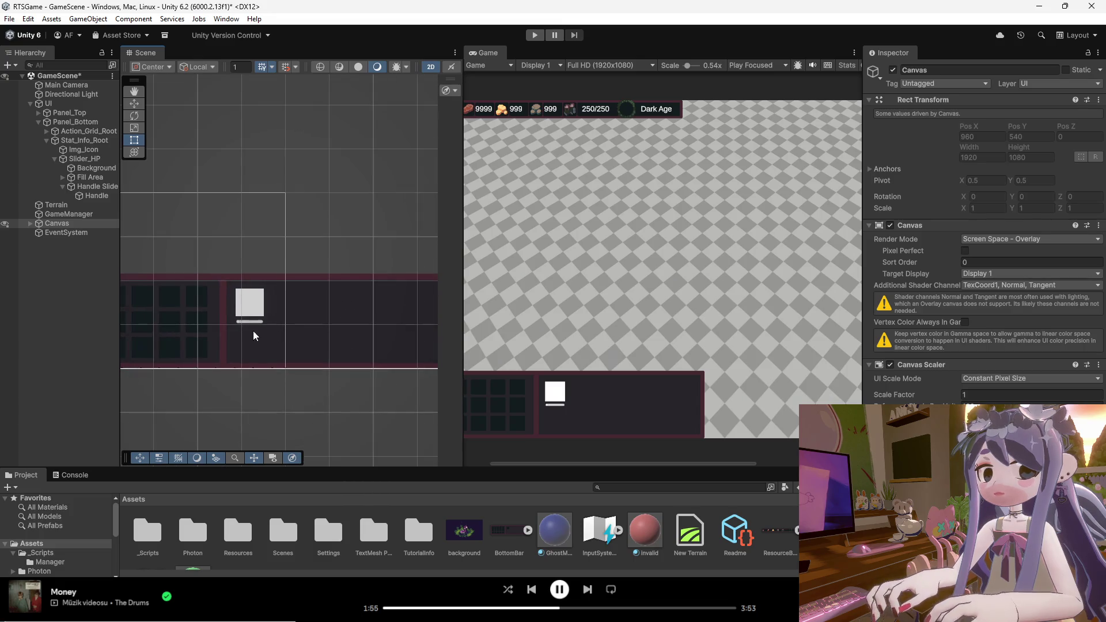
pyautogui.scroll(-1, 247, 324)
pyautogui.click(248, 321)
# Select the slider's Background and try UISprite as its Source Image.
pyautogui.click(248, 321)
pyautogui.click(248, 321)
pyautogui.scroll(-3, 945, 346)
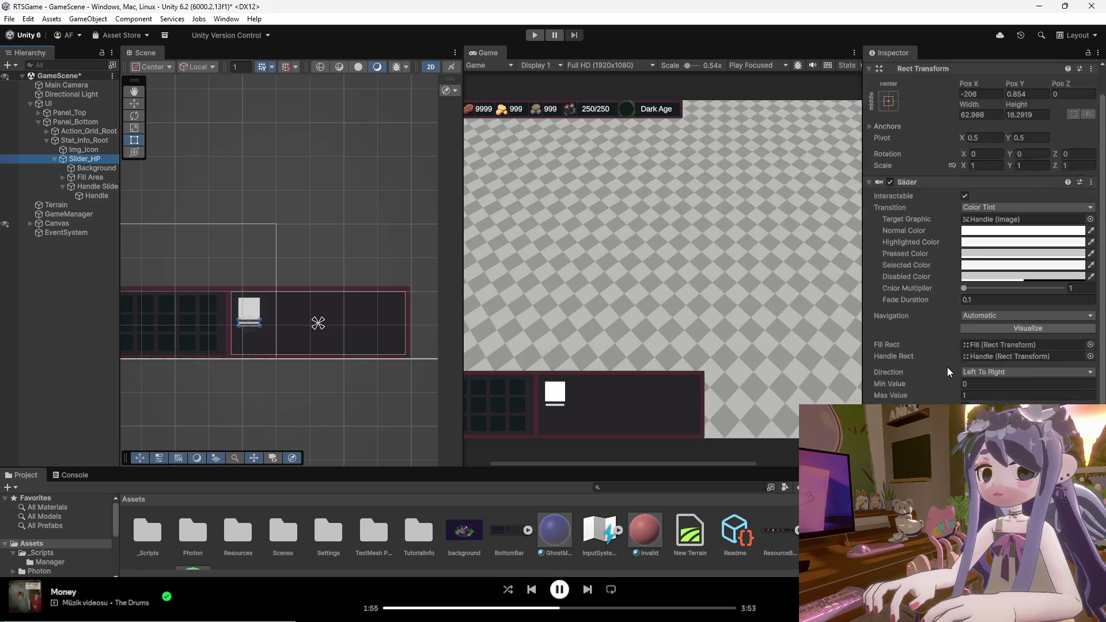
pyautogui.click(90, 167)
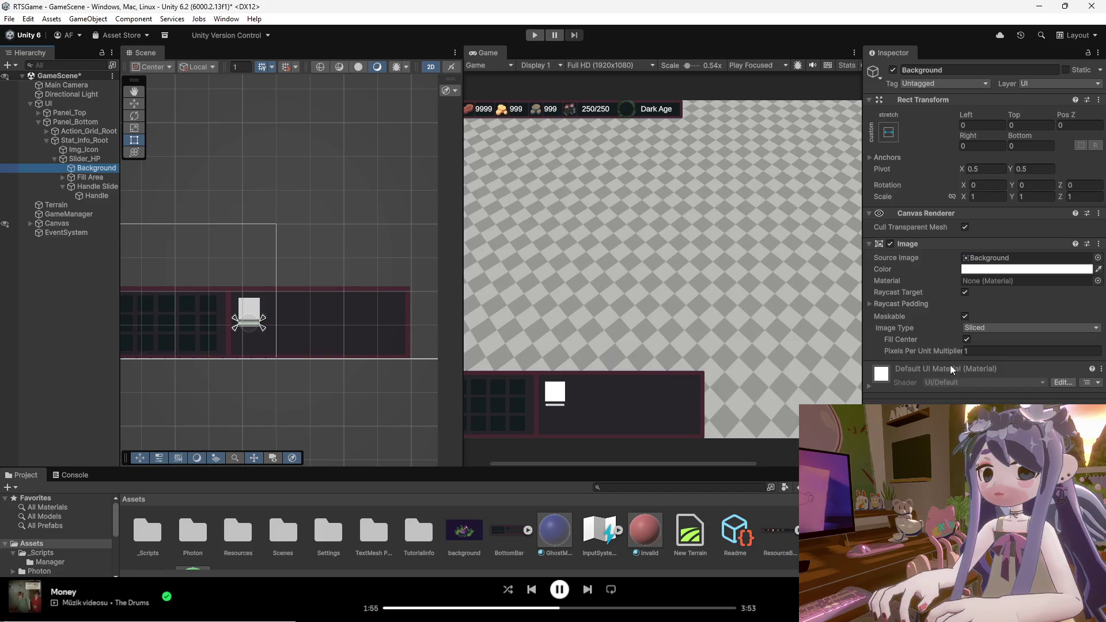
pyautogui.click(997, 261)
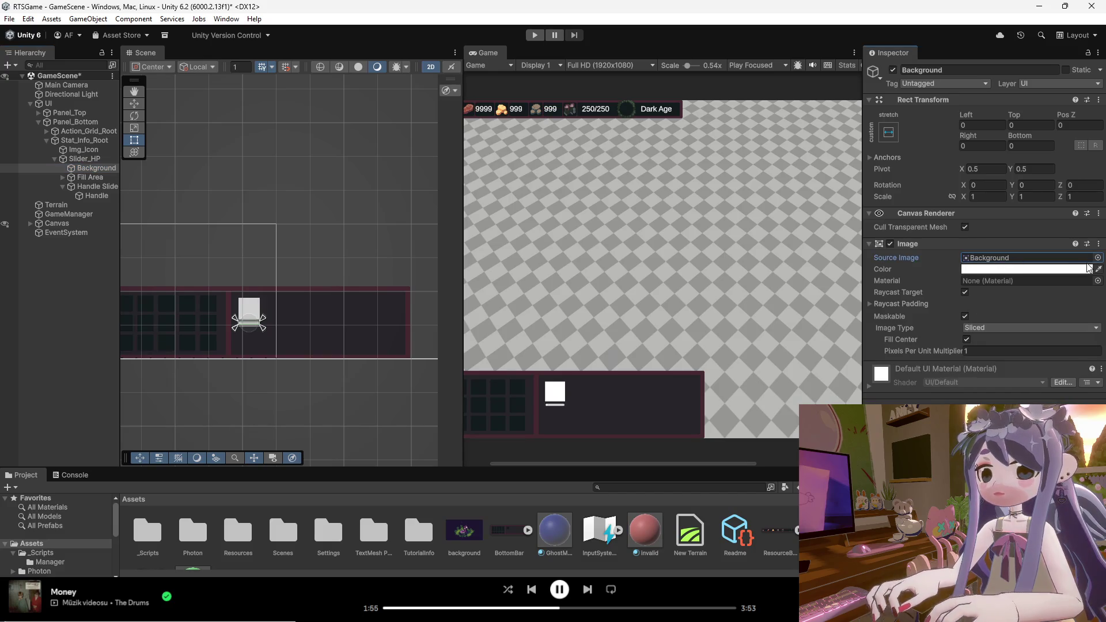
pyautogui.click(1097, 258)
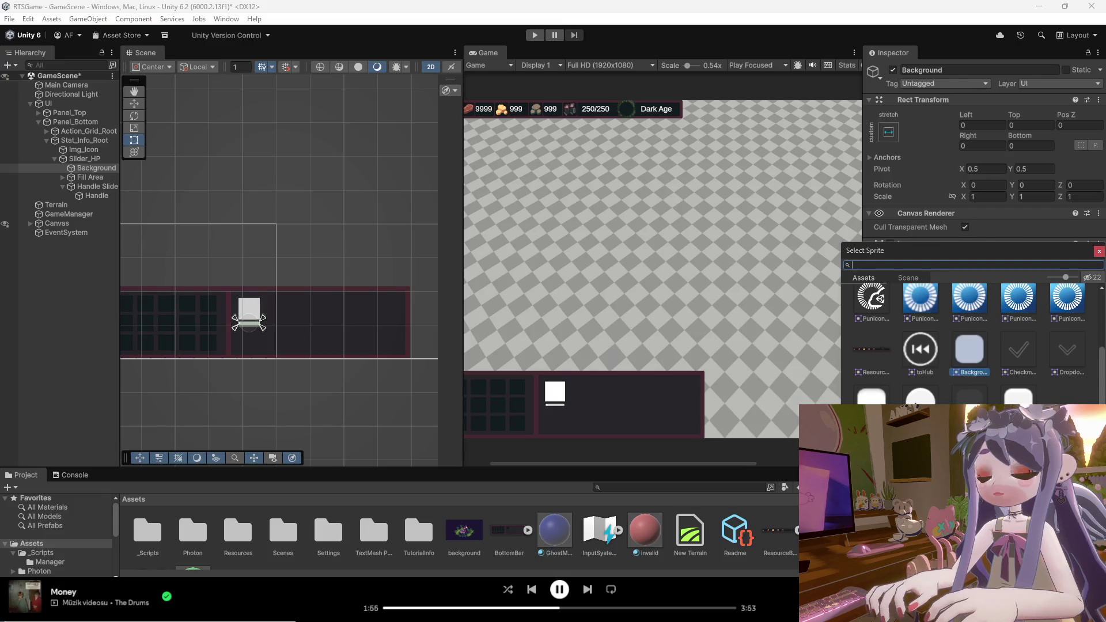
pyautogui.scroll(3, 952, 401)
pyautogui.scroll(-3, 952, 400)
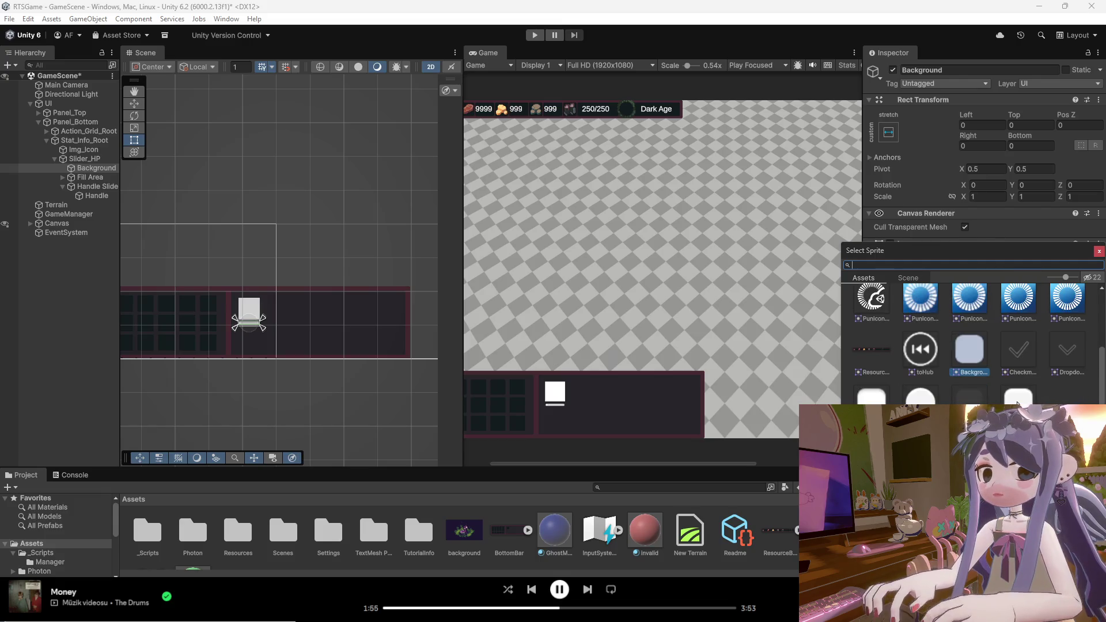
pyautogui.moveTo(973, 256); pyautogui.dragTo(645, 237)
pyautogui.scroll(3, 747, 357)
pyautogui.scroll(-3, 743, 358)
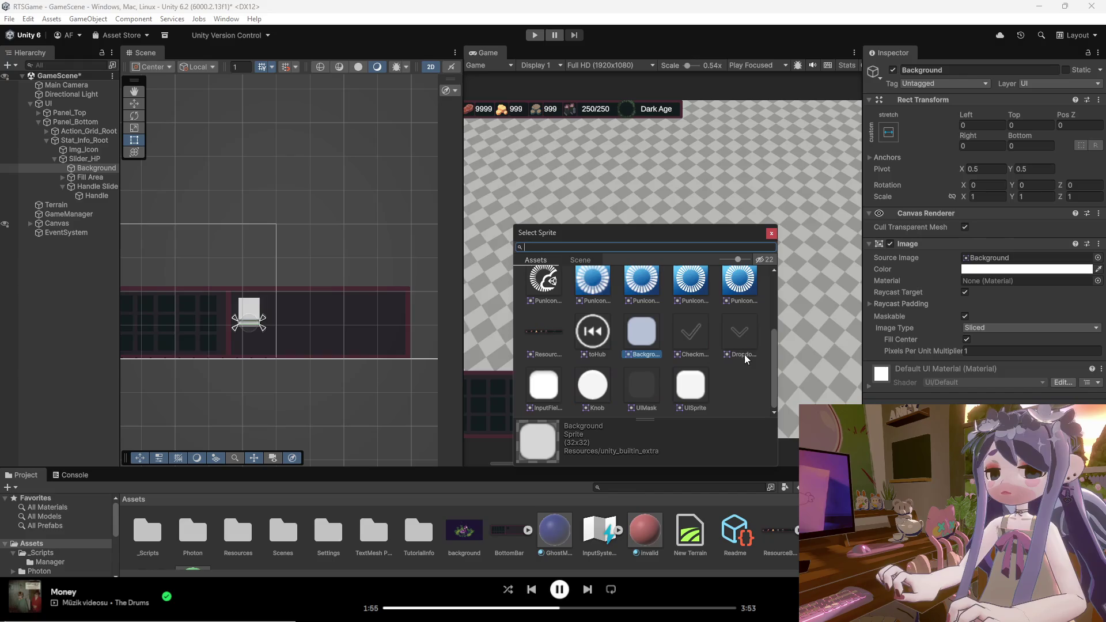
pyautogui.click(695, 387)
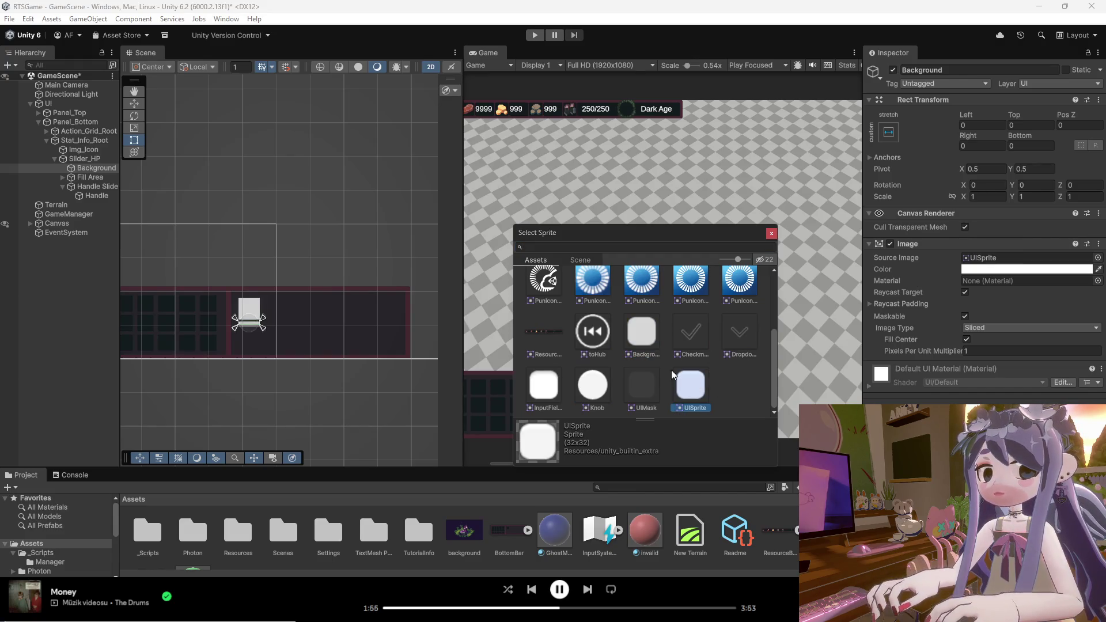
# Revert to the Background sprite and search the sprite list for 'uare'.
pyautogui.click(652, 341)
pyautogui.scroll(2, 668, 346)
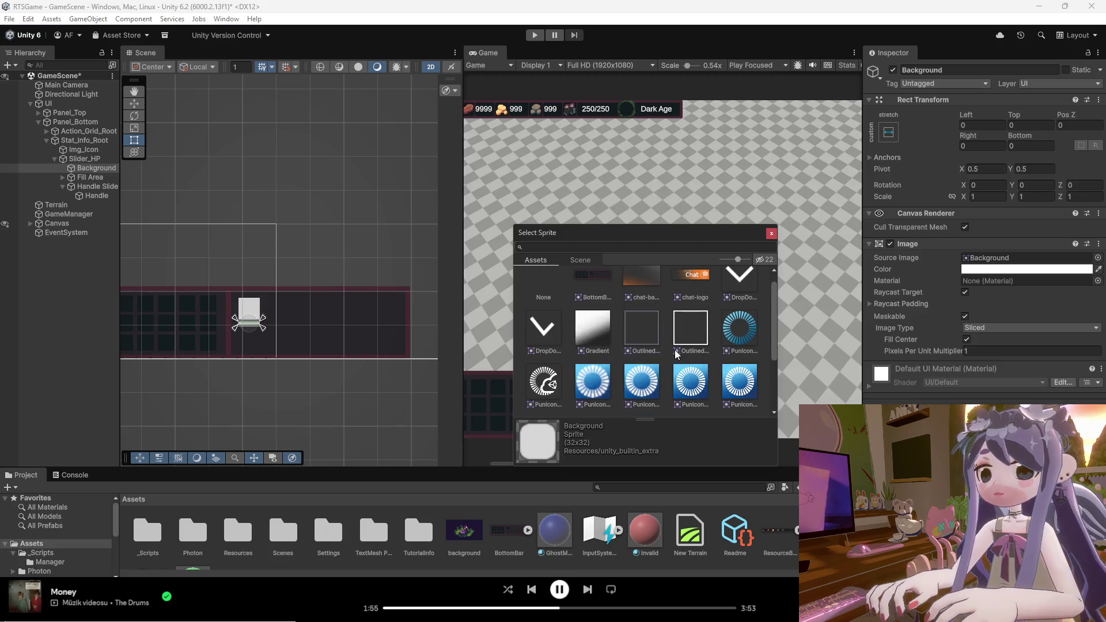
pyautogui.scroll(1, 697, 341)
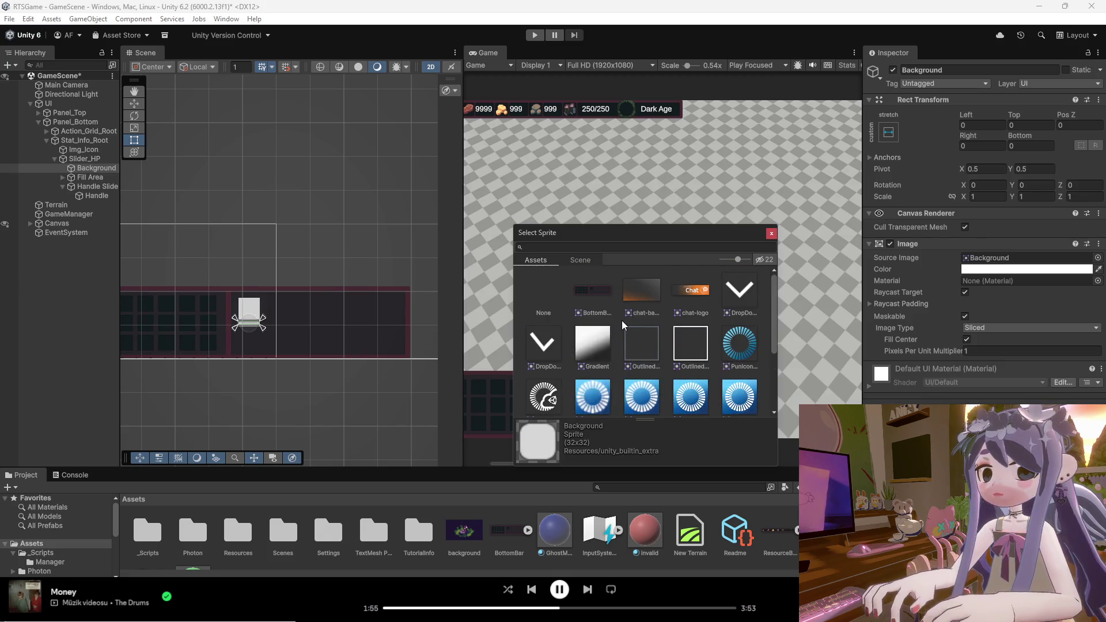
pyautogui.scroll(-3, 630, 316)
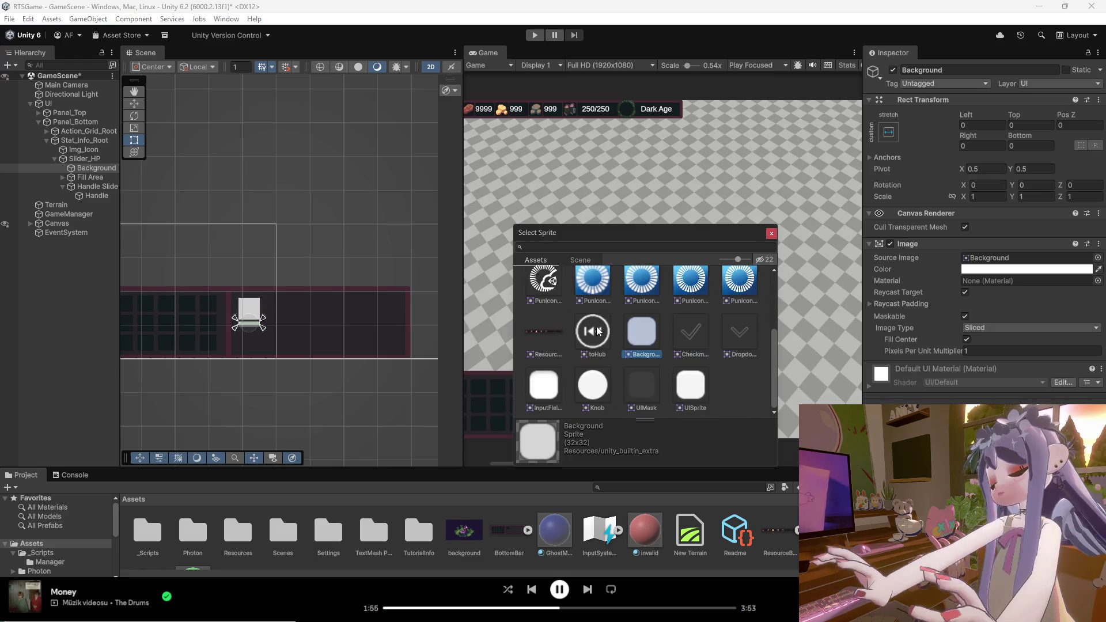
pyautogui.click(660, 247)
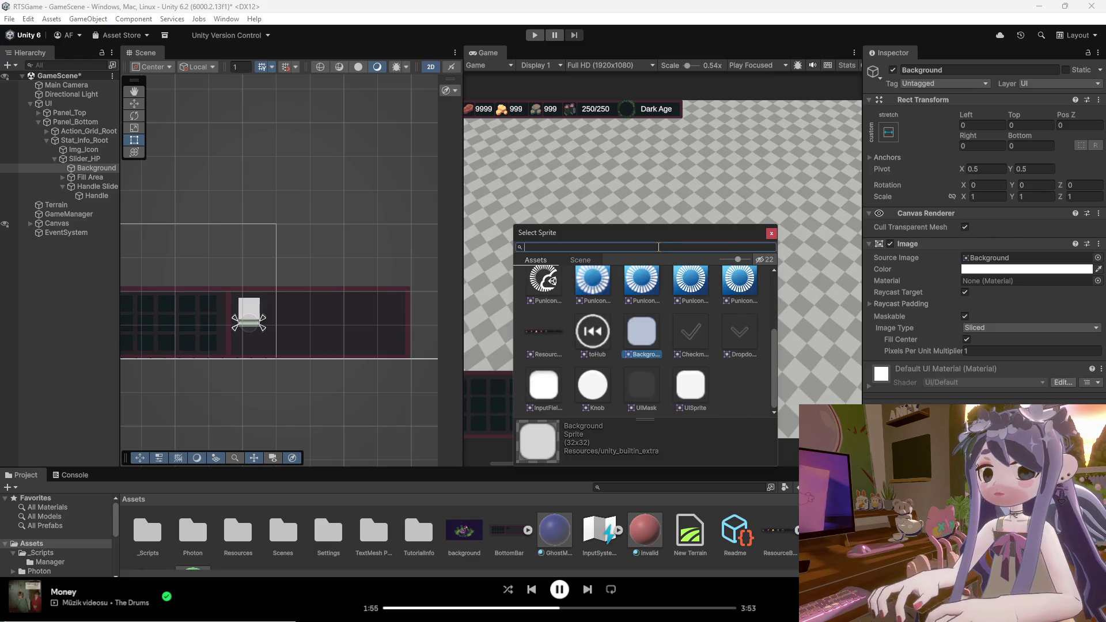
pyautogui.write('square')
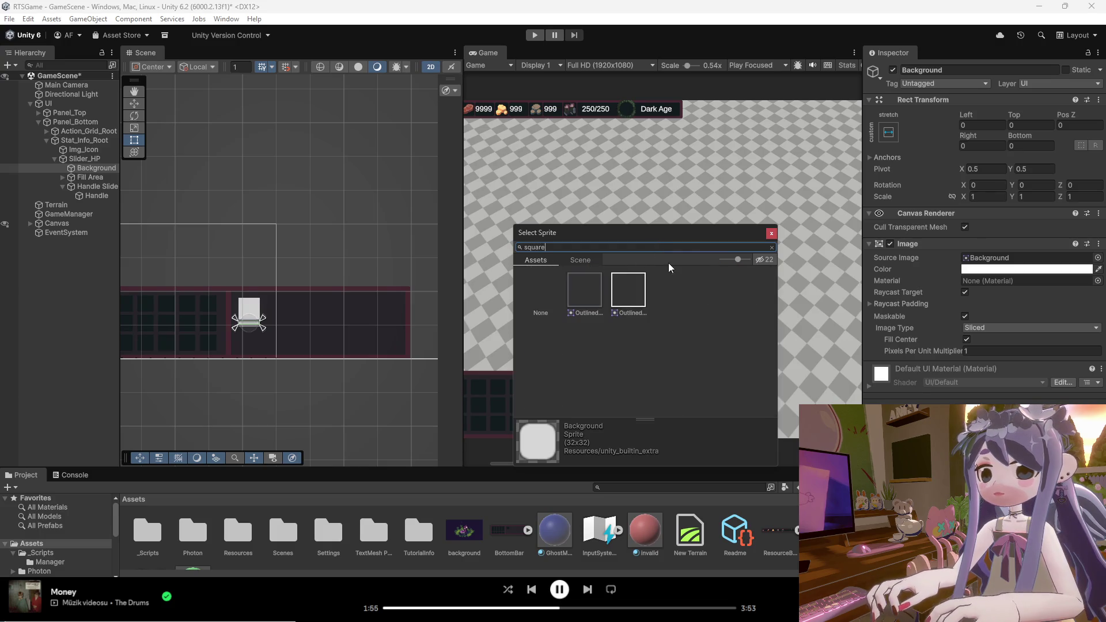
pyautogui.click(771, 234)
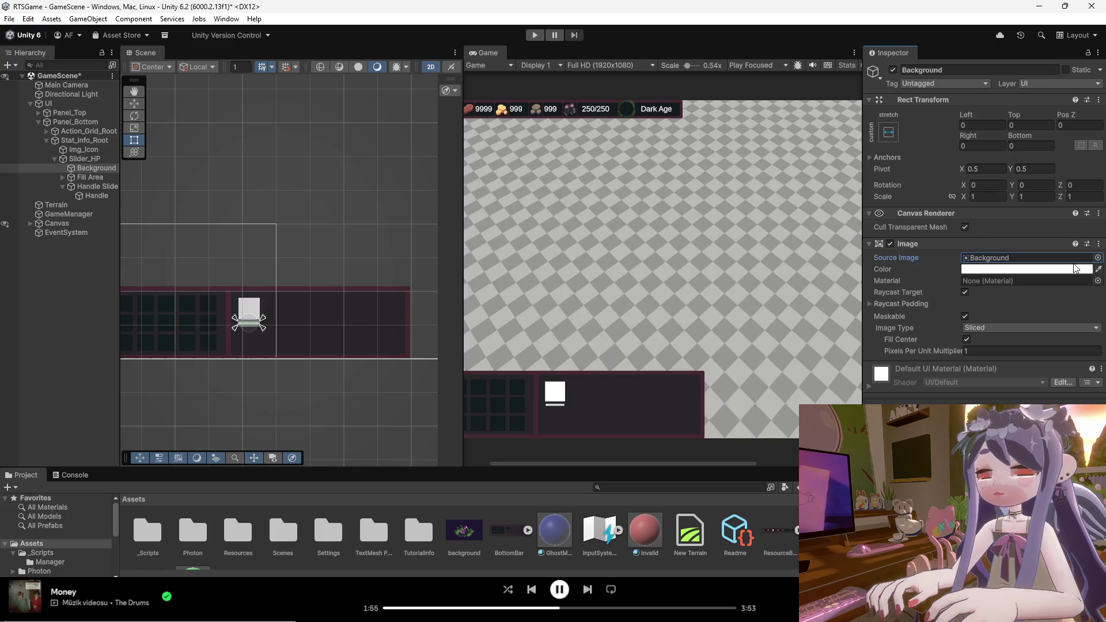
# Set the Background's Source Image to None, then select and expand Fill Area.
pyautogui.click(1098, 258)
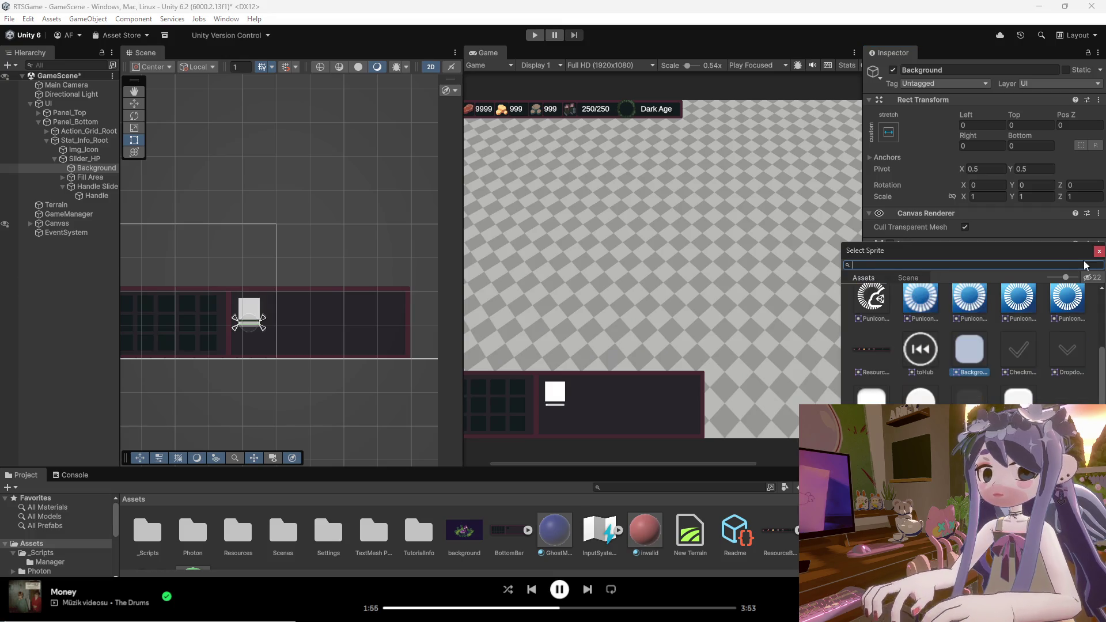
pyautogui.scroll(3, 922, 334)
pyautogui.click(871, 307)
pyautogui.scroll(1, 568, 392)
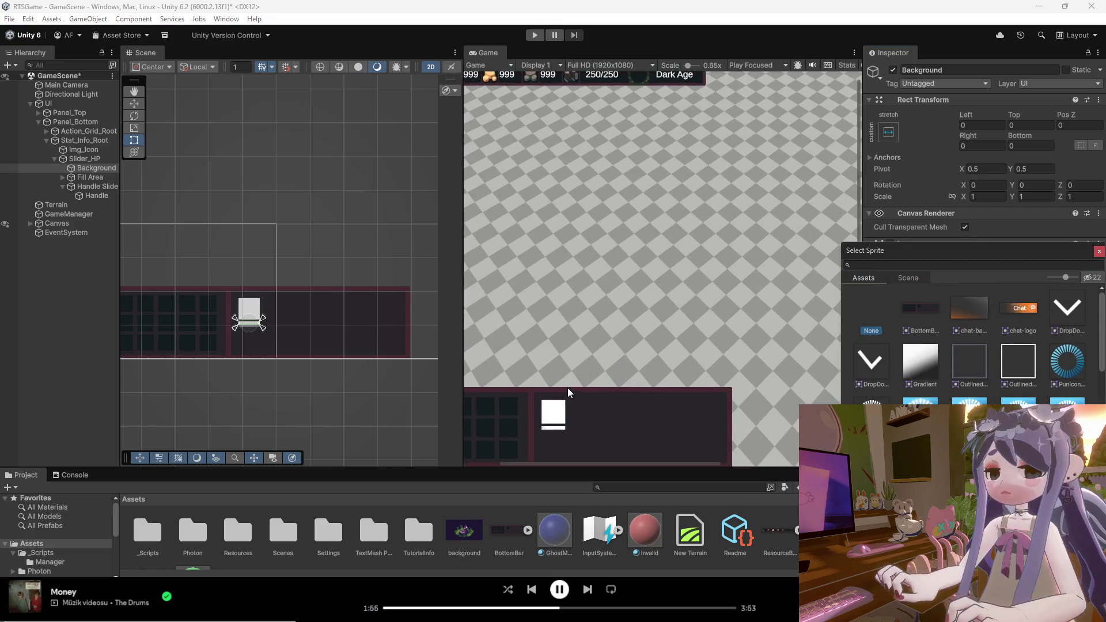
pyautogui.scroll(7, 553, 438)
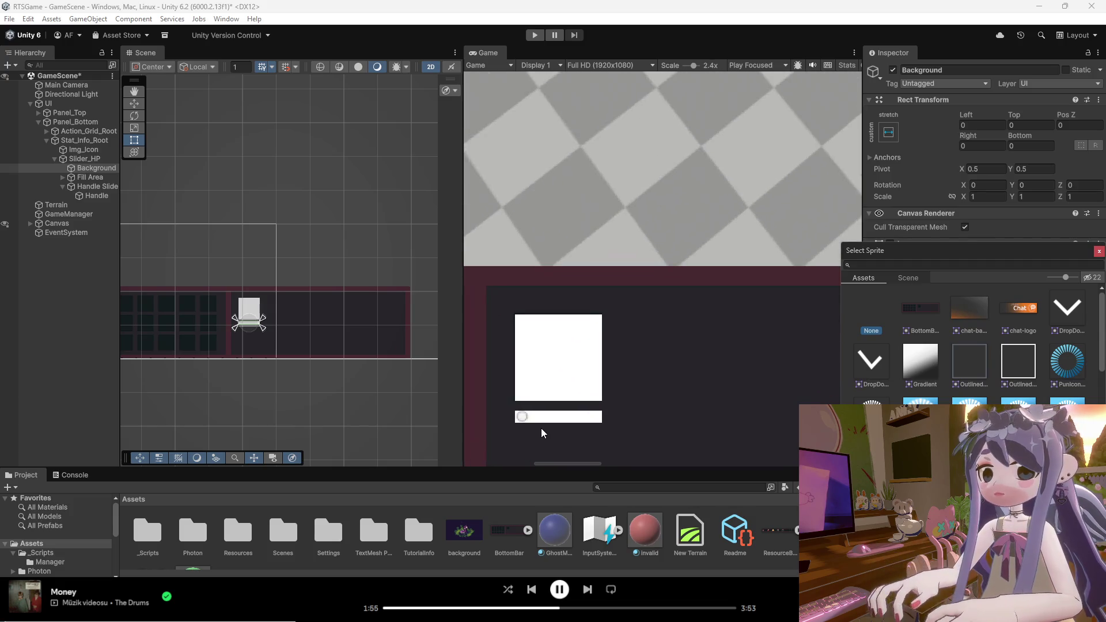
pyautogui.scroll(4, 541, 428)
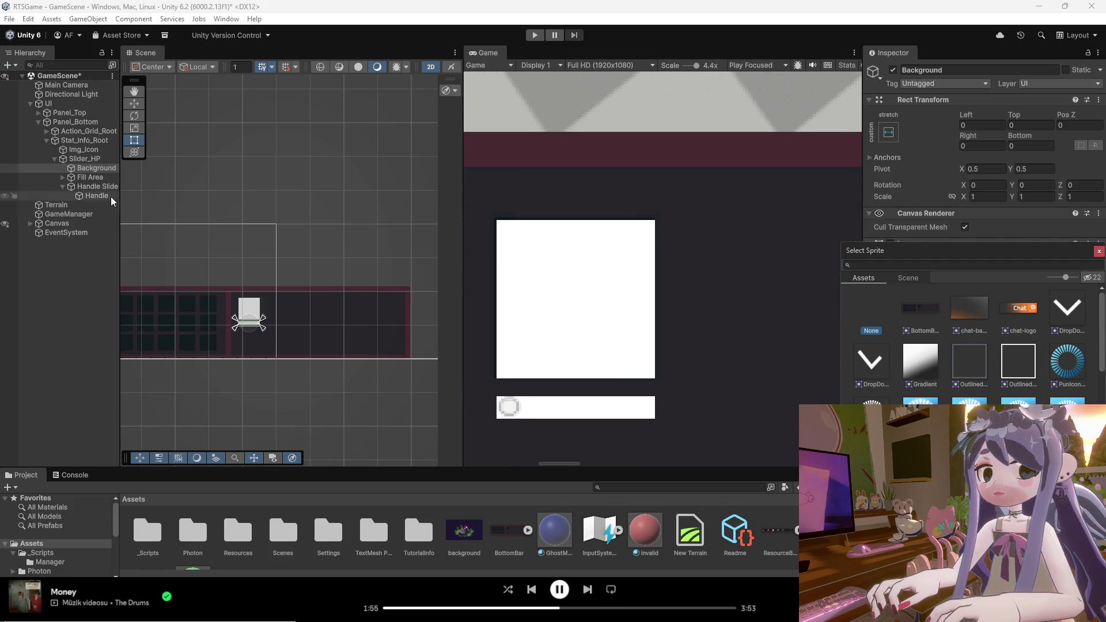
pyautogui.click(90, 177)
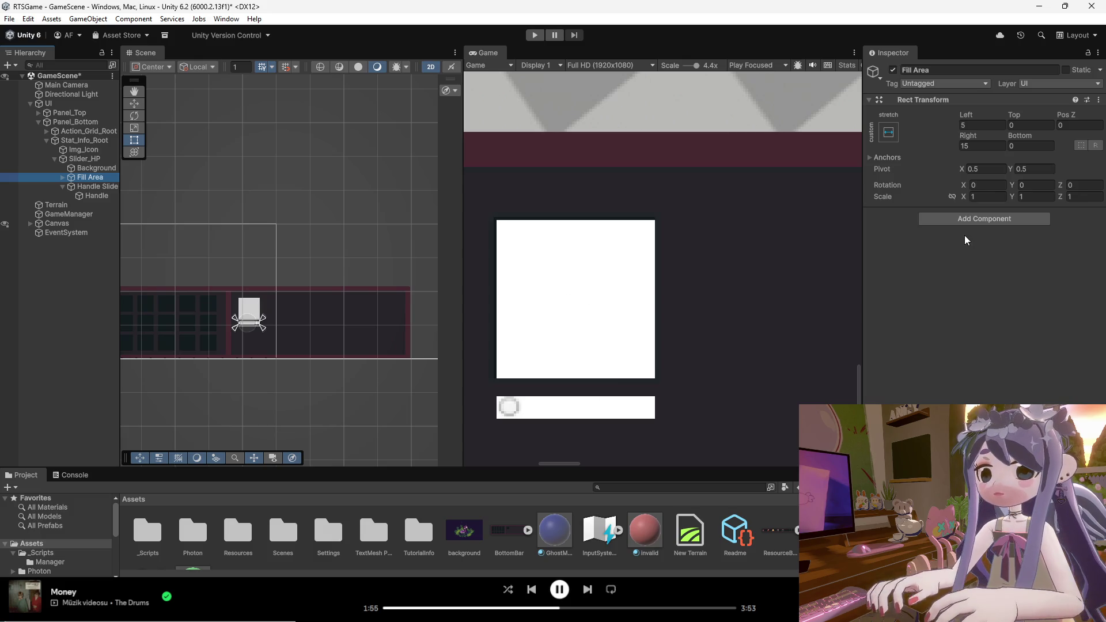
pyautogui.scroll(2, 594, 440)
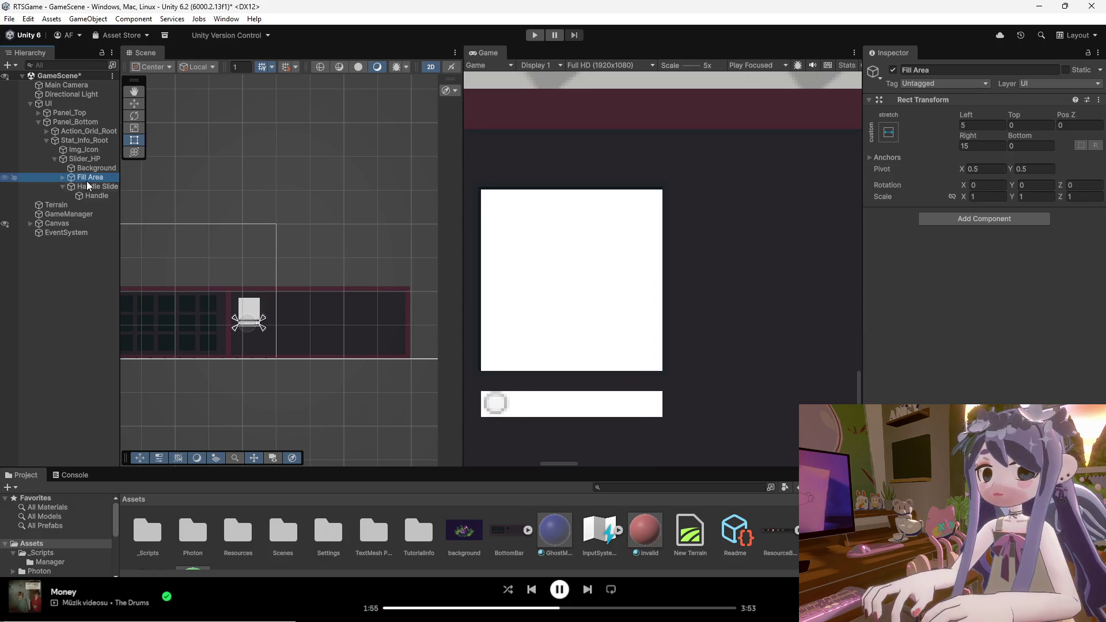
pyautogui.click(63, 177)
# Select Fill and set its Image Color to a pale green.
pyautogui.click(86, 187)
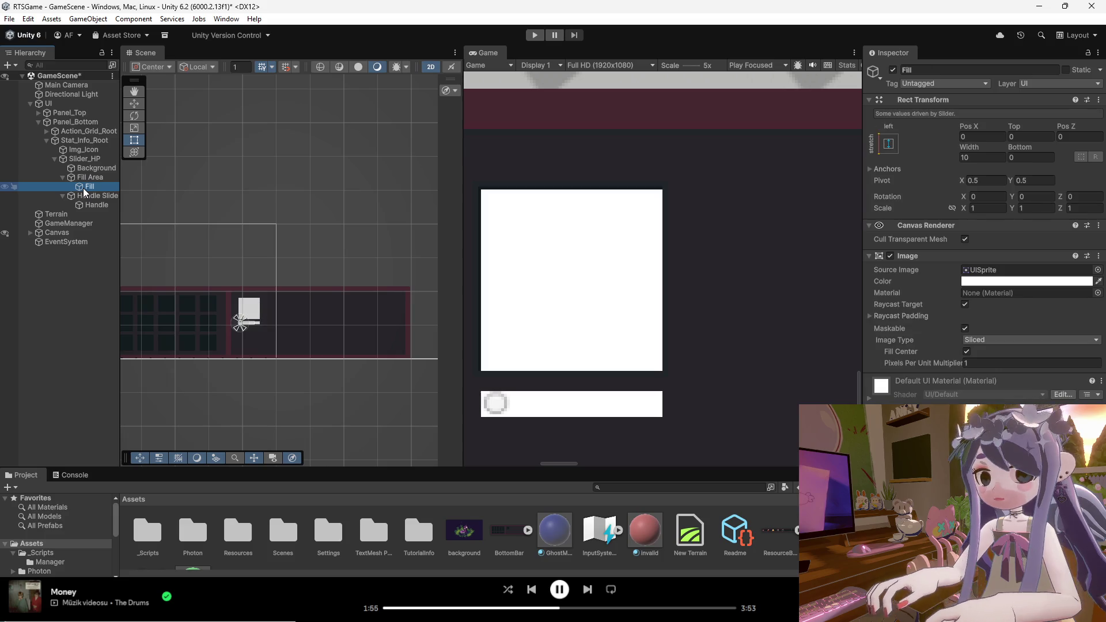
pyautogui.click(966, 281)
pyautogui.click(1001, 295)
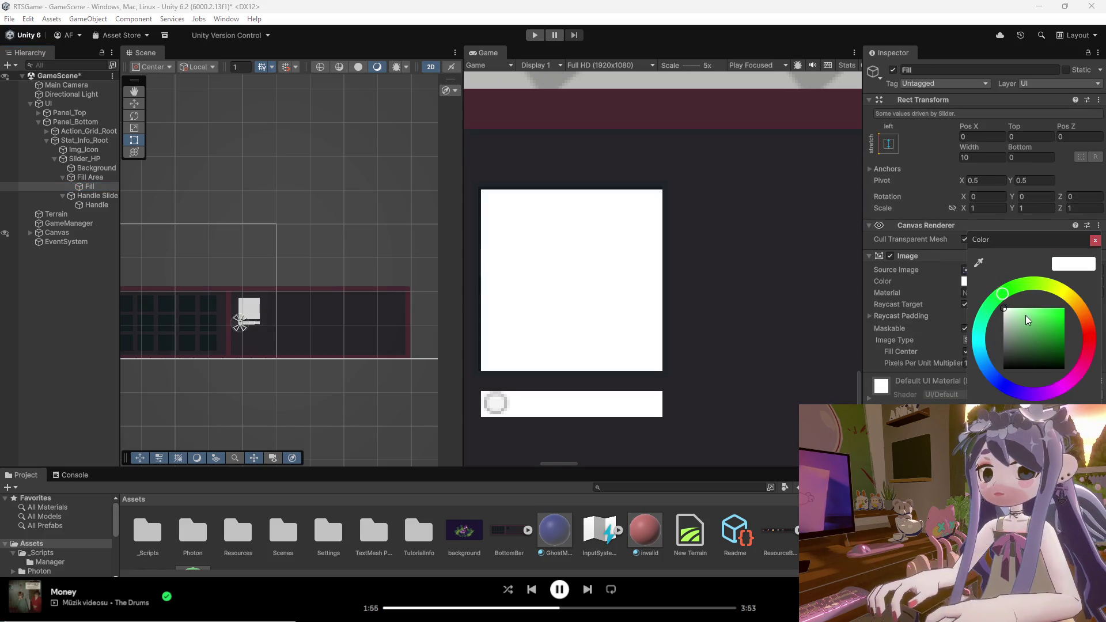
pyautogui.moveTo(1026, 316); pyautogui.dragTo(1025, 303)
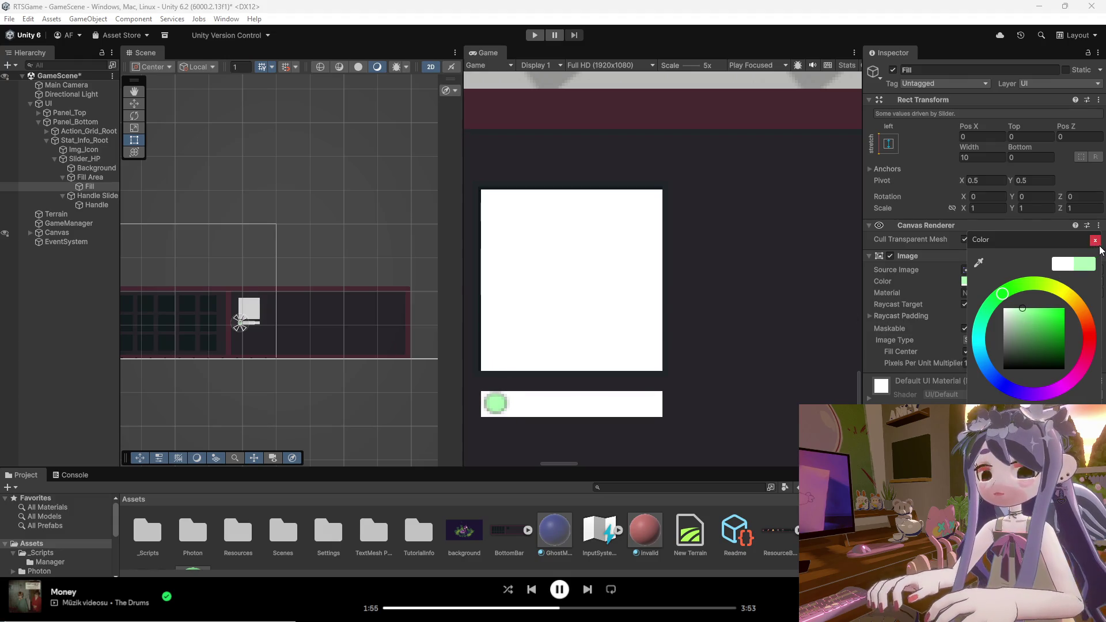
pyautogui.press('Return')
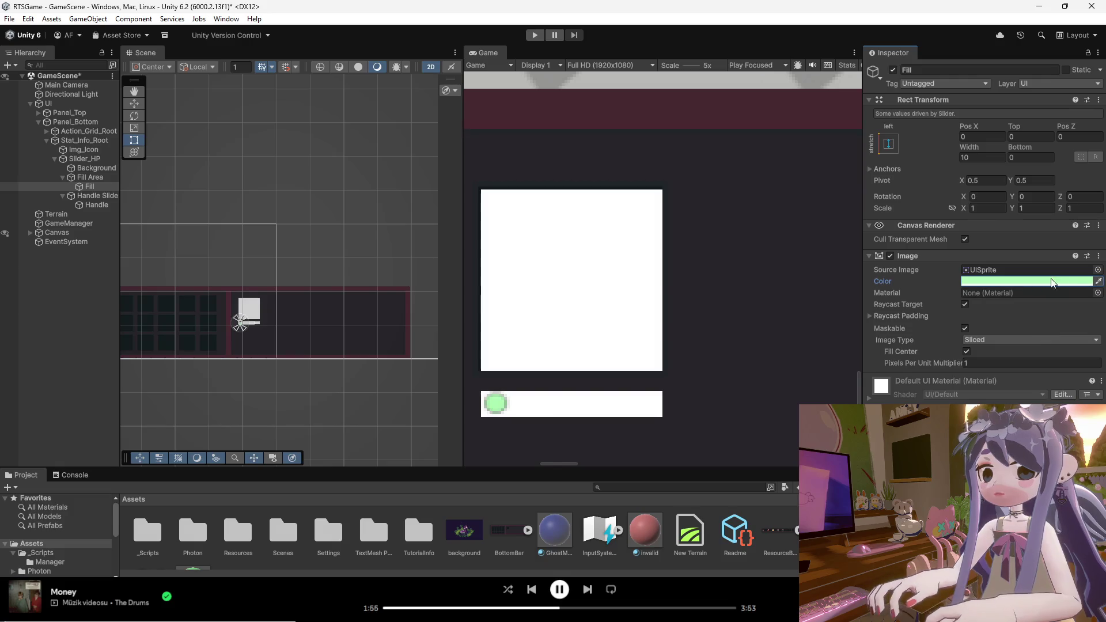
# Set the Fill's Source Image to None.
pyautogui.click(1098, 270)
pyautogui.scroll(5, 953, 365)
pyautogui.click(873, 320)
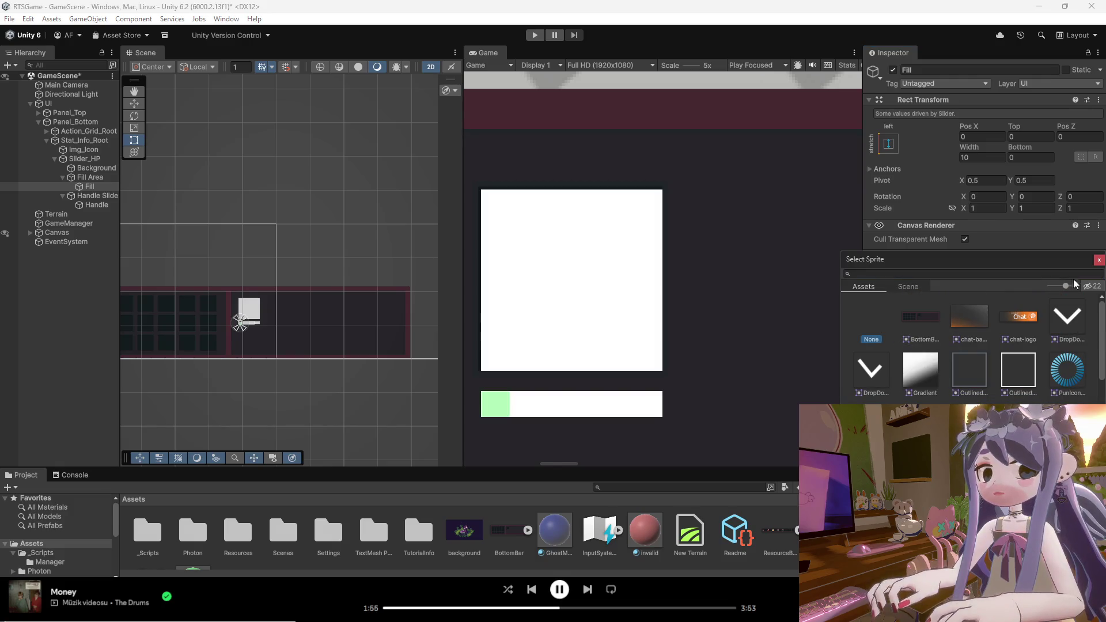
pyautogui.click(1100, 260)
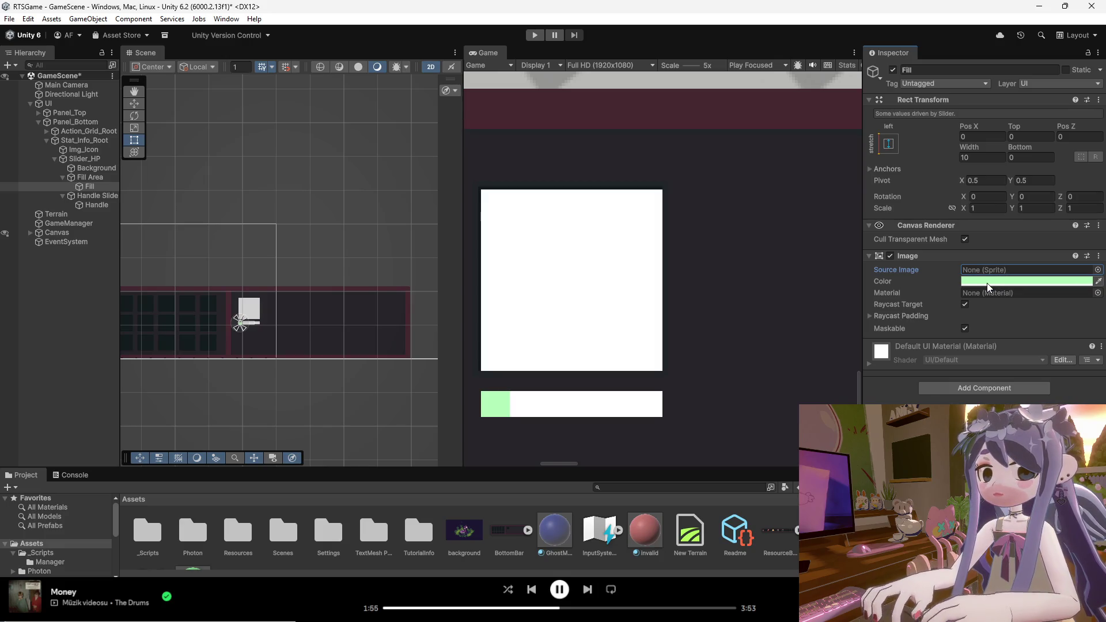
# Darken the Fill colour to a muted, more saturated green.
pyautogui.click(980, 283)
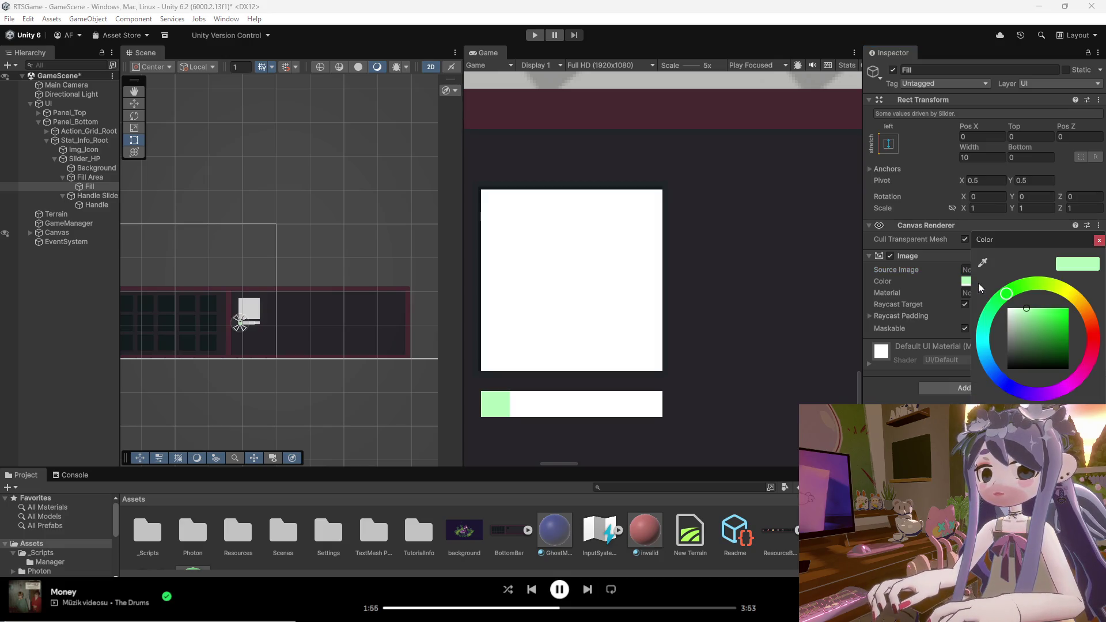
pyautogui.click(1031, 308)
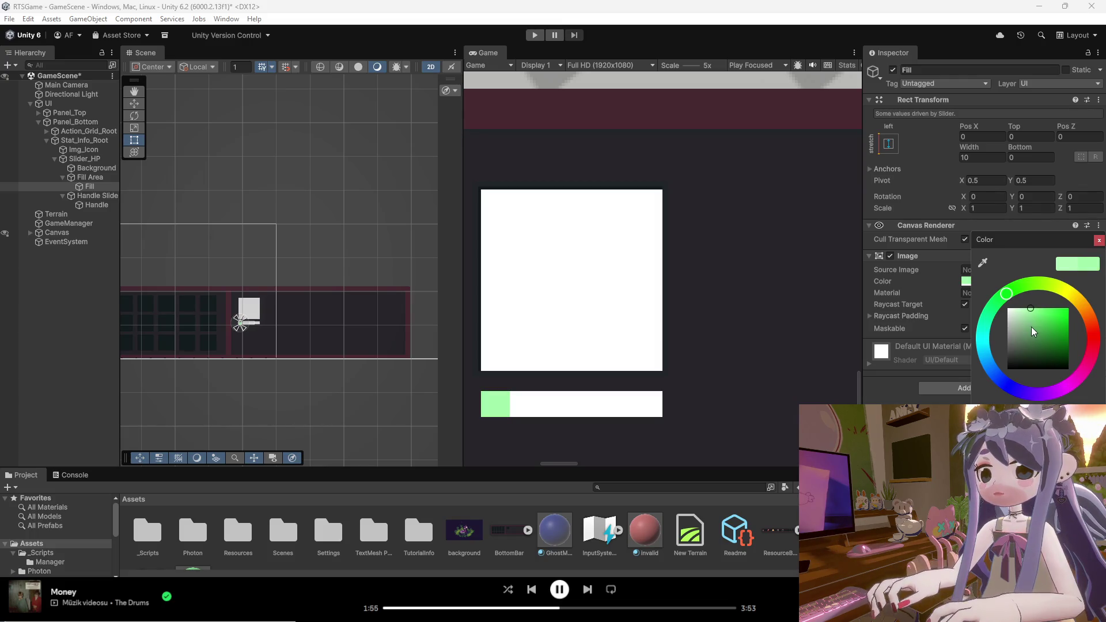
pyautogui.moveTo(1041, 319)
pyautogui.mouseDown()
pyautogui.moveTo(1041, 310)
pyautogui.moveTo(1035, 318)
pyautogui.mouseUp()
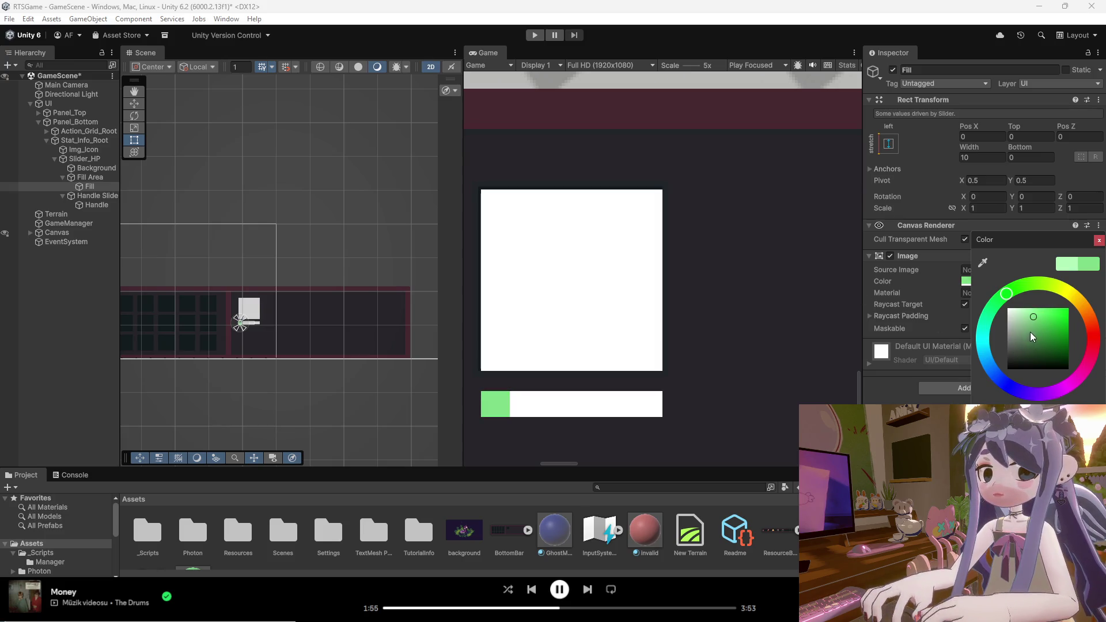
pyautogui.click(1036, 320)
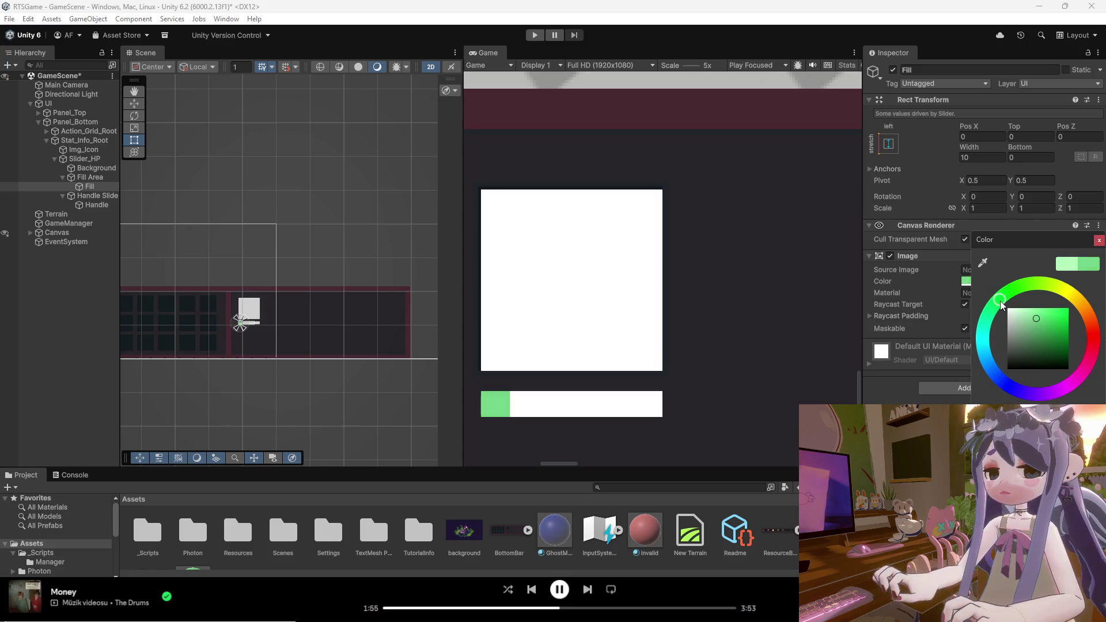
pyautogui.moveTo(1037, 324); pyautogui.dragTo(1026, 336)
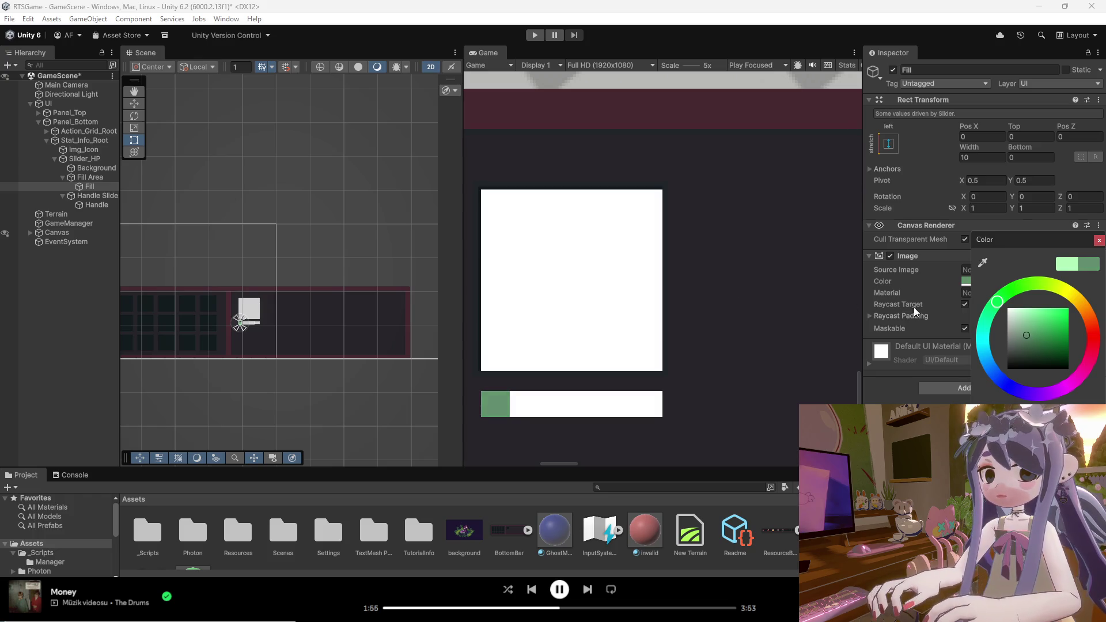
# Select the slider's Background and eyedrop the panel's dark maroon as its colour.
pyautogui.click(97, 205)
pyautogui.click(97, 196)
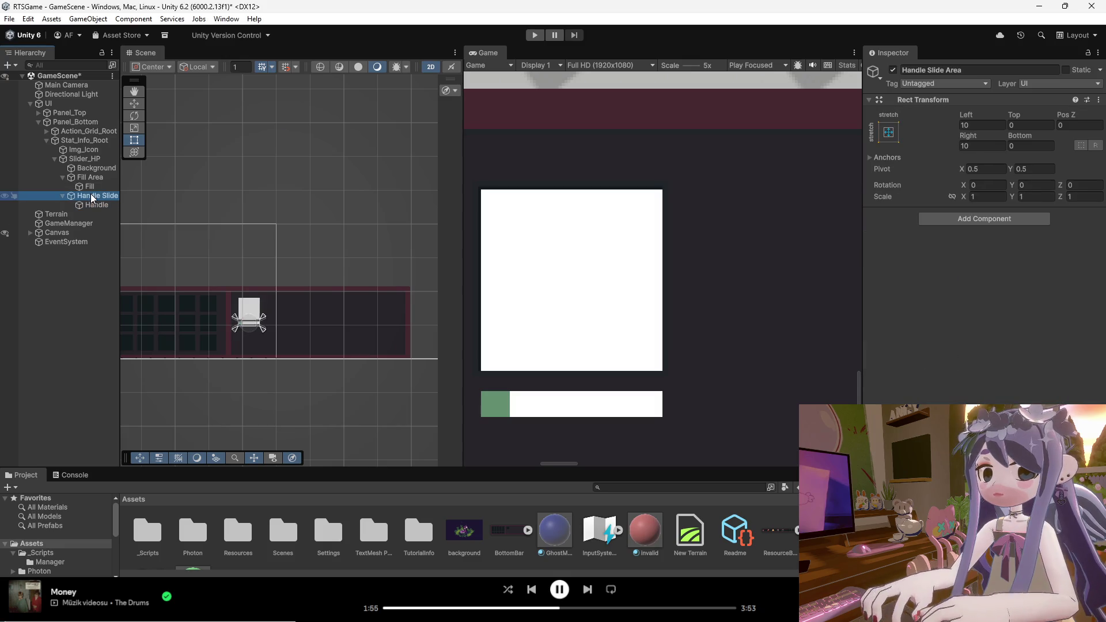
pyautogui.click(95, 167)
pyautogui.click(1025, 269)
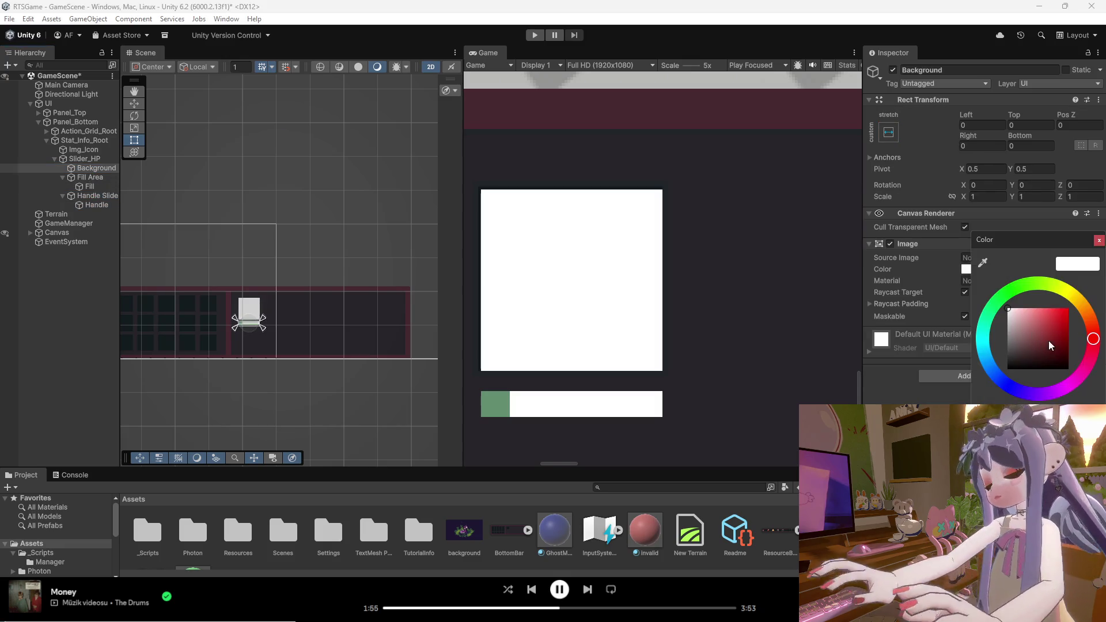
pyautogui.moveTo(1049, 340); pyautogui.dragTo(1039, 307)
pyautogui.click(984, 263)
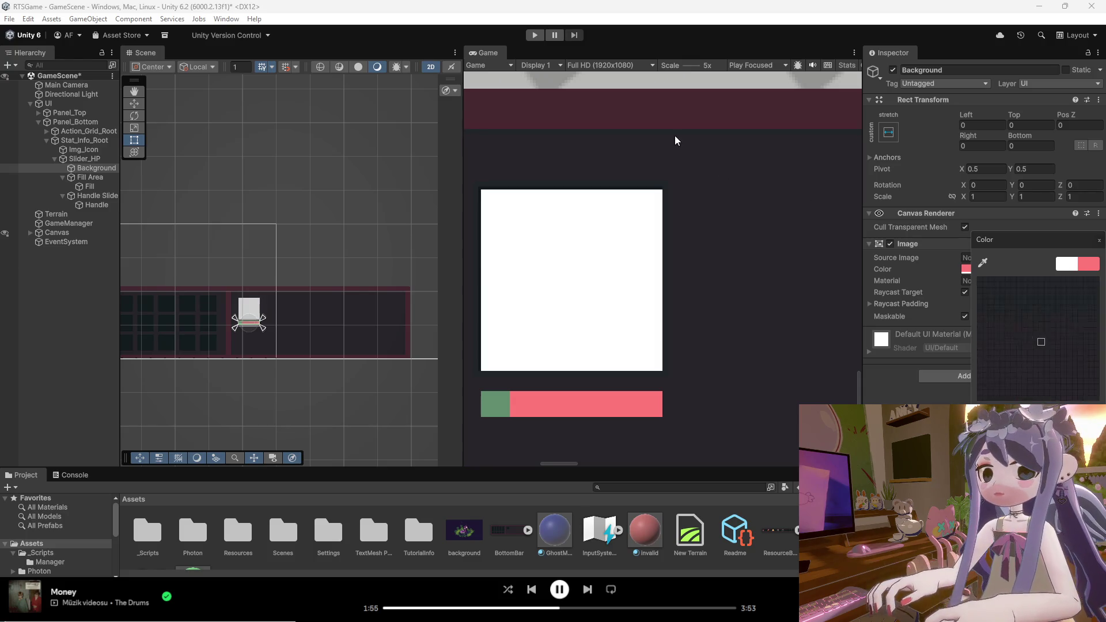
pyautogui.click(677, 111)
# Fine-tune the maroon shade, then select Slider_HP and collapse its hierarchy branch.
pyautogui.scroll(-1, 644, 302)
pyautogui.scroll(-10, 644, 302)
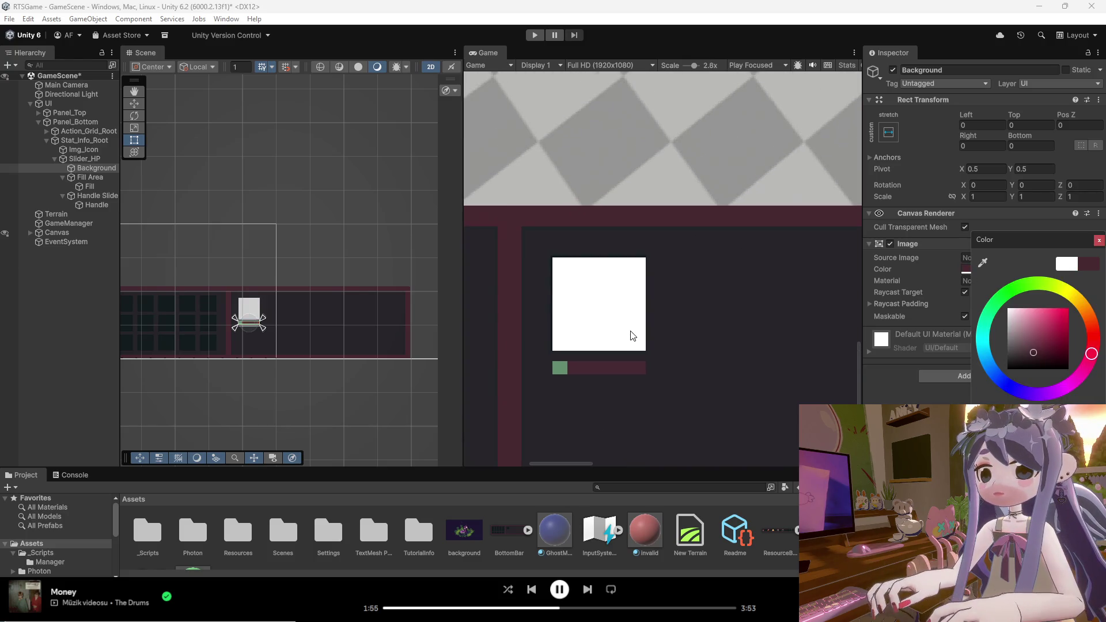
pyautogui.scroll(-5, 645, 398)
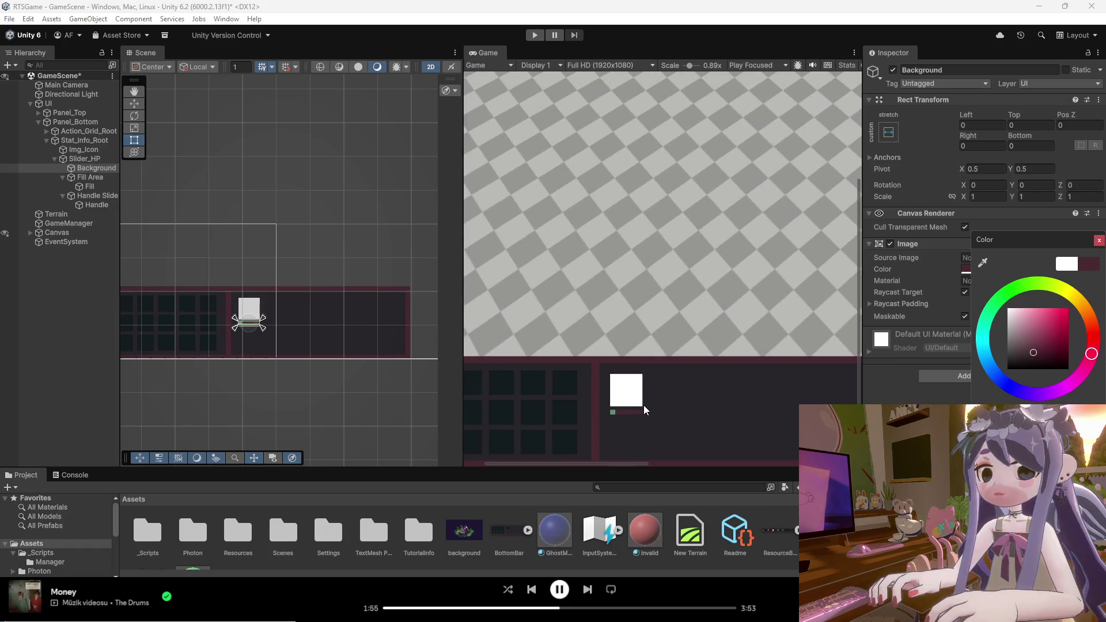
pyautogui.moveTo(1037, 351); pyautogui.dragTo(1036, 346)
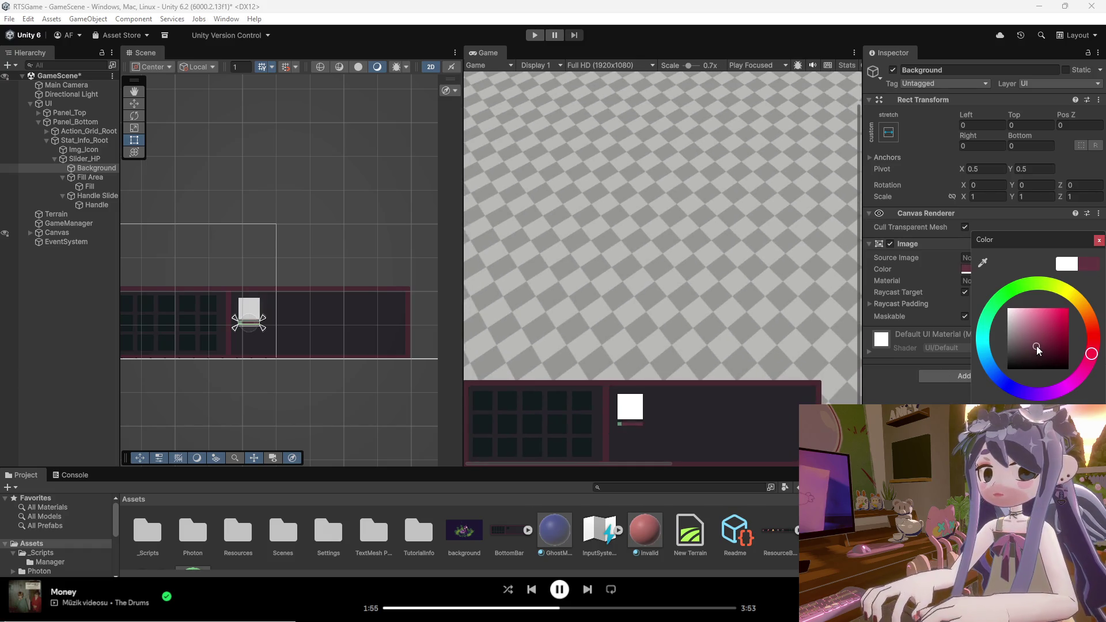
pyautogui.scroll(1, 621, 432)
pyautogui.scroll(8, 626, 433)
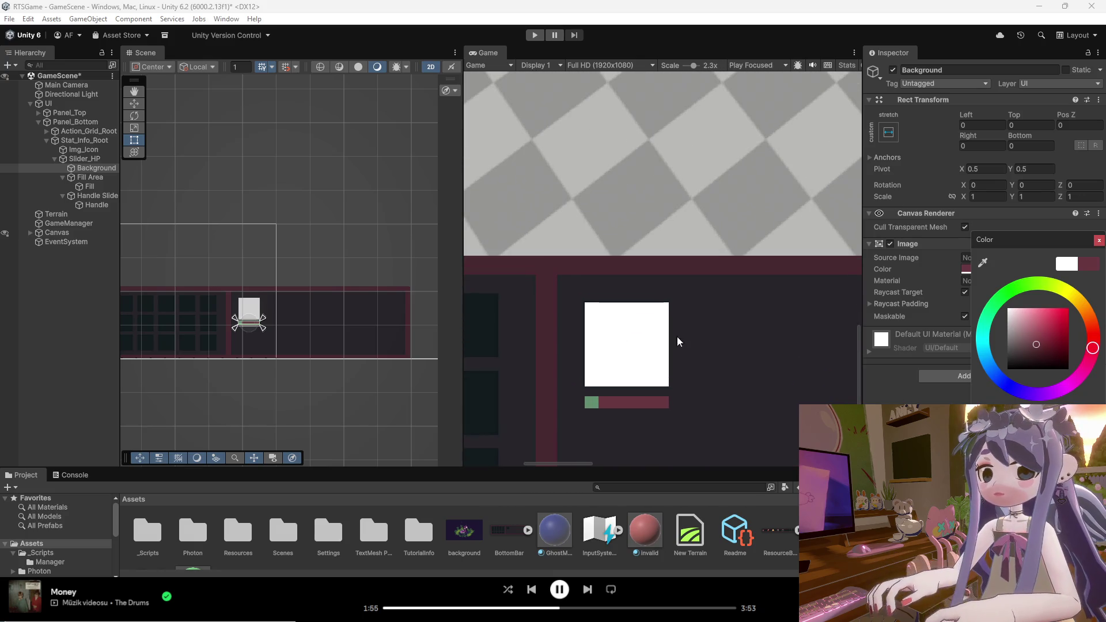
pyautogui.click(81, 177)
pyautogui.click(58, 160)
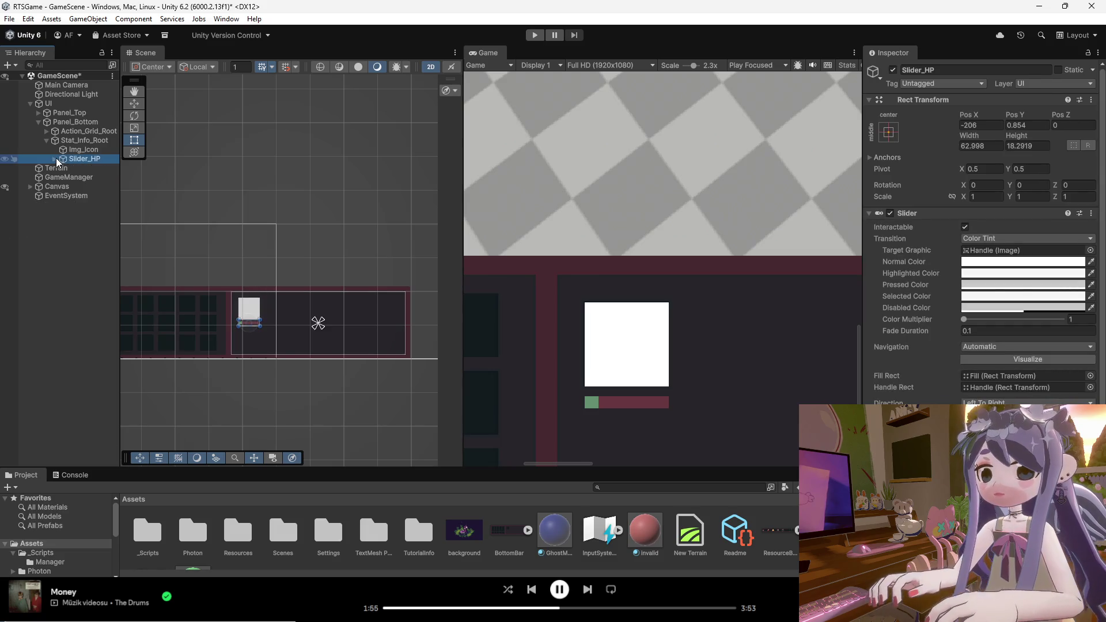
pyautogui.click(57, 159)
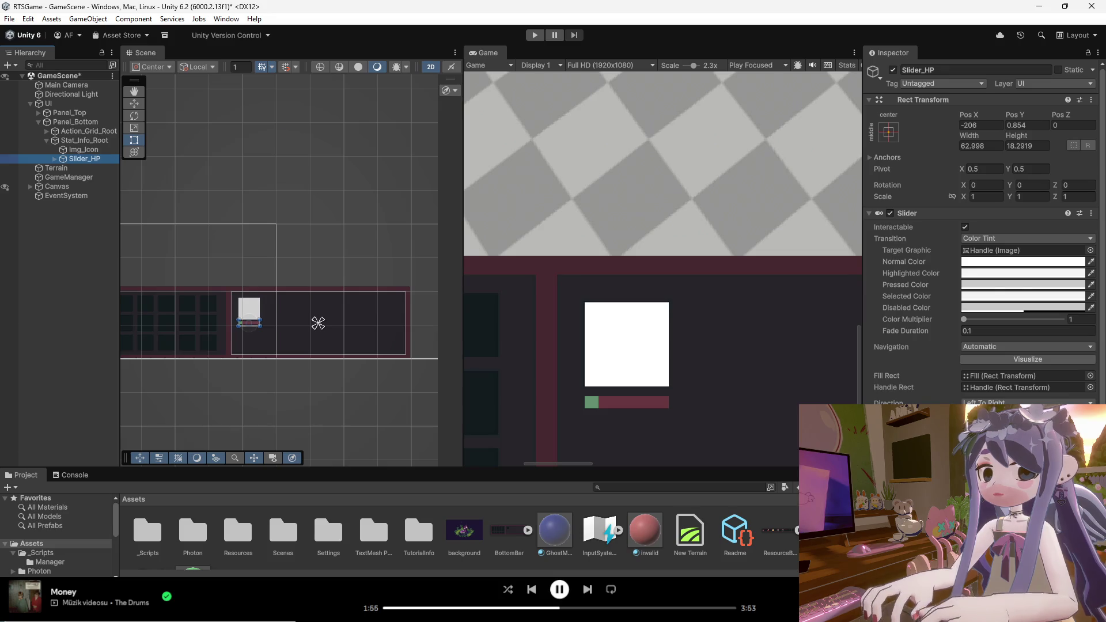
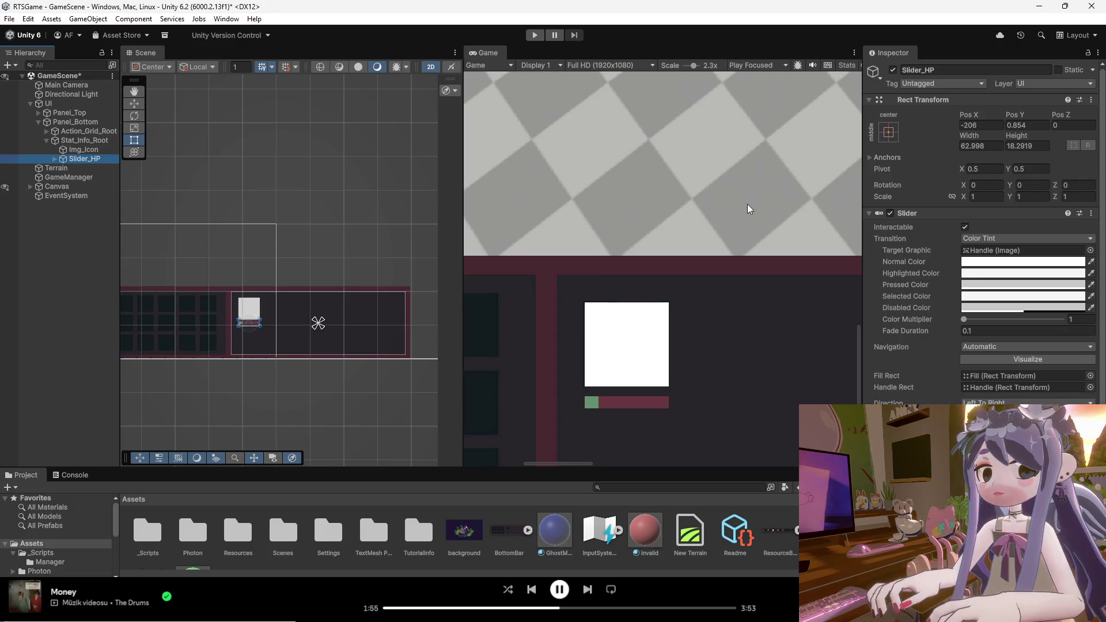
# Check the HP slider's anchor presets and the Full HD game view resolution, changing nothing.
pyautogui.click(885, 136)
pyautogui.click(909, 124)
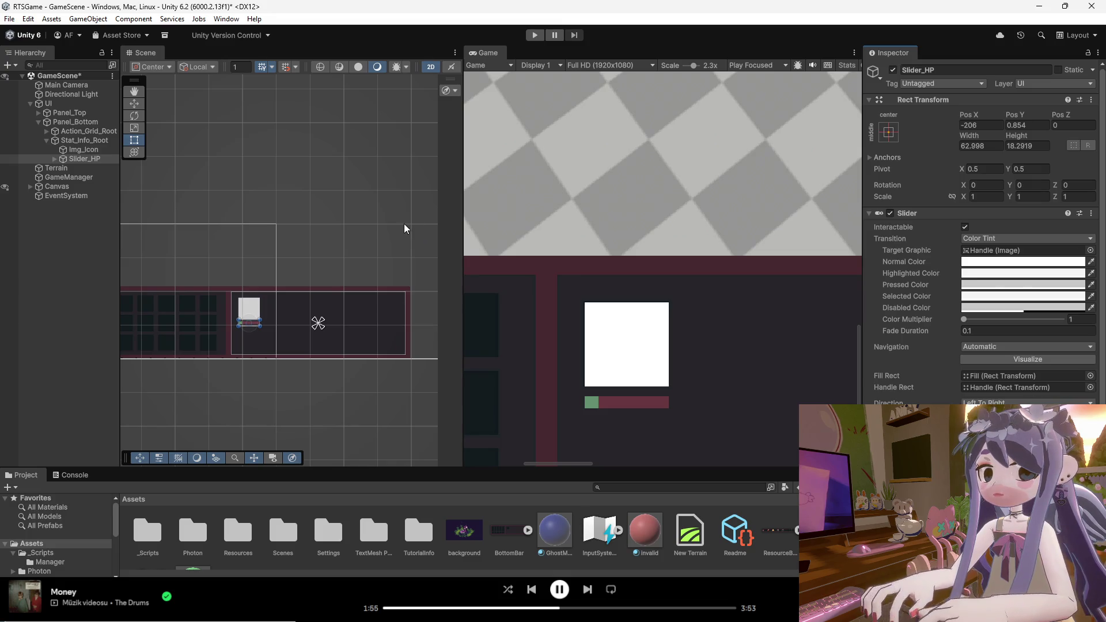
pyautogui.click(613, 63)
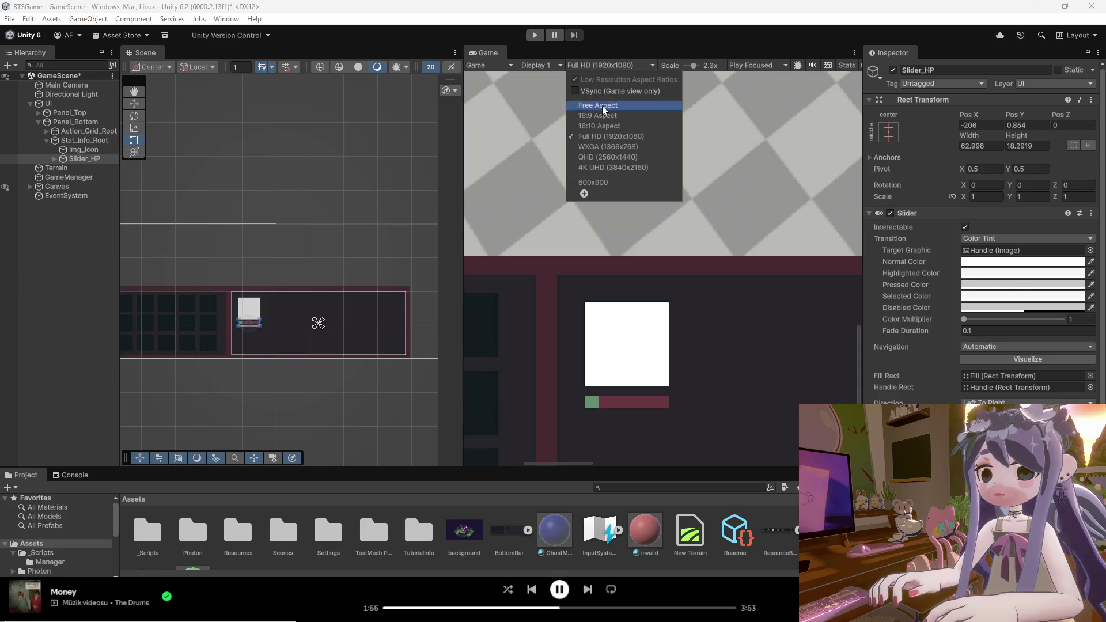
pyautogui.click(617, 67)
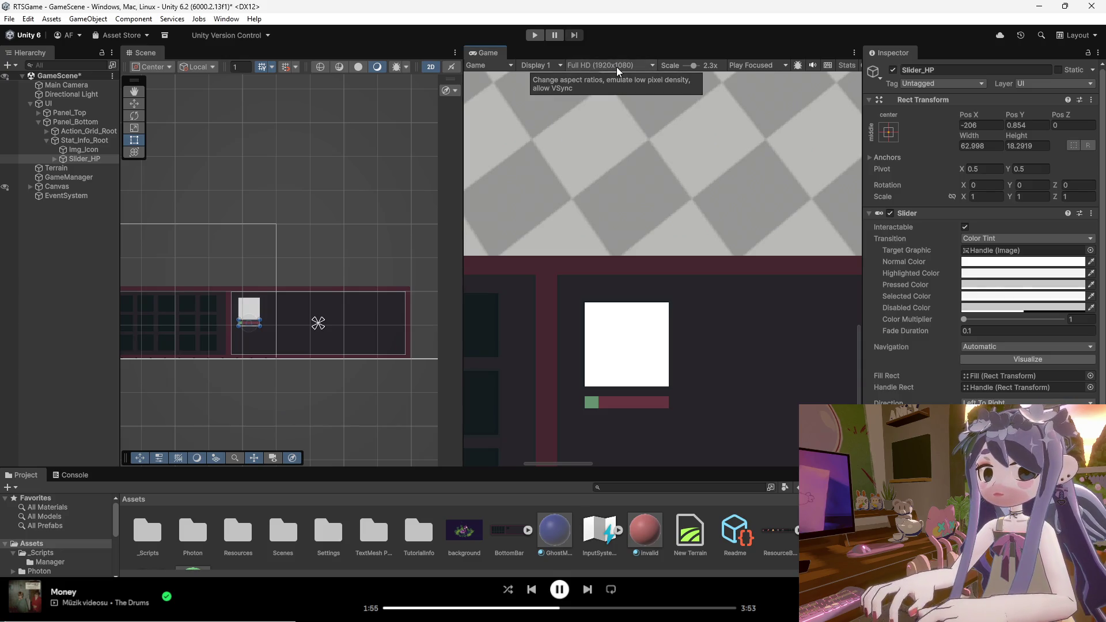
pyautogui.click(890, 132)
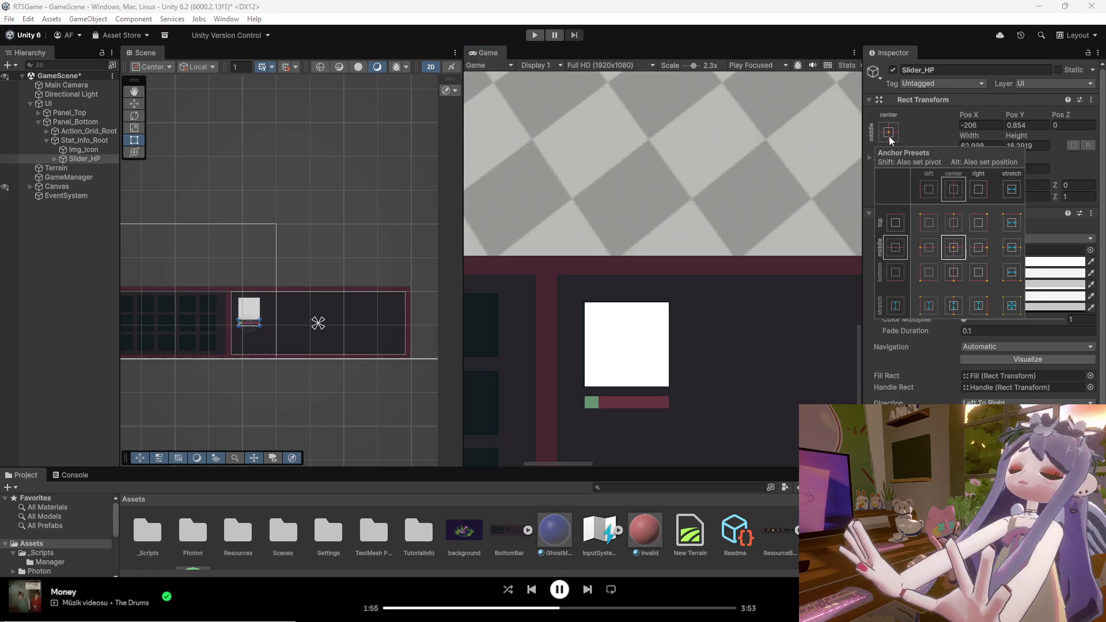
pyautogui.click(924, 129)
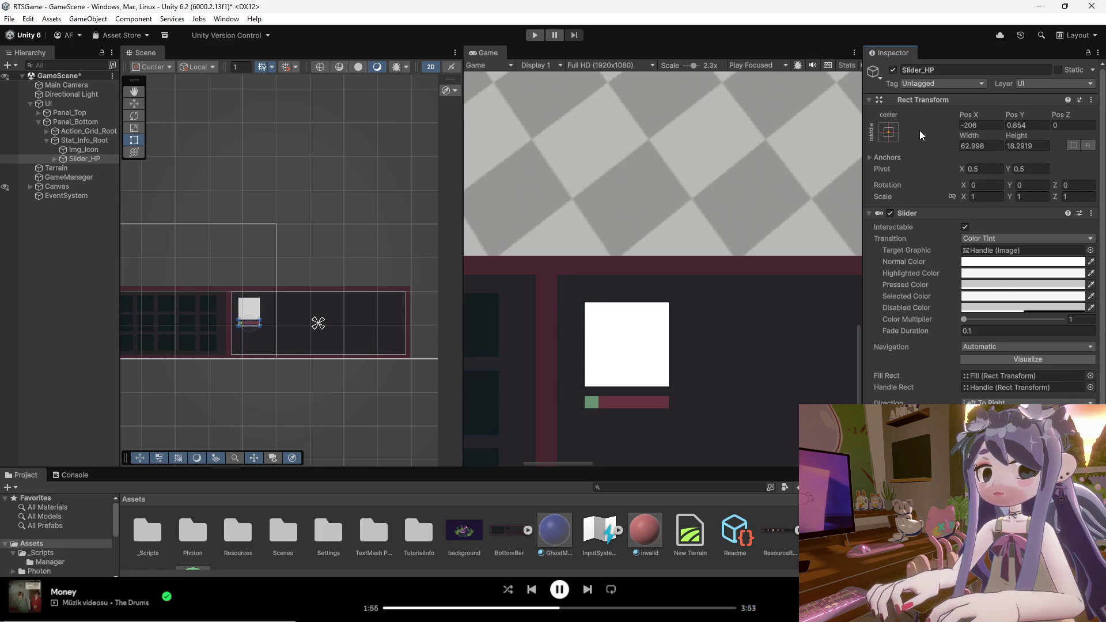
# Select the UI canvas and set its Canvas Scaler to Scale With Screen Size.
pyautogui.click(68, 106)
pyautogui.rightClick(68, 106)
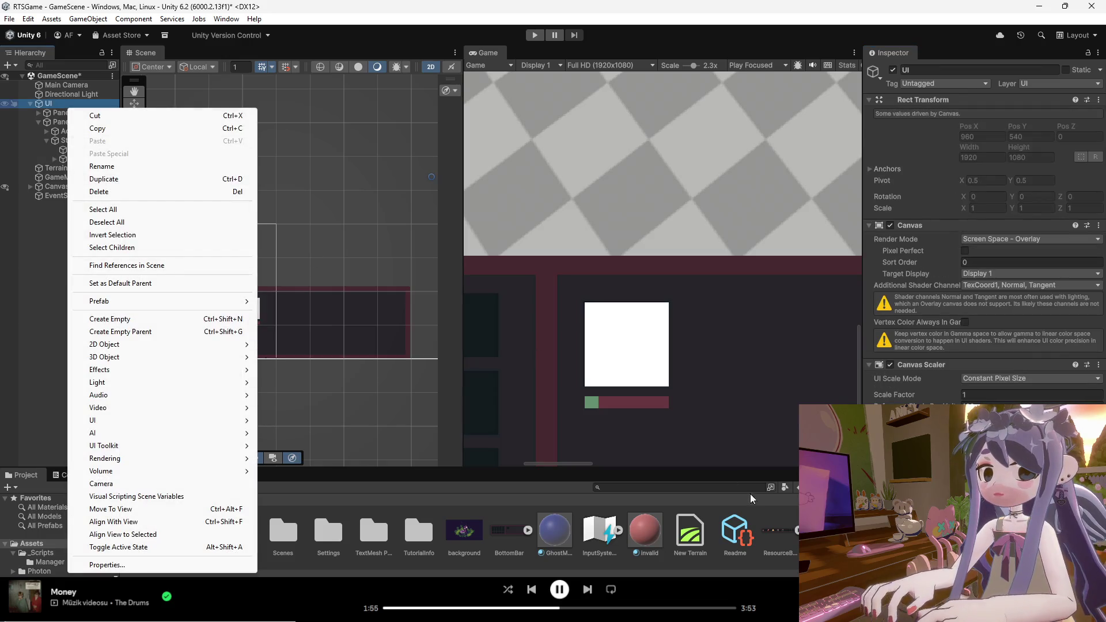
pyautogui.press('Escape')
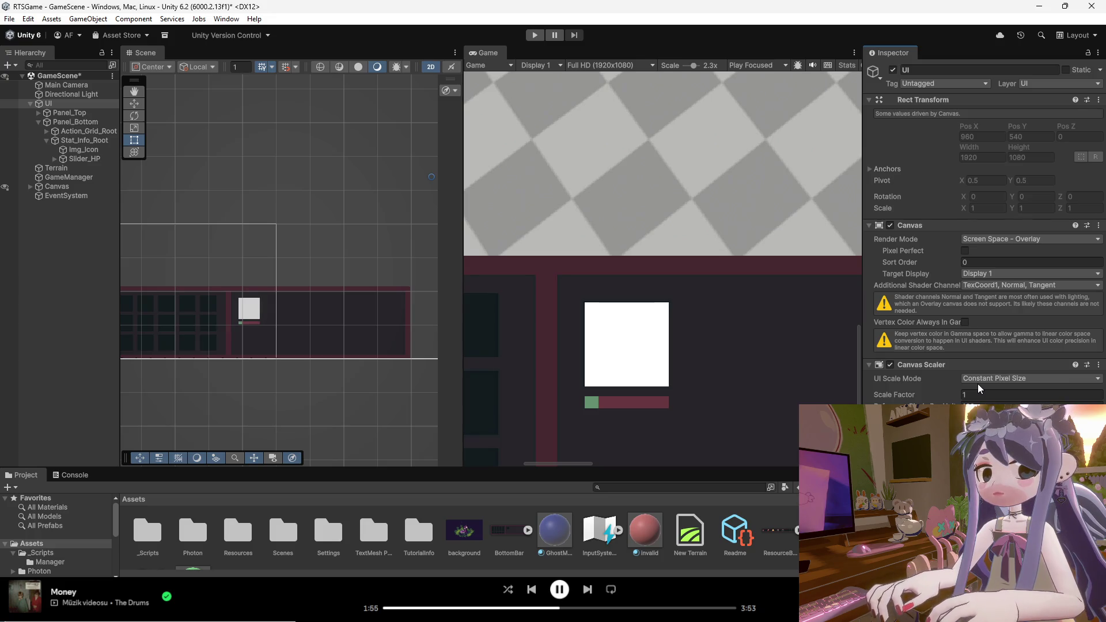
pyautogui.click(978, 383)
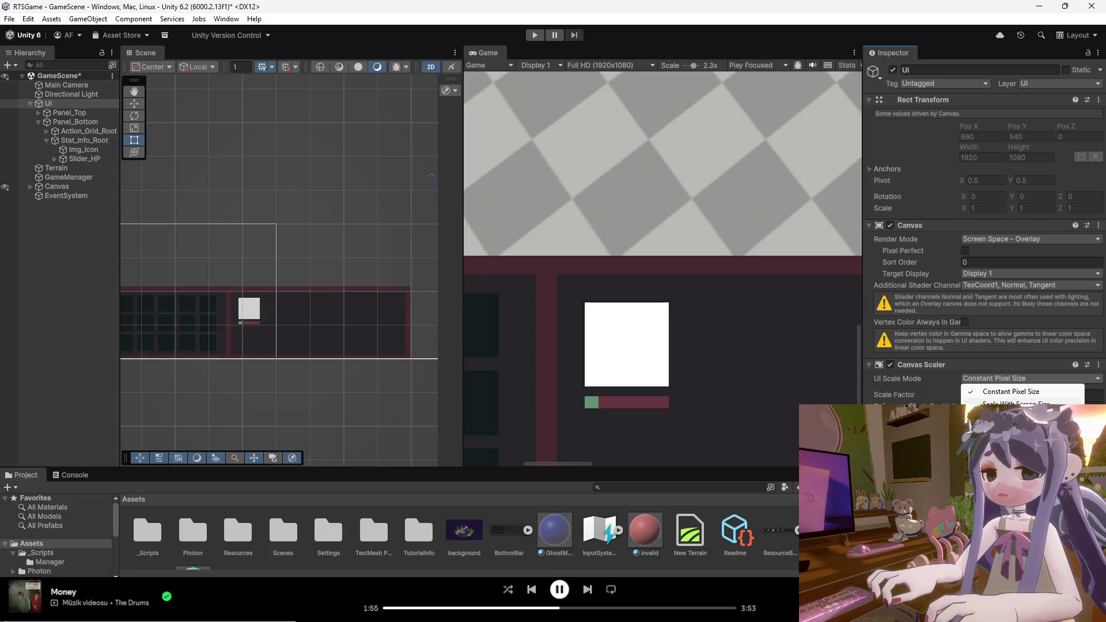
pyautogui.press('Down')
pyautogui.press('Return')
# Compare Constant Pixel Size against Scale With Screen Size, keeping Scale With Screen Size.
pyautogui.scroll(-5, 641, 364)
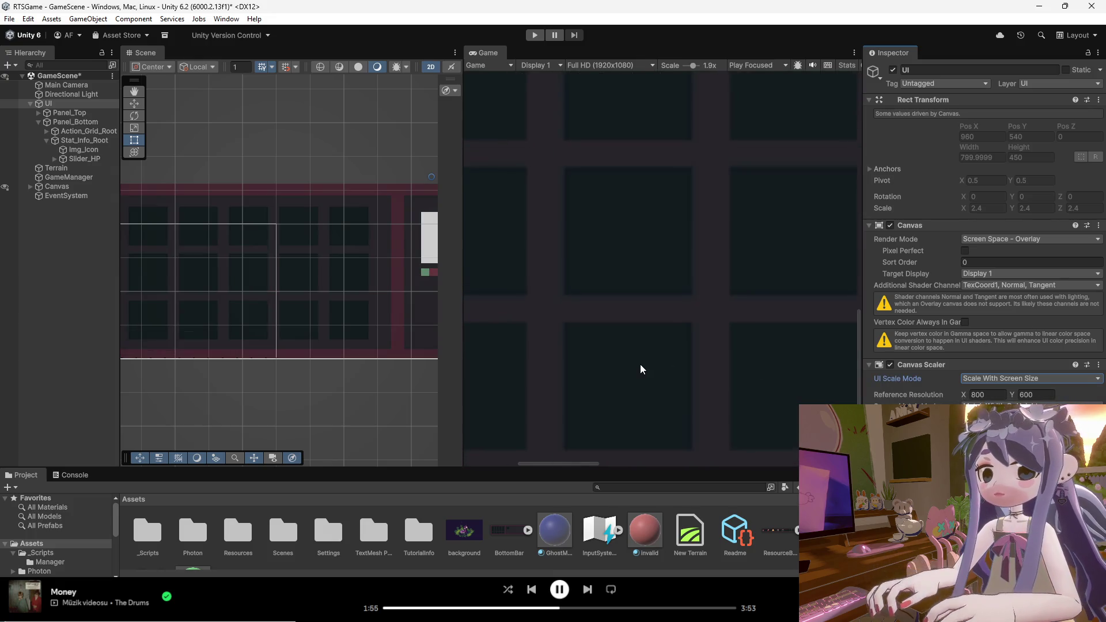
pyautogui.scroll(-1, 396, 374)
pyautogui.scroll(-6, 316, 385)
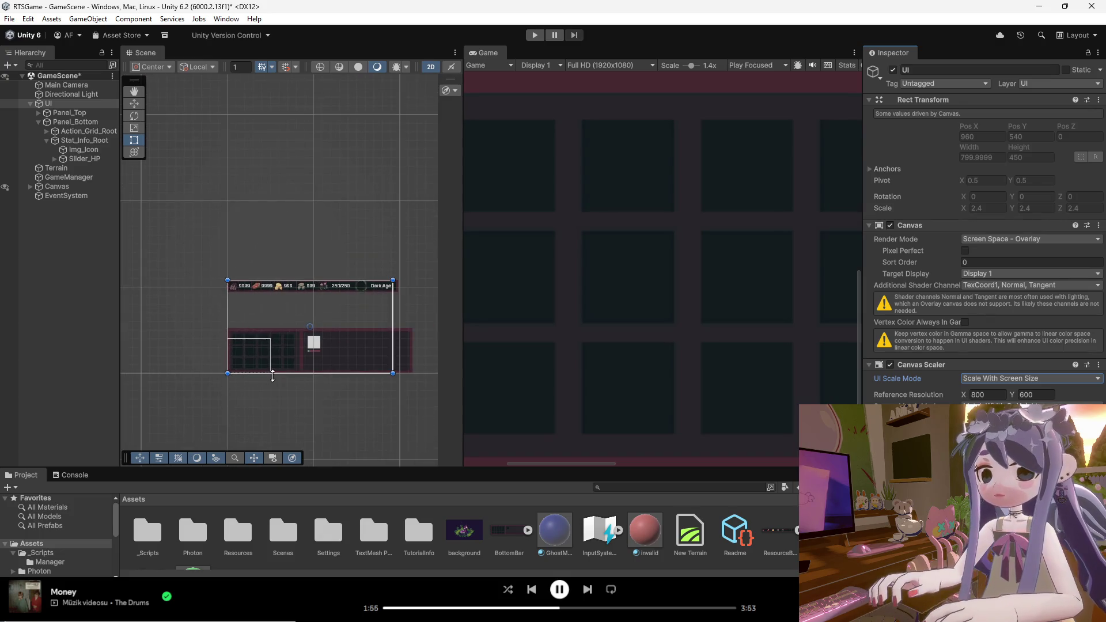
pyautogui.scroll(4, 296, 377)
pyautogui.scroll(1, 298, 381)
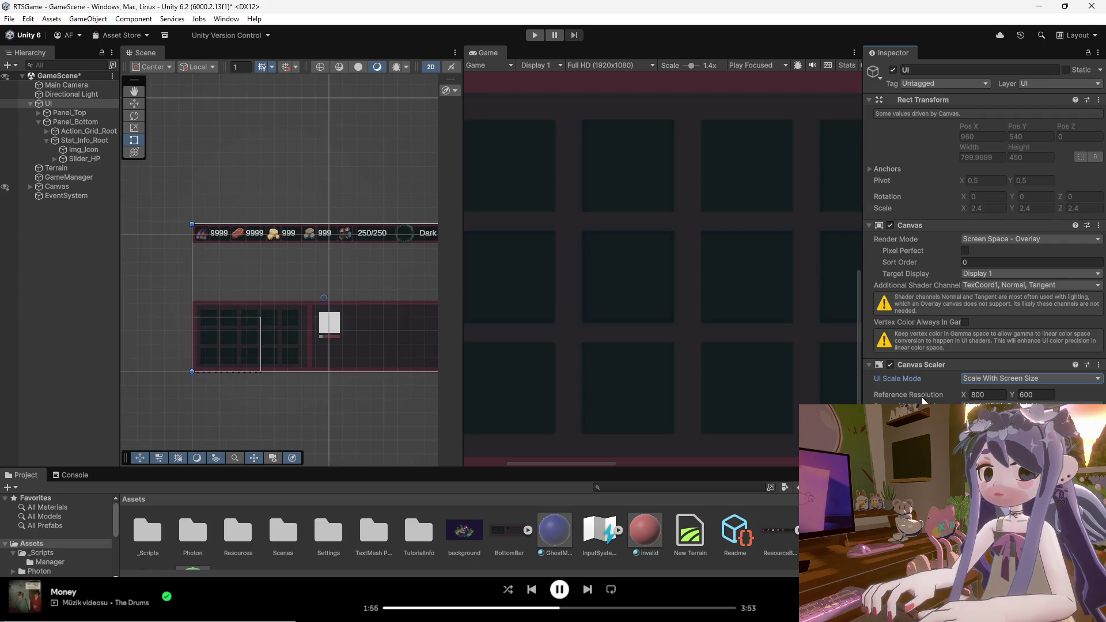
pyautogui.click(989, 379)
pyautogui.click(989, 393)
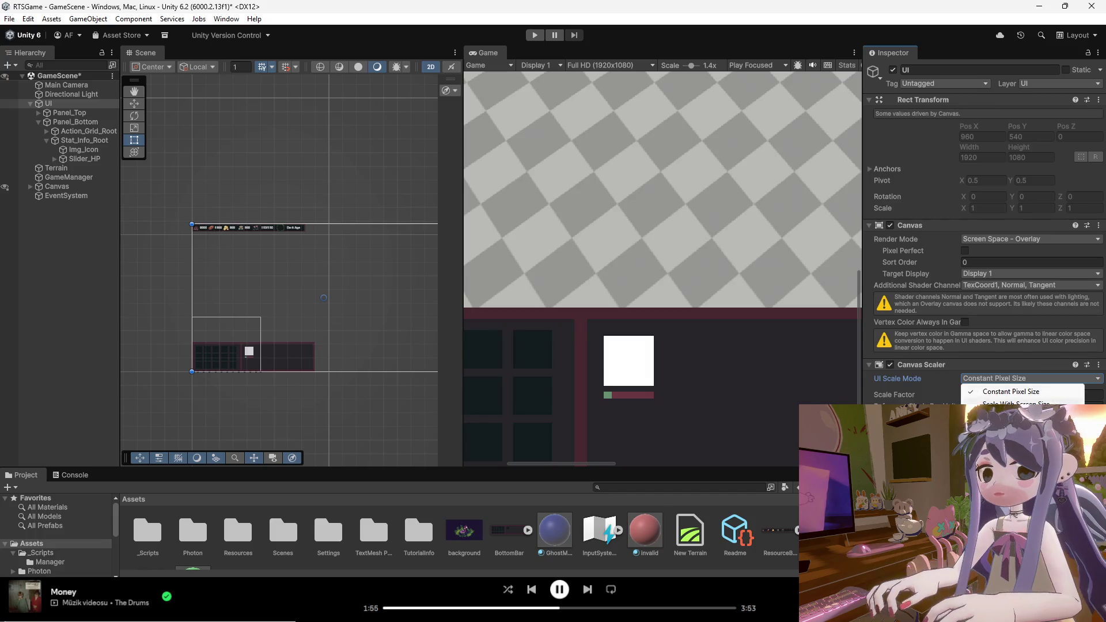
pyautogui.click(982, 404)
pyautogui.click(980, 380)
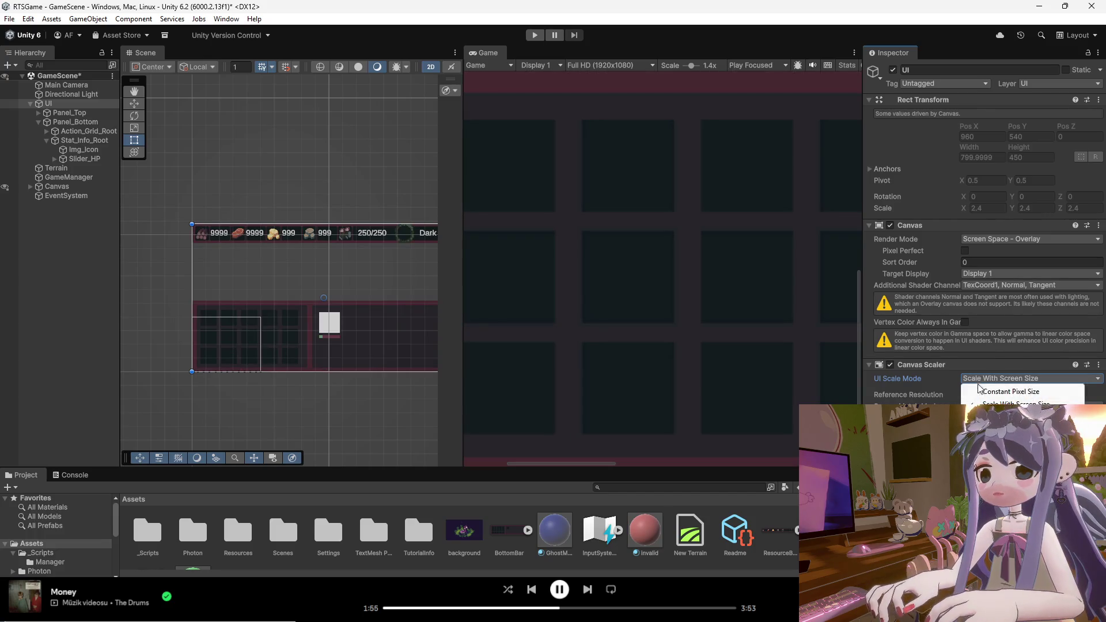
pyautogui.click(984, 392)
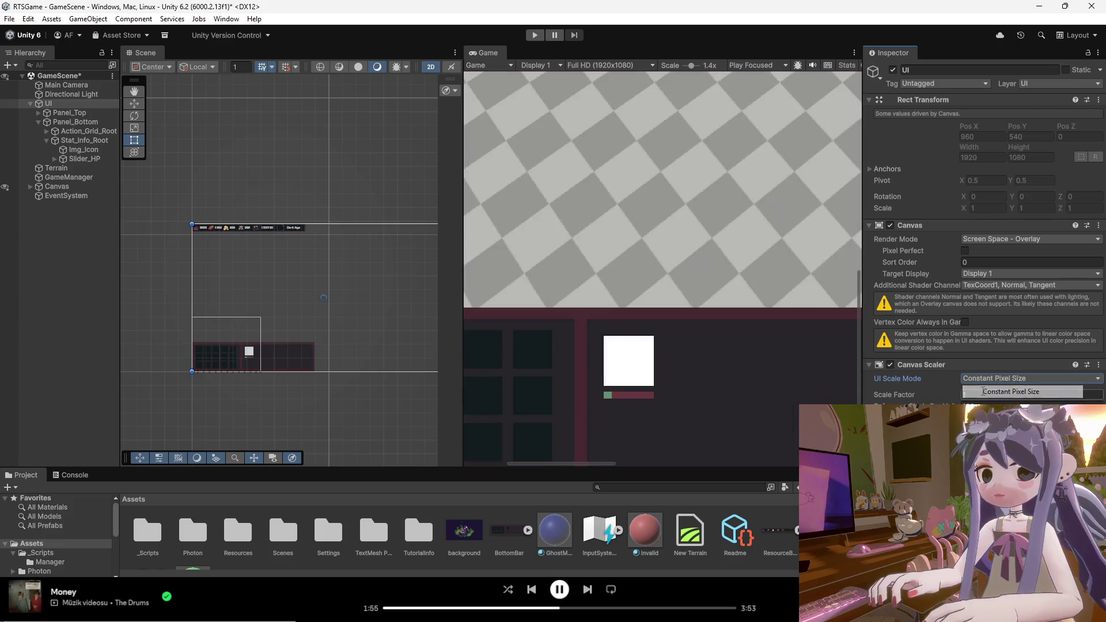
pyautogui.click(986, 403)
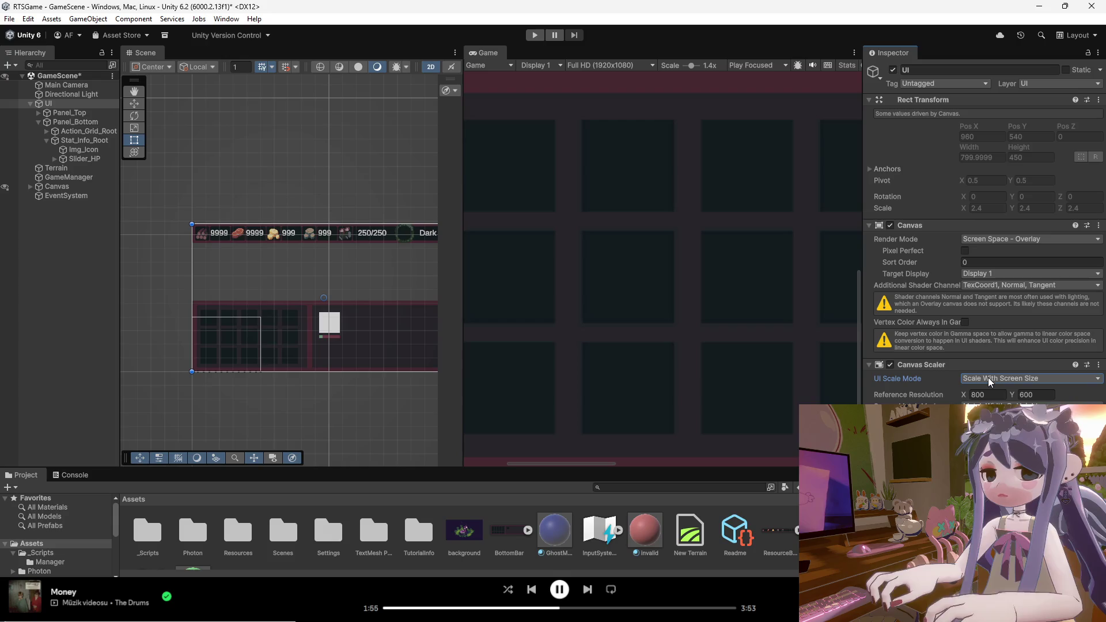
# Enter 1920 as the reference resolution width, giving a 1920 × 1080 reference.
pyautogui.click(976, 395)
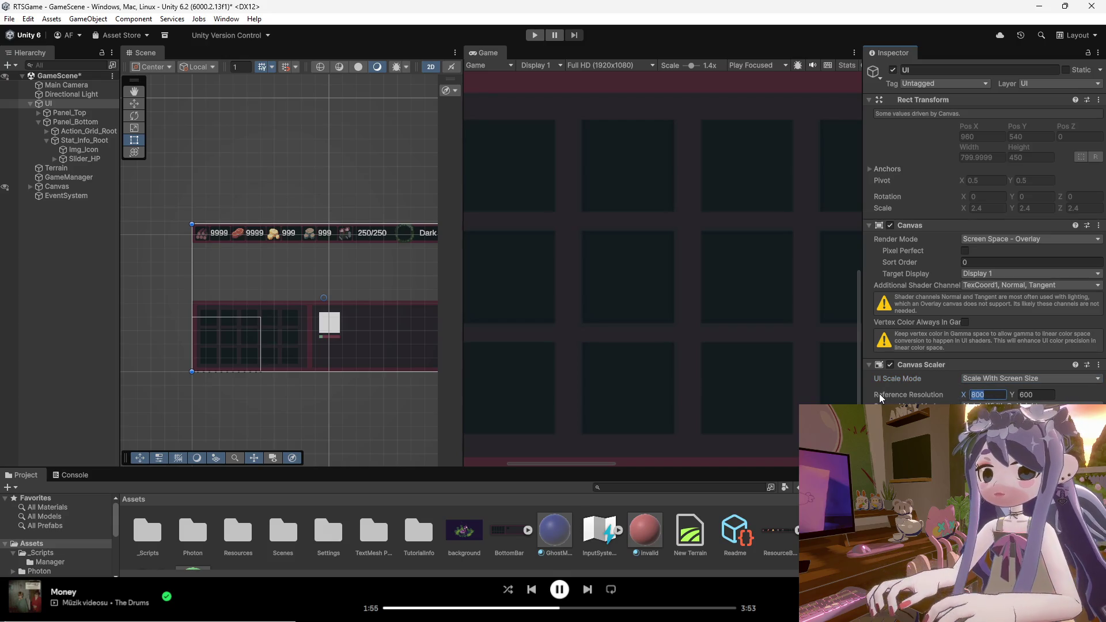
pyautogui.scroll(-1, 186, 348)
pyautogui.scroll(1, 376, 334)
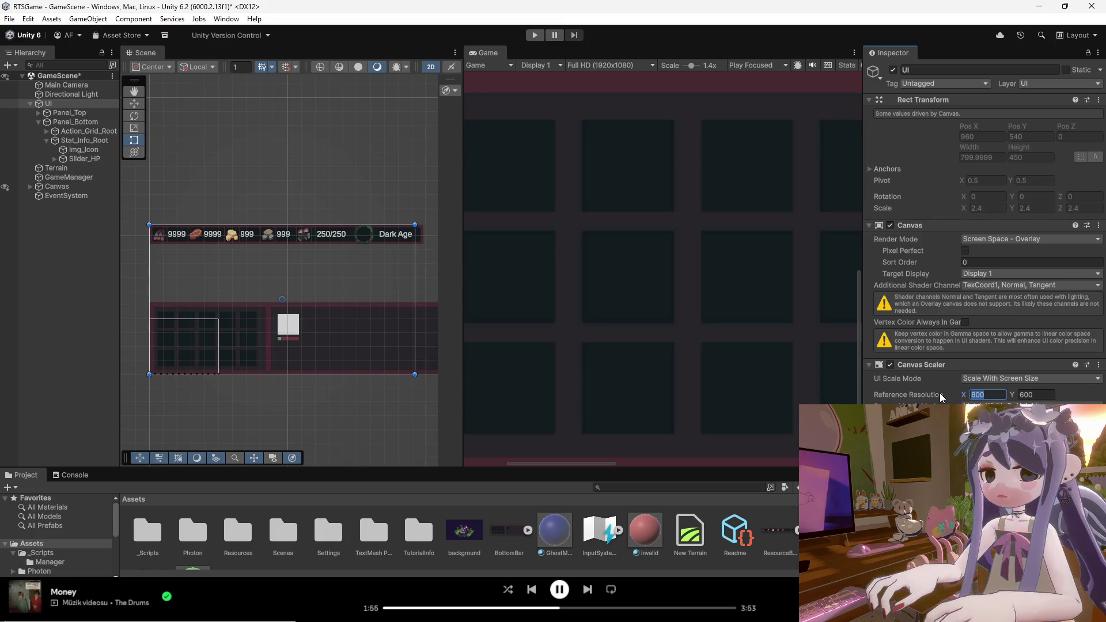
pyautogui.write('1920')
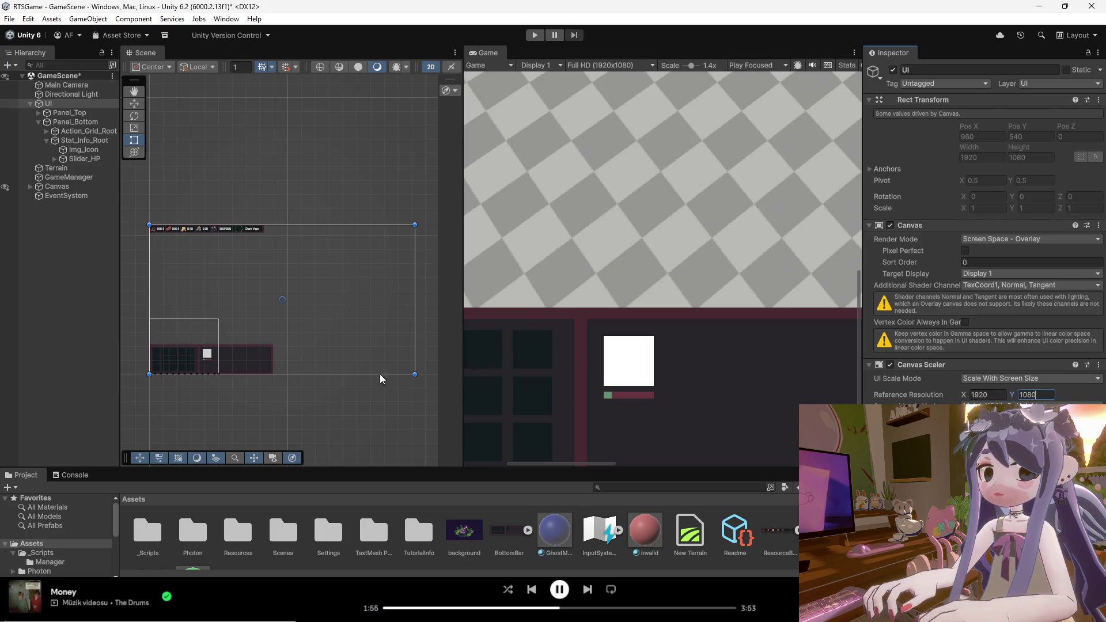
pyautogui.click(355, 394)
pyautogui.scroll(-2, 352, 386)
pyautogui.scroll(4, 230, 344)
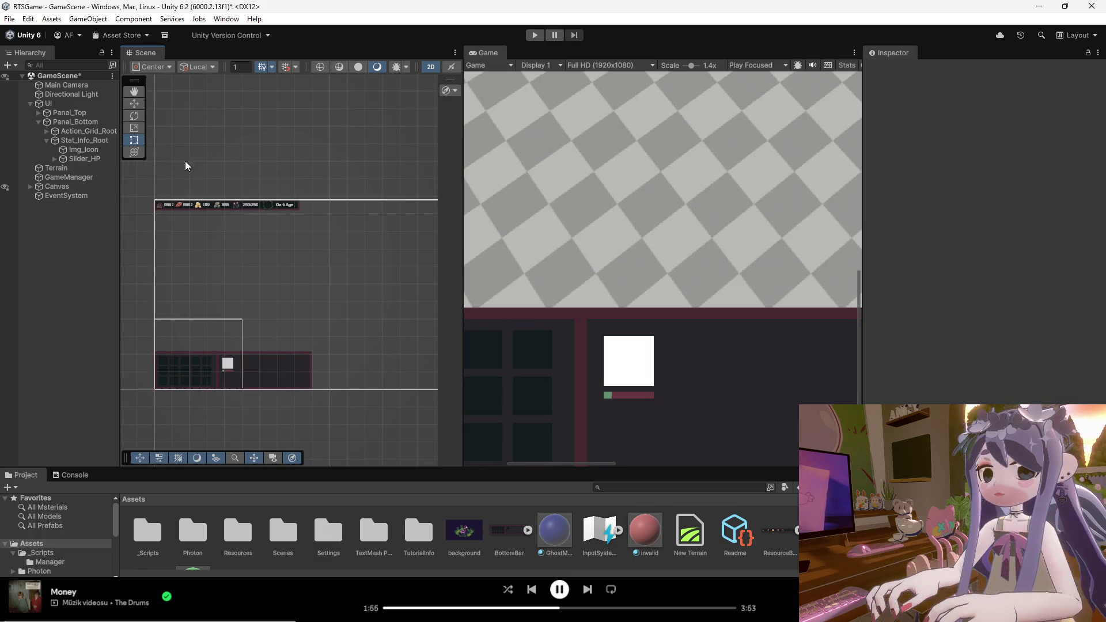
pyautogui.click(60, 107)
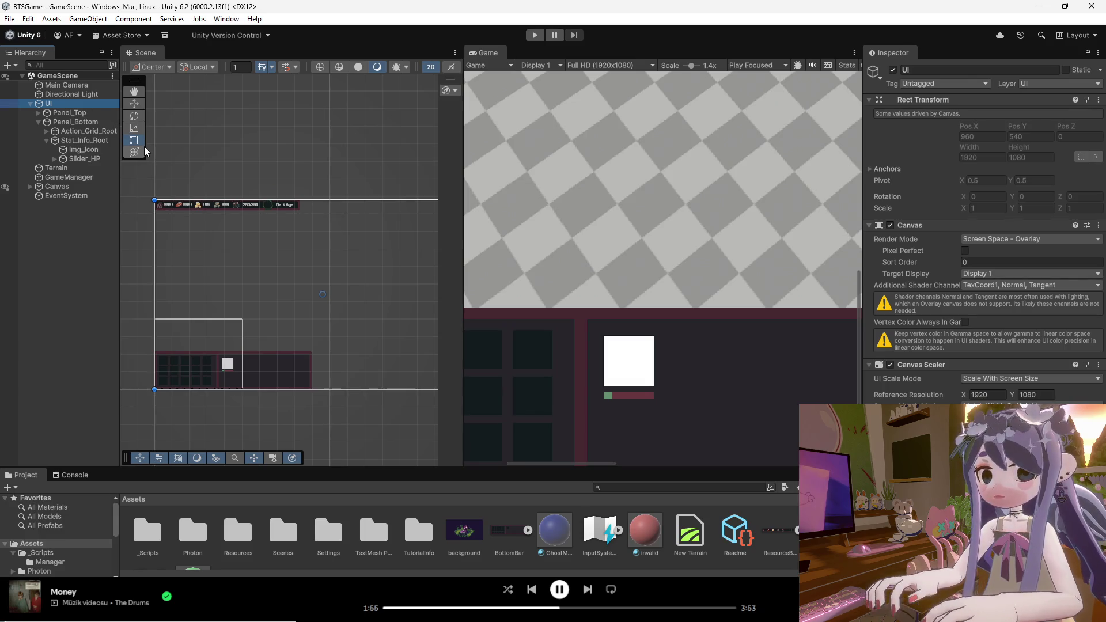
pyautogui.click(79, 160)
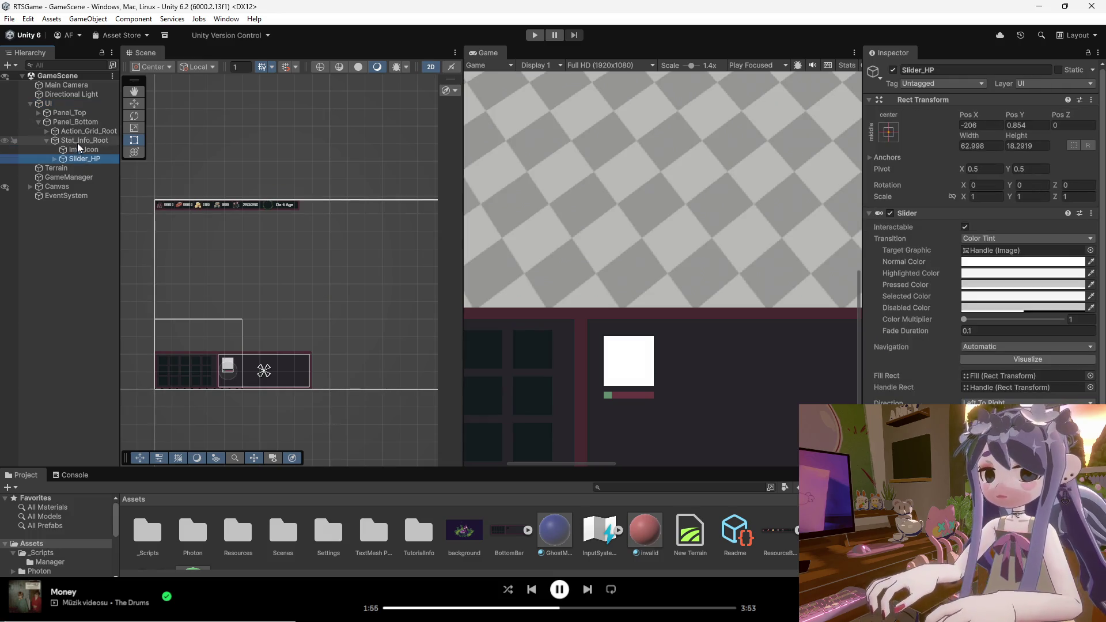
pyautogui.click(76, 122)
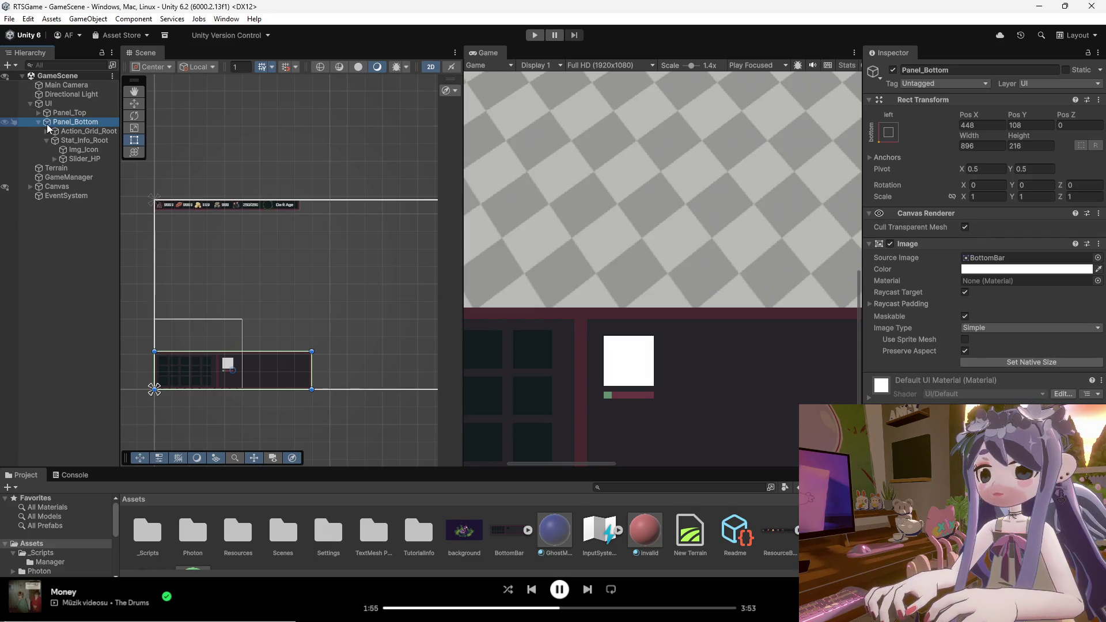
pyautogui.click(47, 141)
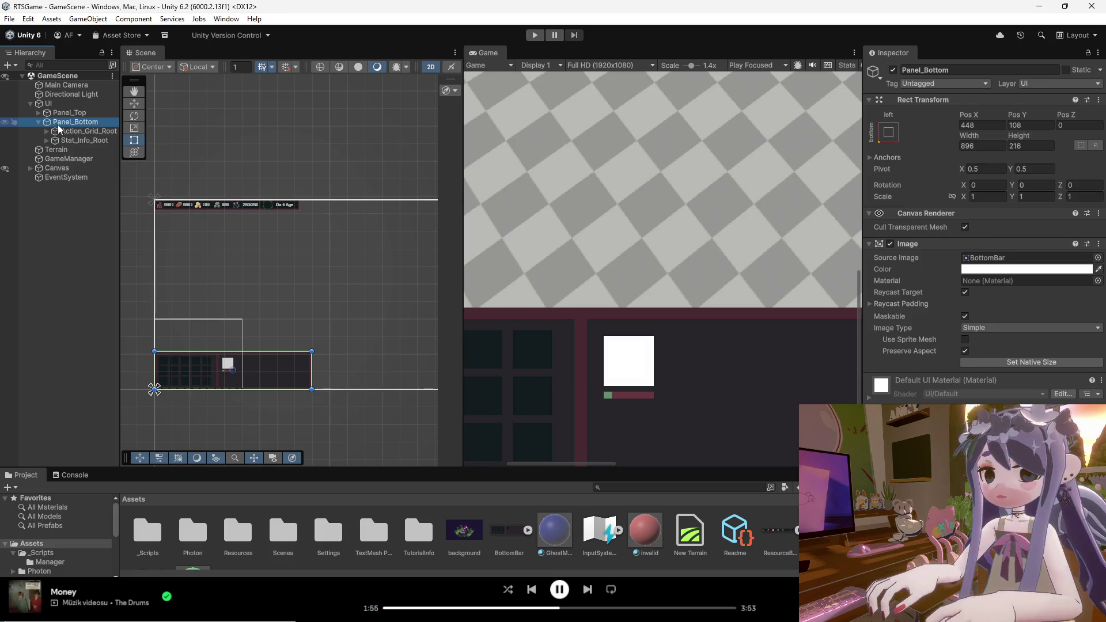
pyautogui.click(56, 142)
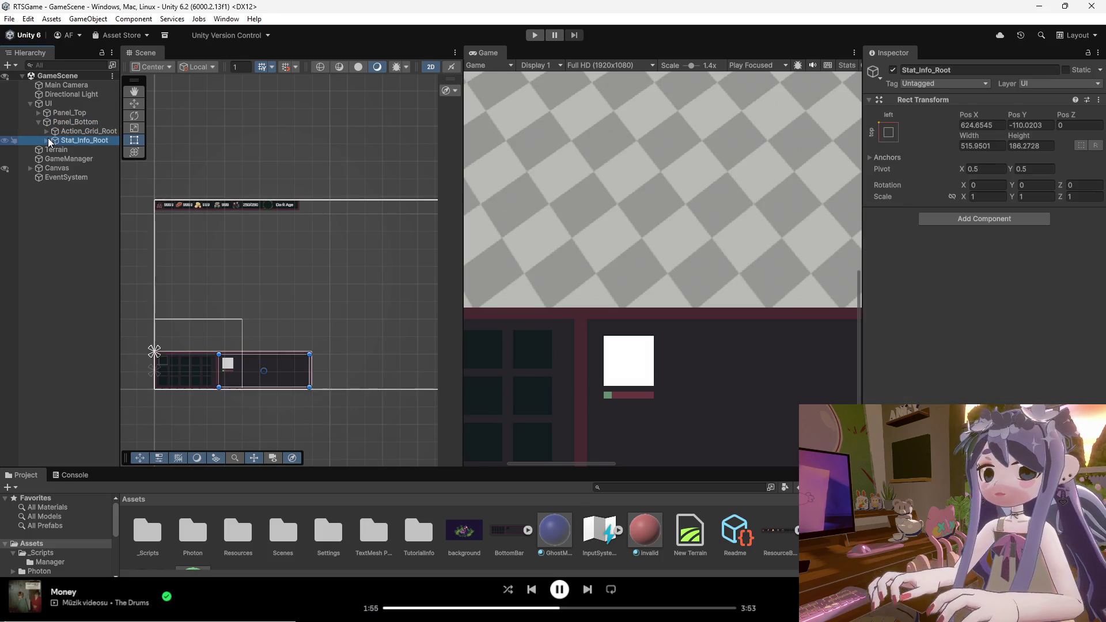
pyautogui.click(46, 141)
pyautogui.rightClick(75, 158)
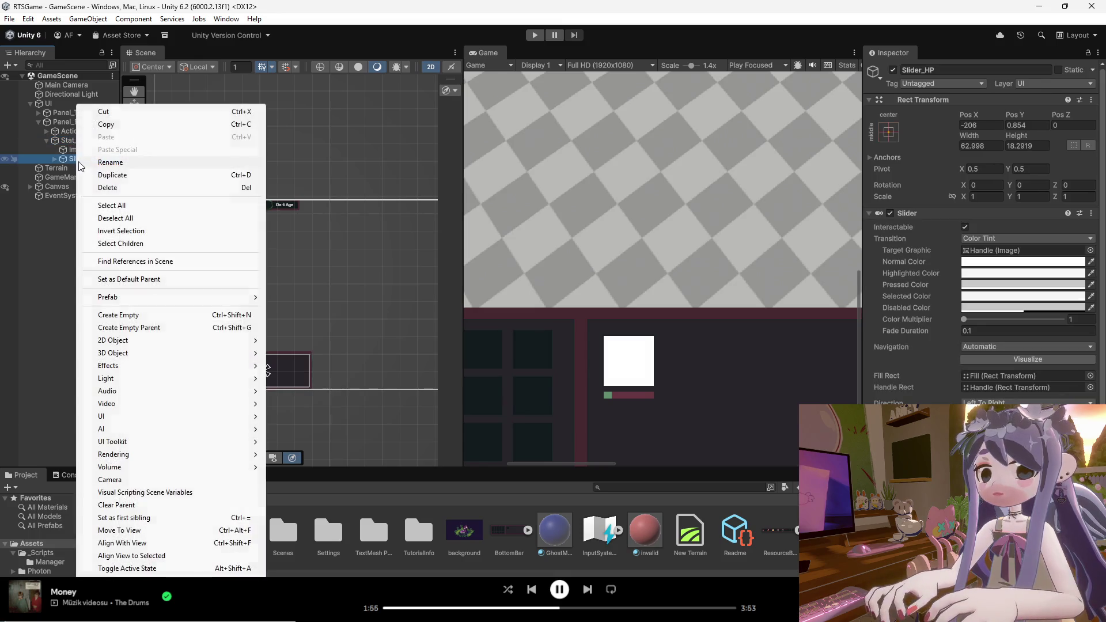
# Add an empty child object under Slider_HP and name it Txt_Stats.
pyautogui.click(133, 316)
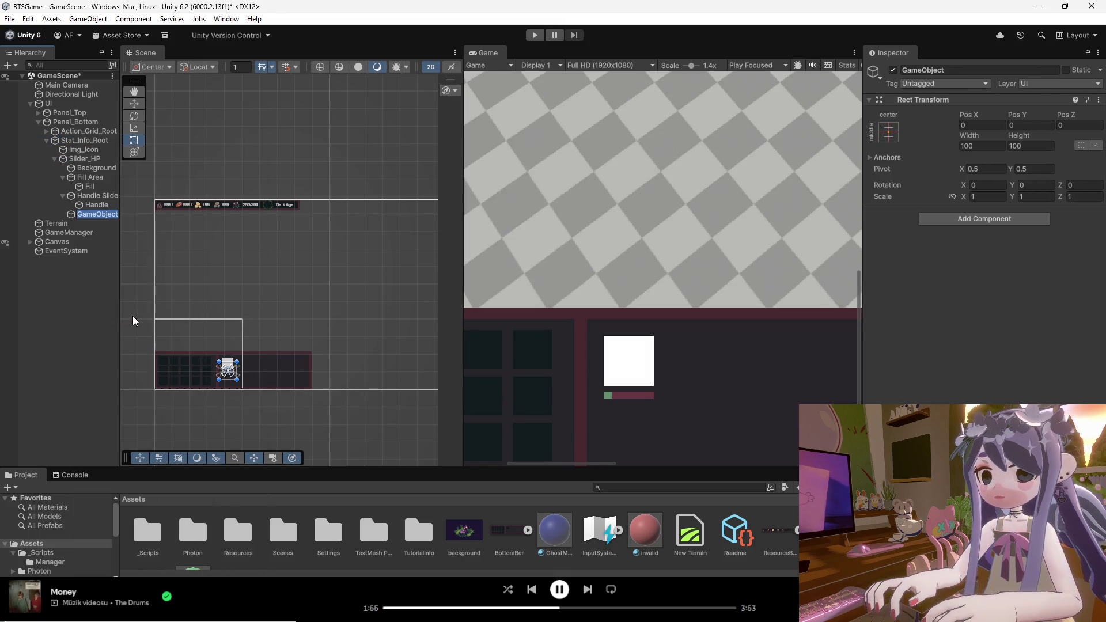
pyautogui.write('T')
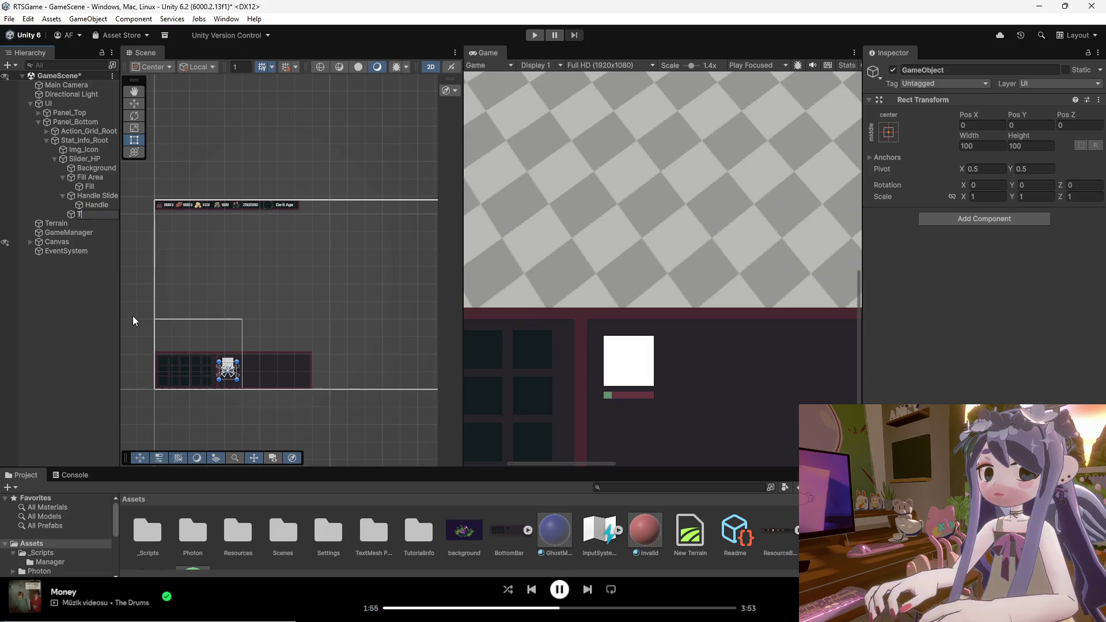
pyautogui.write('xt')
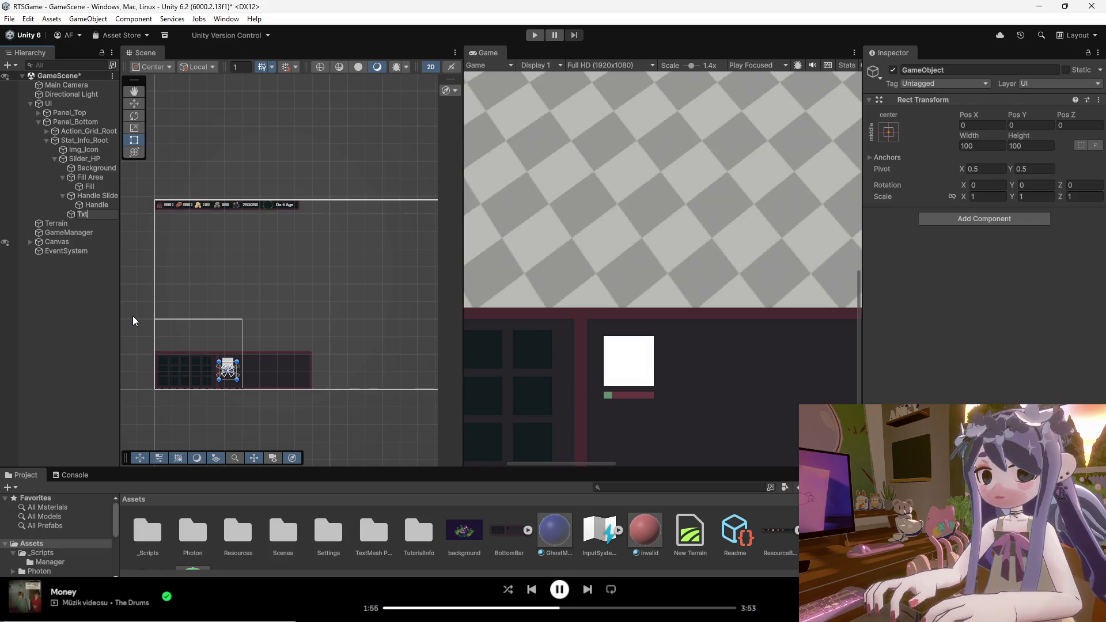
pyautogui.write('_Stats')
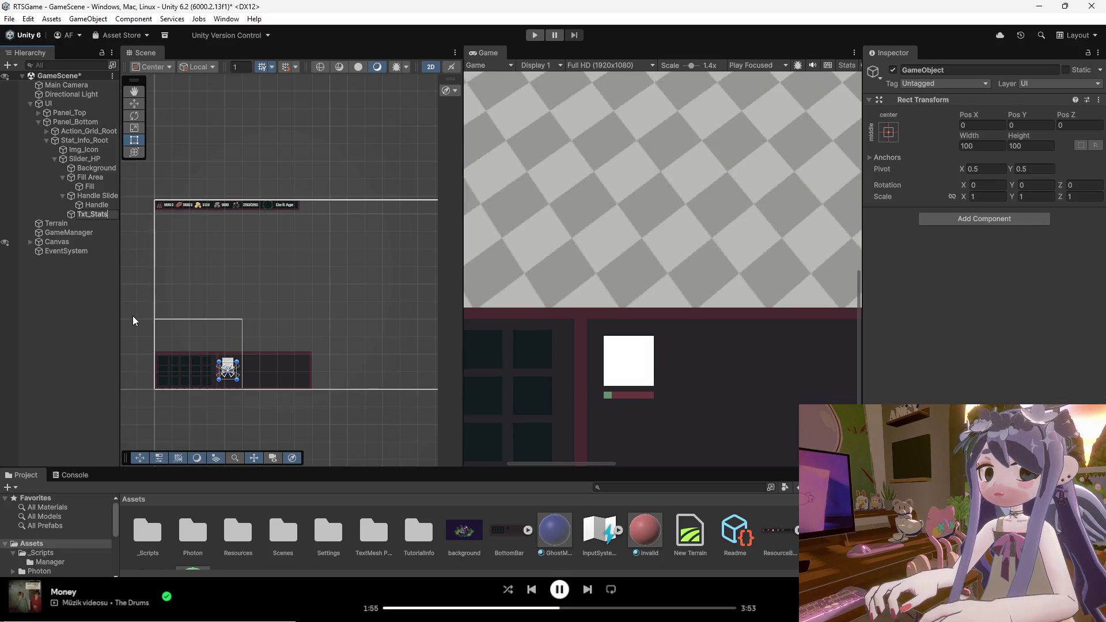
pyautogui.press('Return')
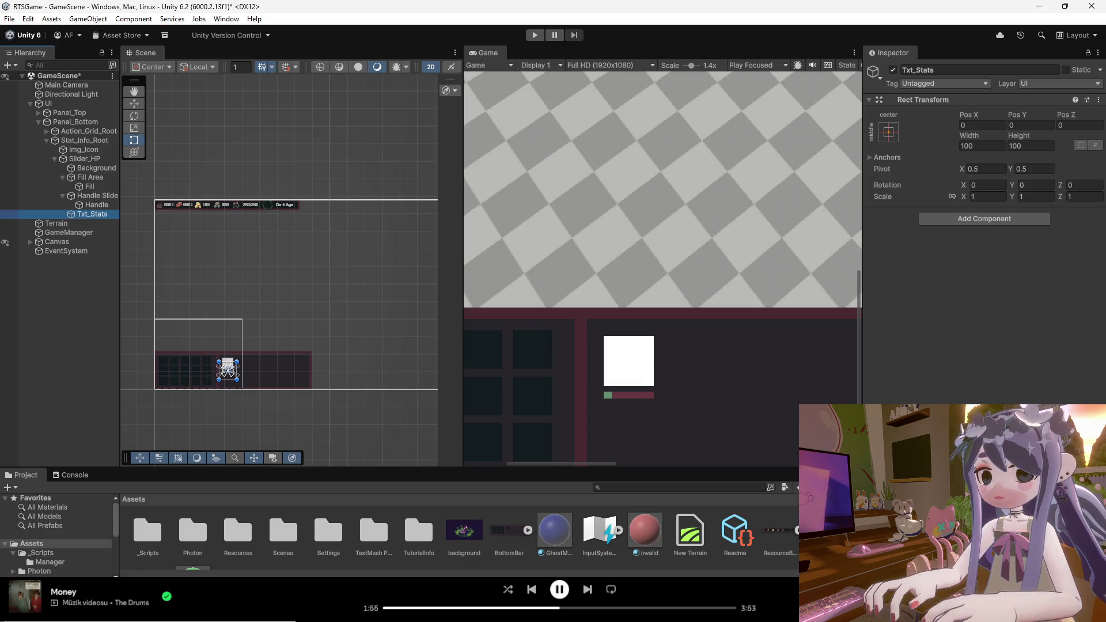
pyautogui.rightClick(89, 217)
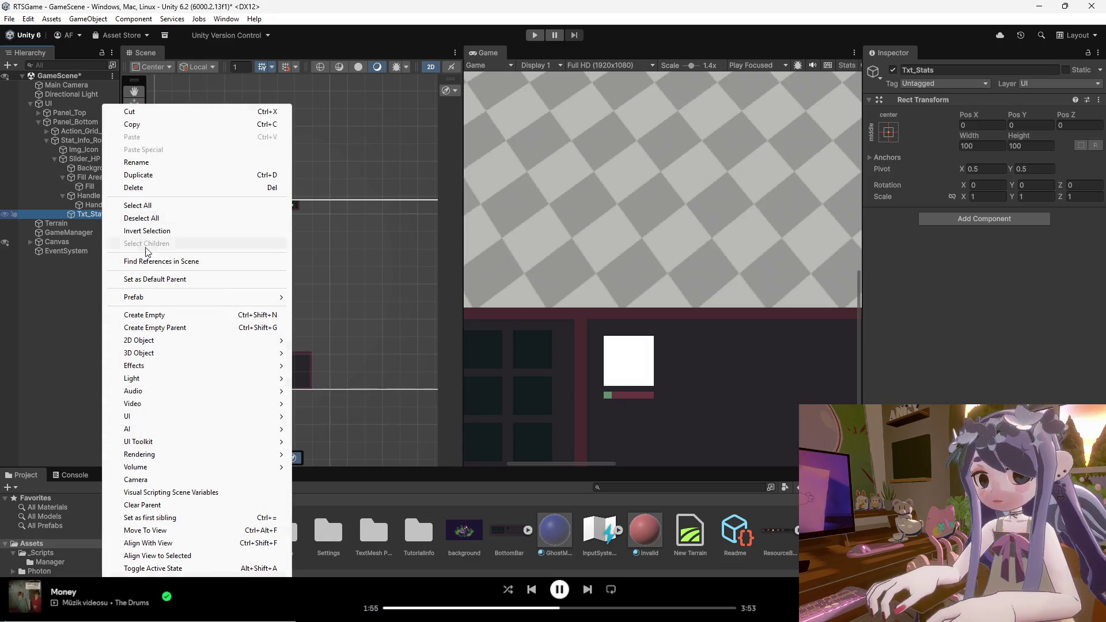
# Create an empty group named Stats and move Txt_Stats inside it.
pyautogui.click(153, 315)
pyautogui.doubleClick(84, 223)
pyautogui.moveTo(81, 226); pyautogui.dragTo(88, 215)
pyautogui.click(89, 216)
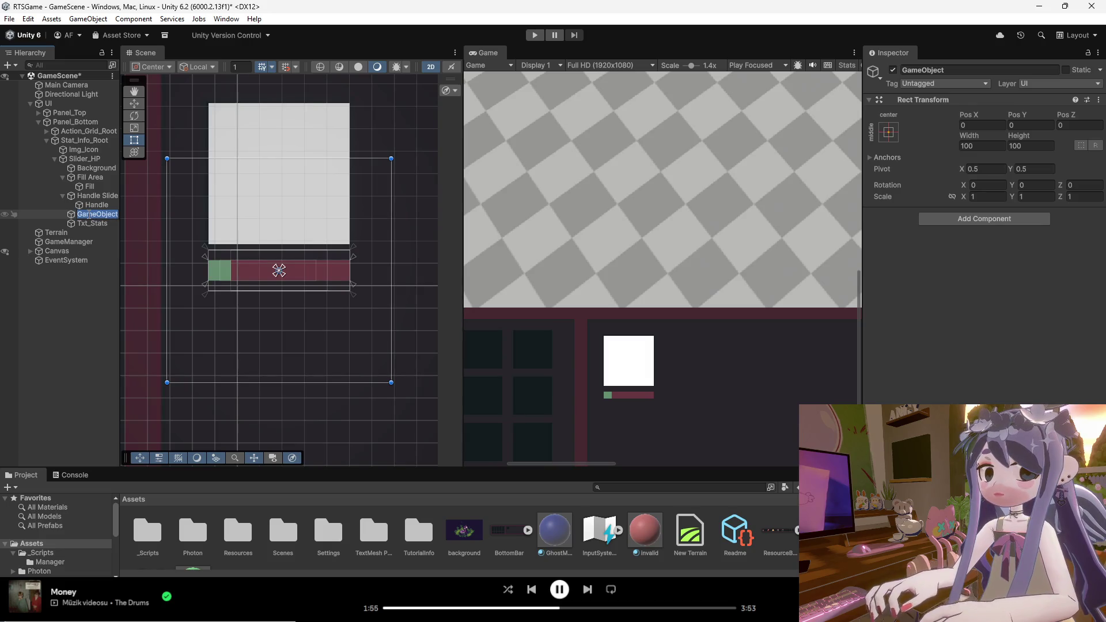
pyautogui.write('Stats')
pyautogui.press('Return')
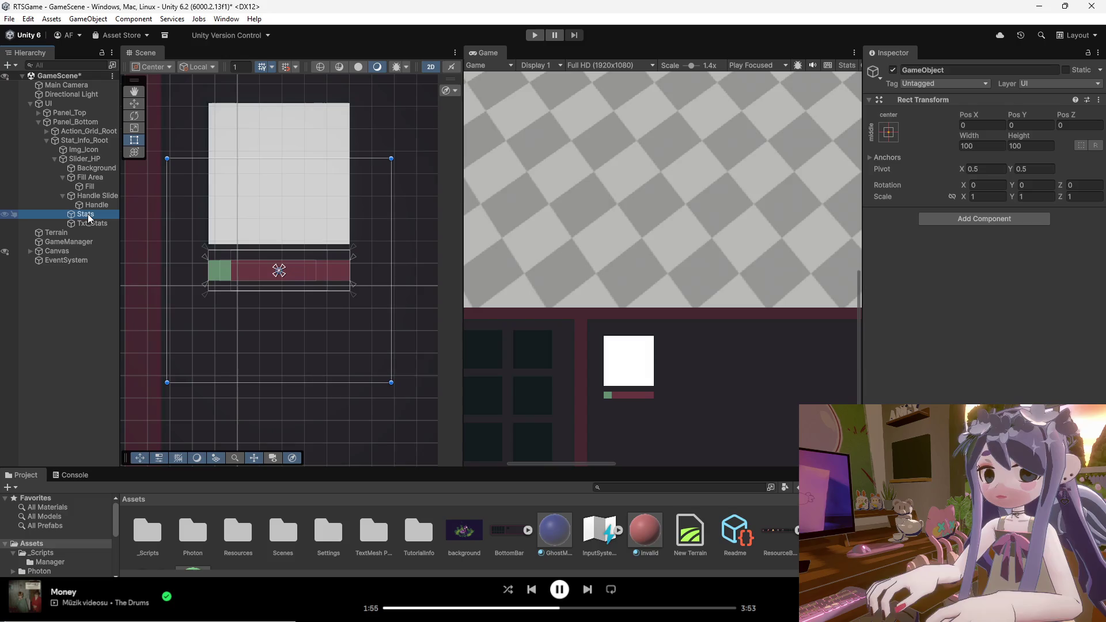
pyautogui.click(95, 225)
pyautogui.moveTo(95, 225); pyautogui.dragTo(92, 213)
# Duplicate Txt_Stats with Ctrl+D and rename the copy Icon_Stats.
pyautogui.rightClick(92, 225)
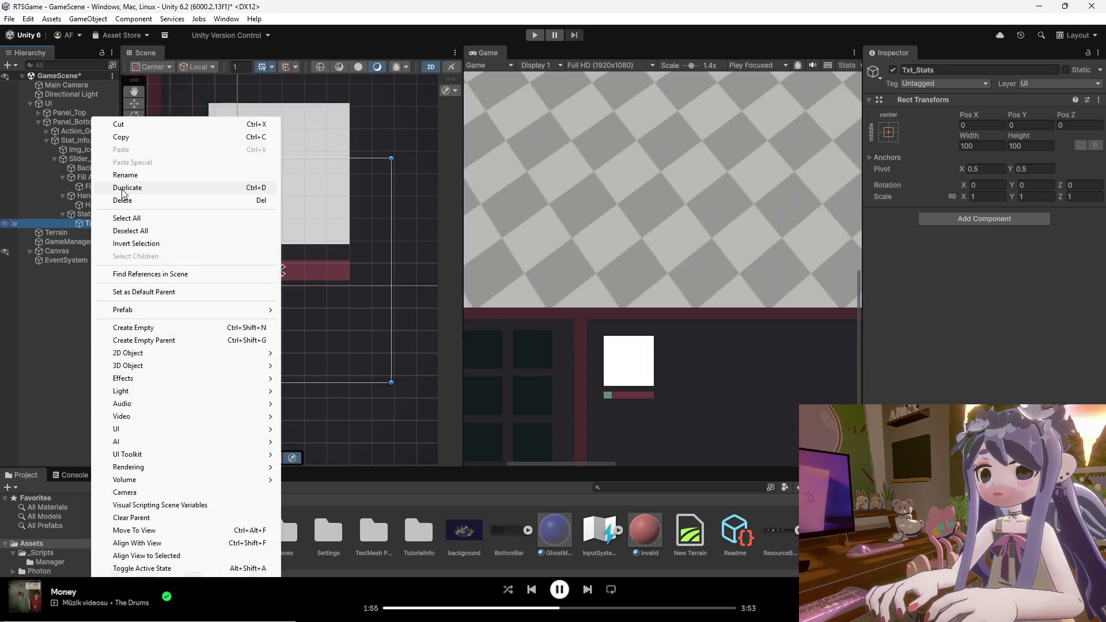
pyautogui.click(84, 227)
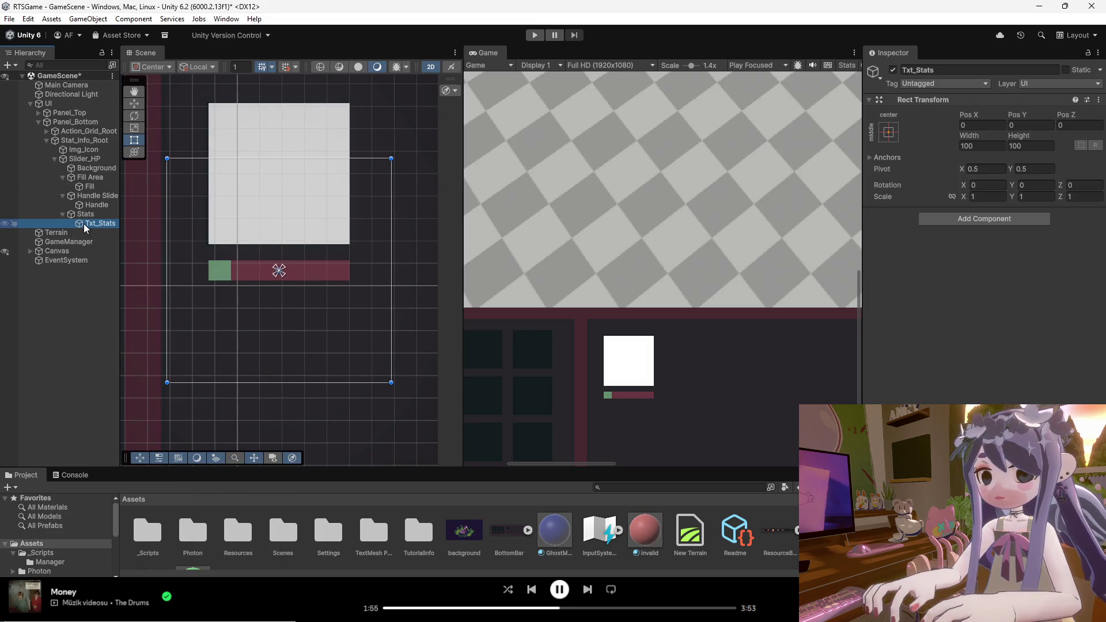
pyautogui.hotkey('ctrl', 'd')
pyautogui.click(92, 225)
pyautogui.click(96, 234)
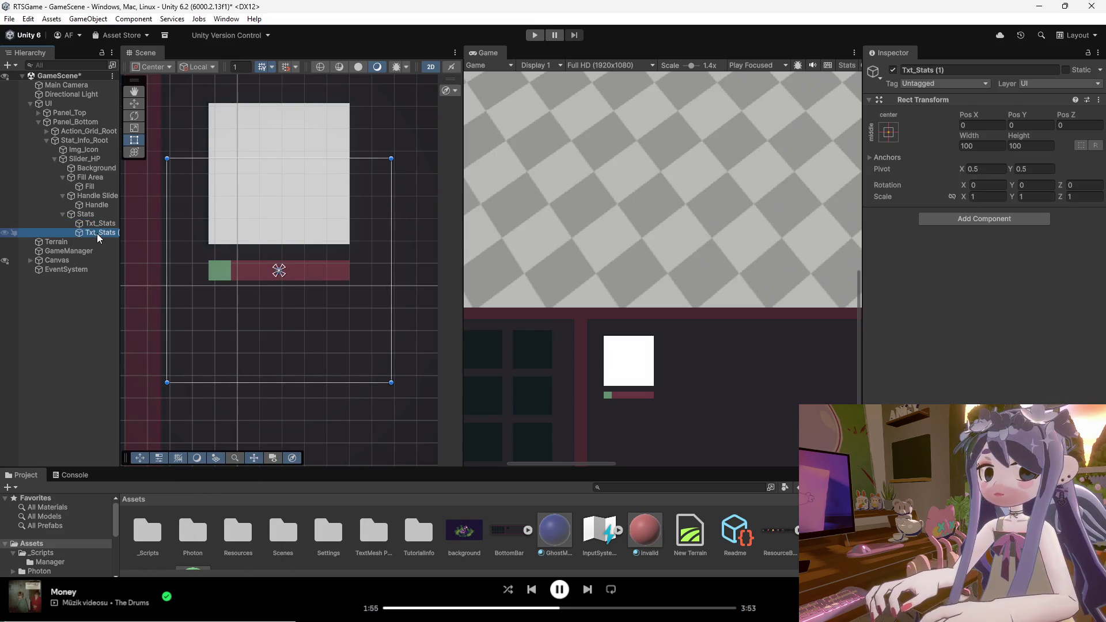
pyautogui.rightClick(105, 237)
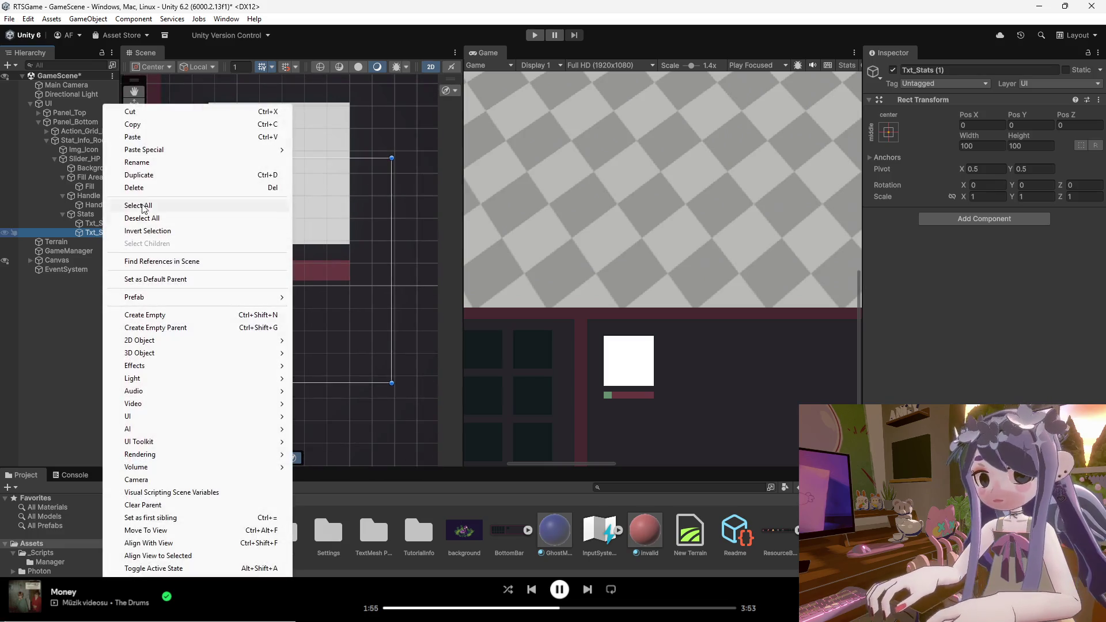
pyautogui.click(146, 164)
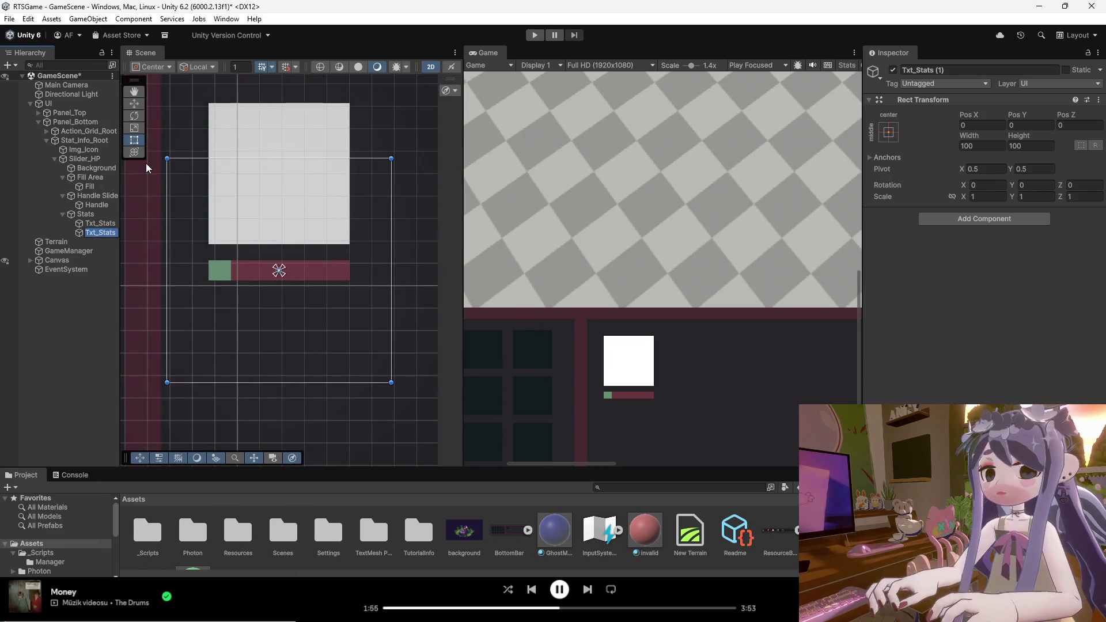
pyautogui.write('Icon_')
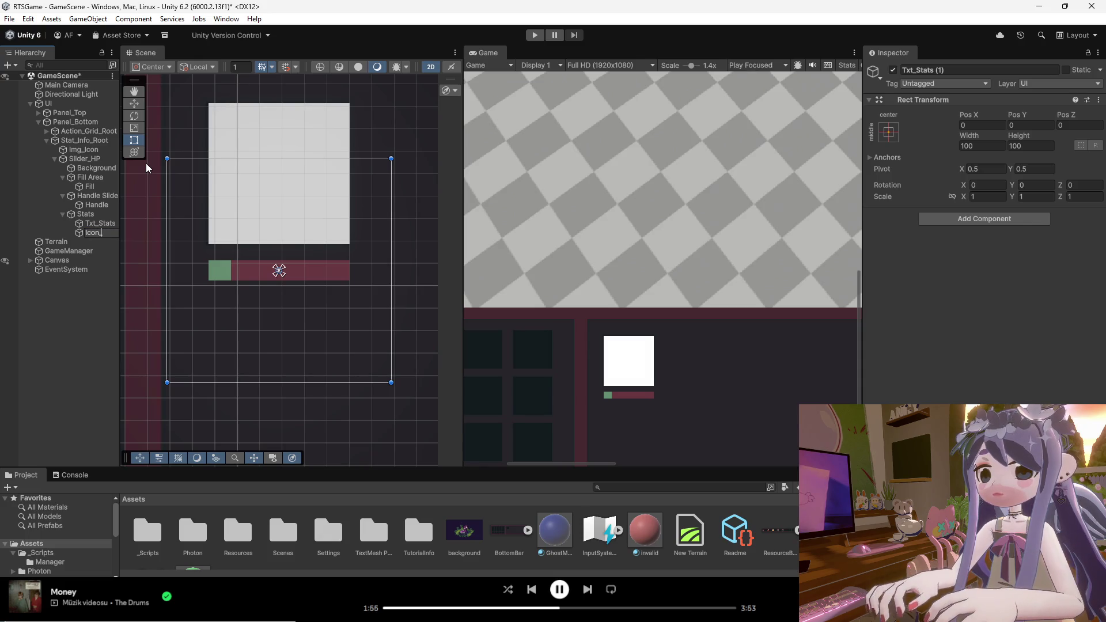
pyautogui.write('Stats')
pyautogui.press('Return')
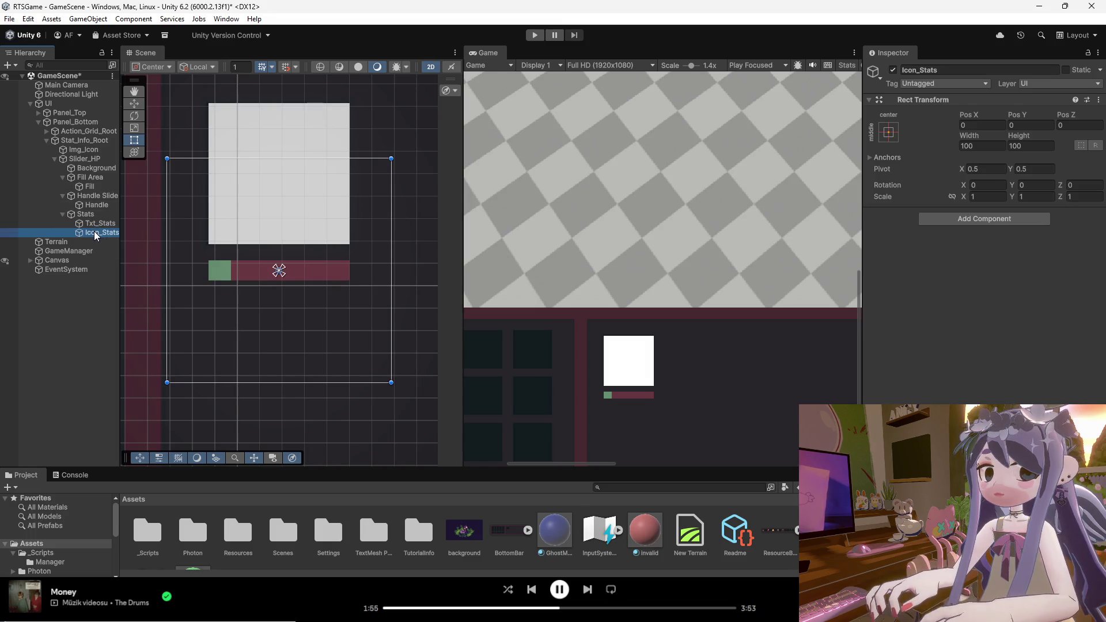
# Move the Stats box right of the health bar and shrink it to a thin strip.
pyautogui.scroll(-3, 358, 243)
pyautogui.click(81, 215)
pyautogui.moveTo(262, 226)
pyautogui.mouseDown()
pyautogui.moveTo(359, 236)
pyautogui.moveTo(343, 261)
pyautogui.moveTo(278, 303)
pyautogui.mouseUp()
pyautogui.scroll(-1, 326, 254)
pyautogui.moveTo(303, 399)
pyautogui.mouseDown()
pyautogui.moveTo(303, 309)
pyautogui.moveTo(348, 239)
pyautogui.moveTo(349, 251)
pyautogui.moveTo(344, 238)
pyautogui.mouseUp()
pyautogui.scroll(-1, 268, 303)
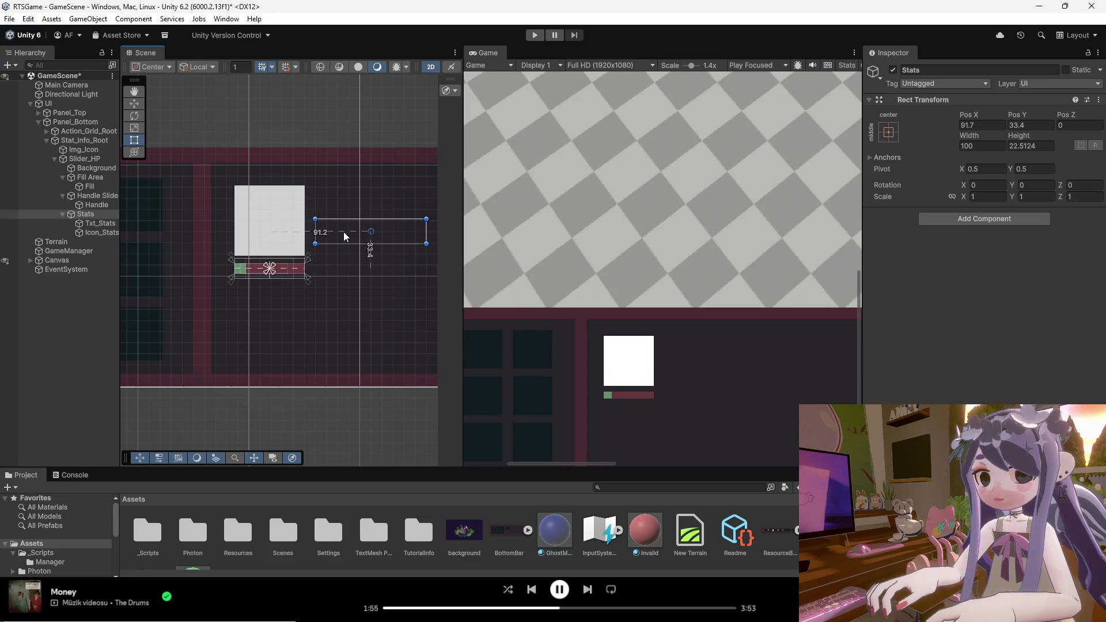
pyautogui.scroll(-1, 364, 221)
pyautogui.scroll(-2, 364, 221)
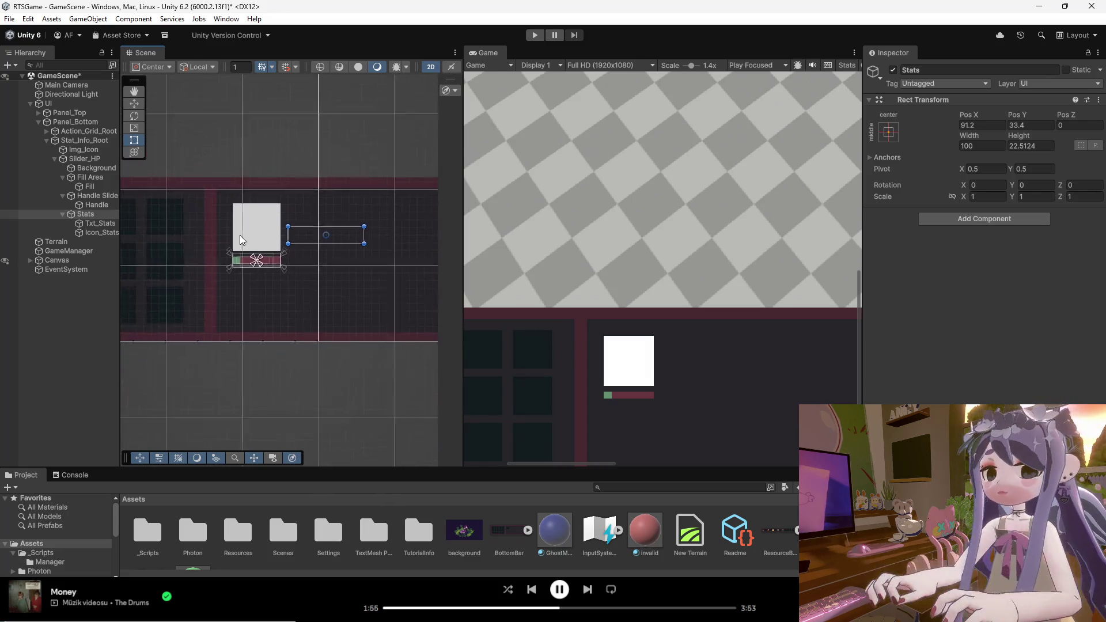
# Widen Stats to 239.9 × 22.5 and align it level with the icon at X 161.1, Y 24.1.
pyautogui.moveTo(323, 239)
pyautogui.mouseDown()
pyautogui.moveTo(438, 241)
pyautogui.moveTo(384, 236)
pyautogui.moveTo(393, 232)
pyautogui.mouseUp()
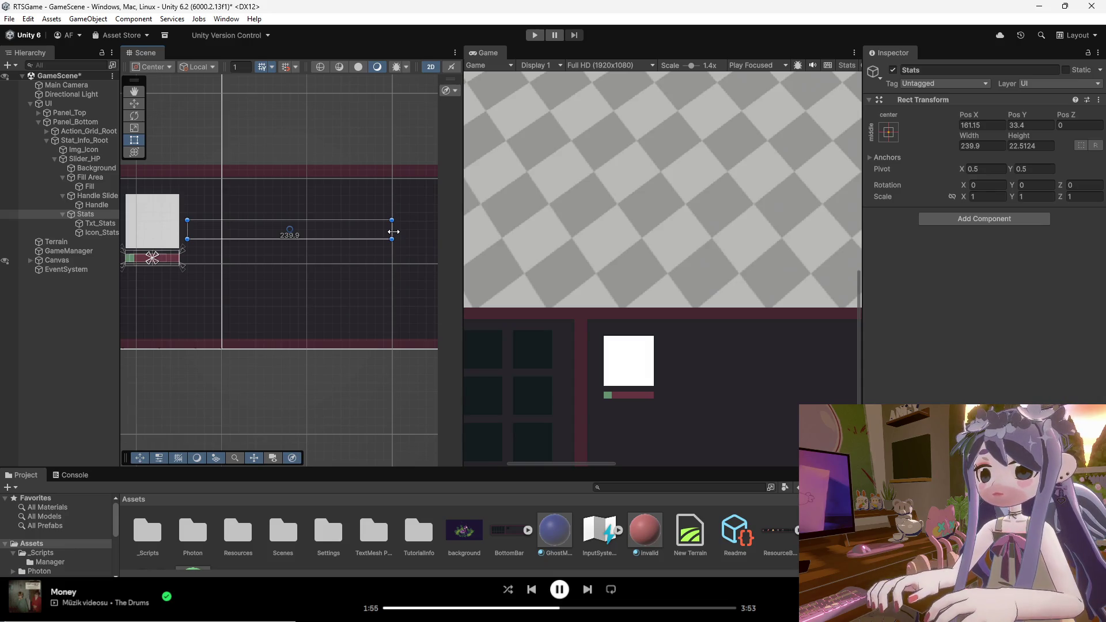
pyautogui.moveTo(383, 236)
pyautogui.mouseDown()
pyautogui.moveTo(380, 265)
pyautogui.moveTo(379, 249)
pyautogui.mouseUp()
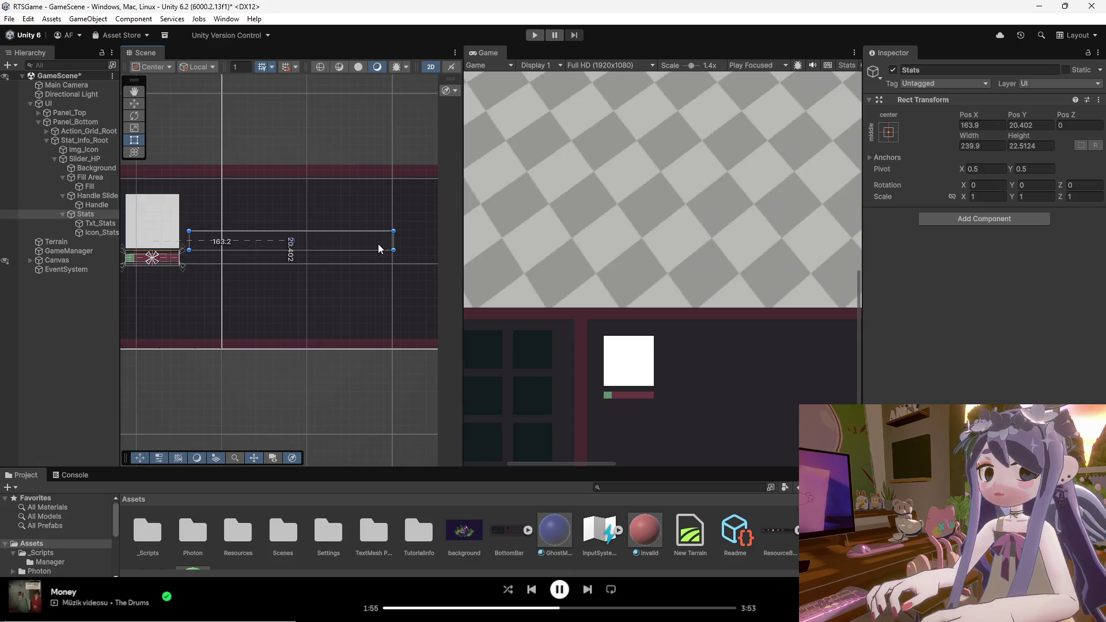
pyautogui.scroll(2, 226, 233)
pyautogui.scroll(3, 184, 247)
pyautogui.moveTo(189, 246)
pyautogui.mouseDown()
pyautogui.moveTo(163, 238)
pyautogui.moveTo(194, 235)
pyautogui.moveTo(186, 234)
pyautogui.mouseUp()
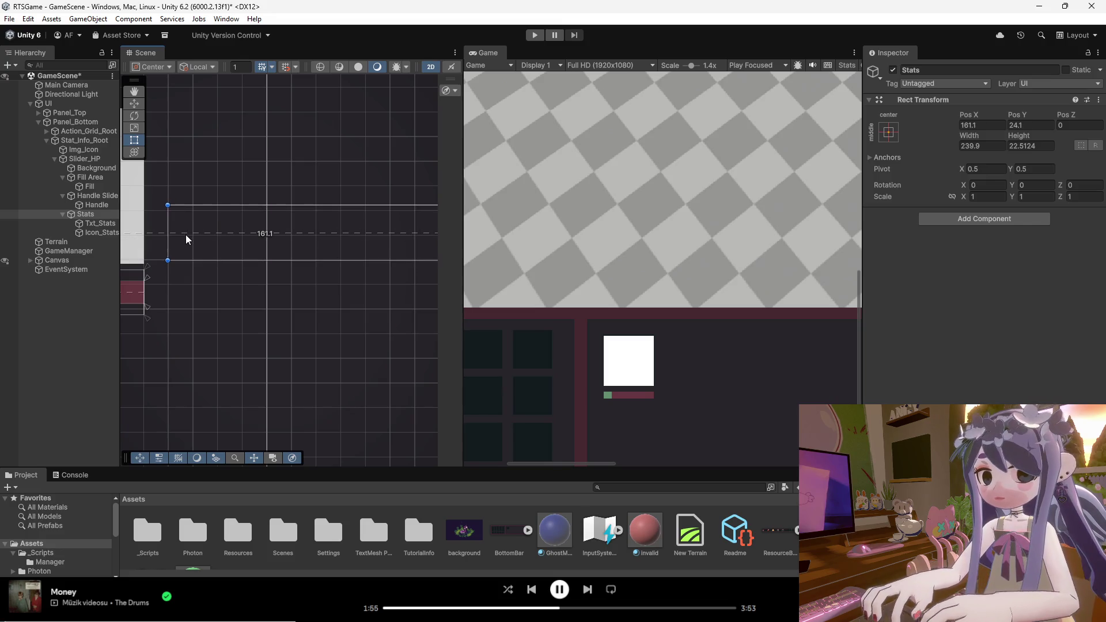
pyautogui.scroll(-3, 186, 234)
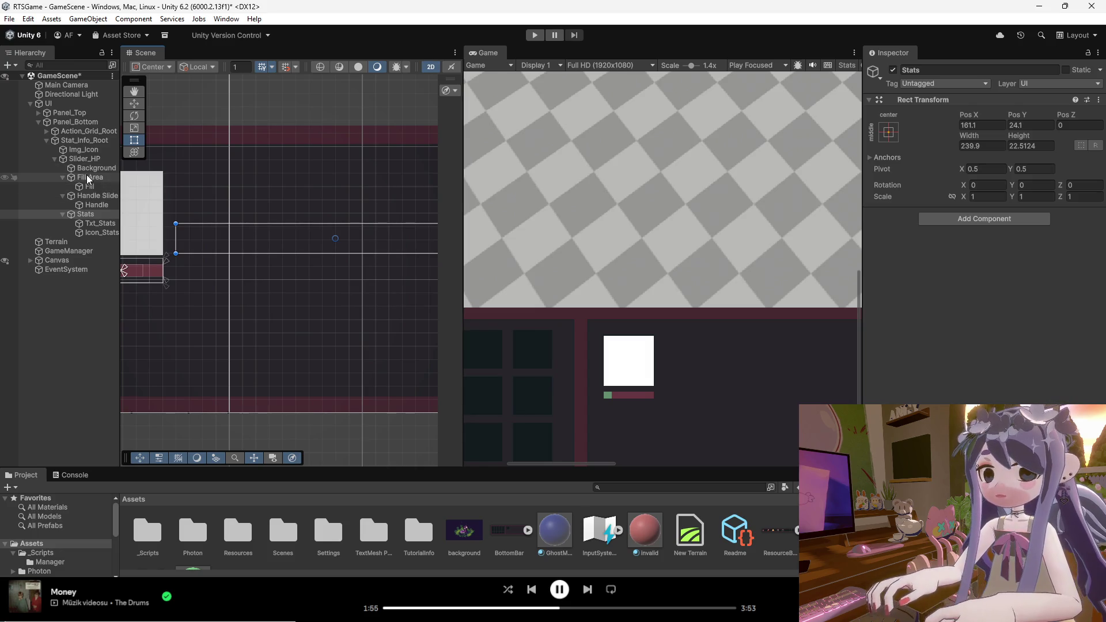
pyautogui.click(88, 151)
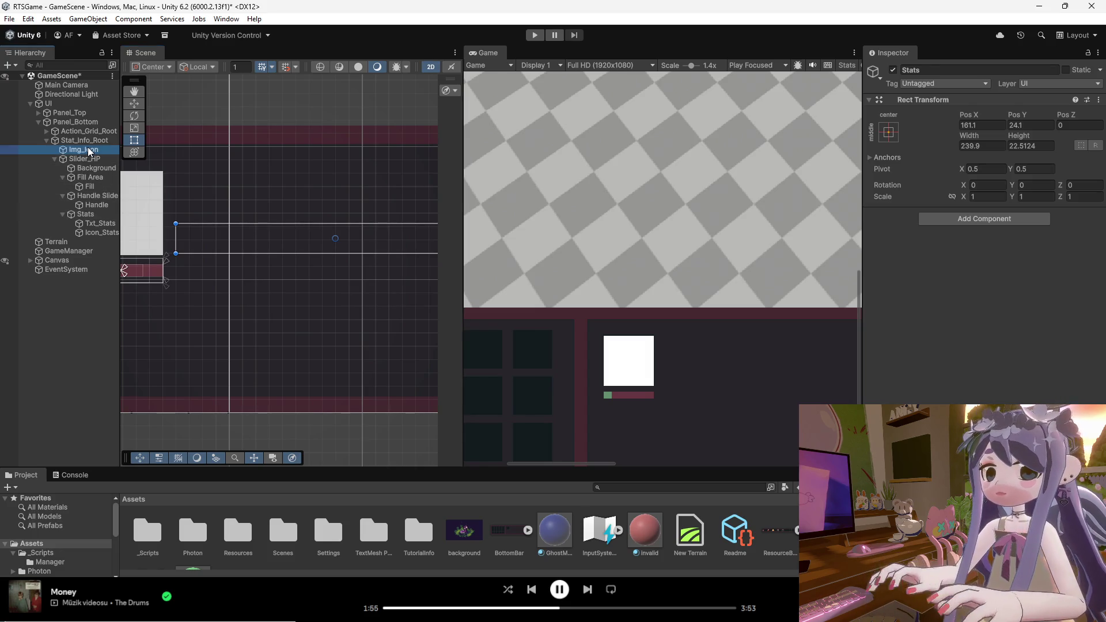
# Inspect the slider's parts and move Stats out of Slider_HP under Stat_Info_Root.
pyautogui.click(90, 160)
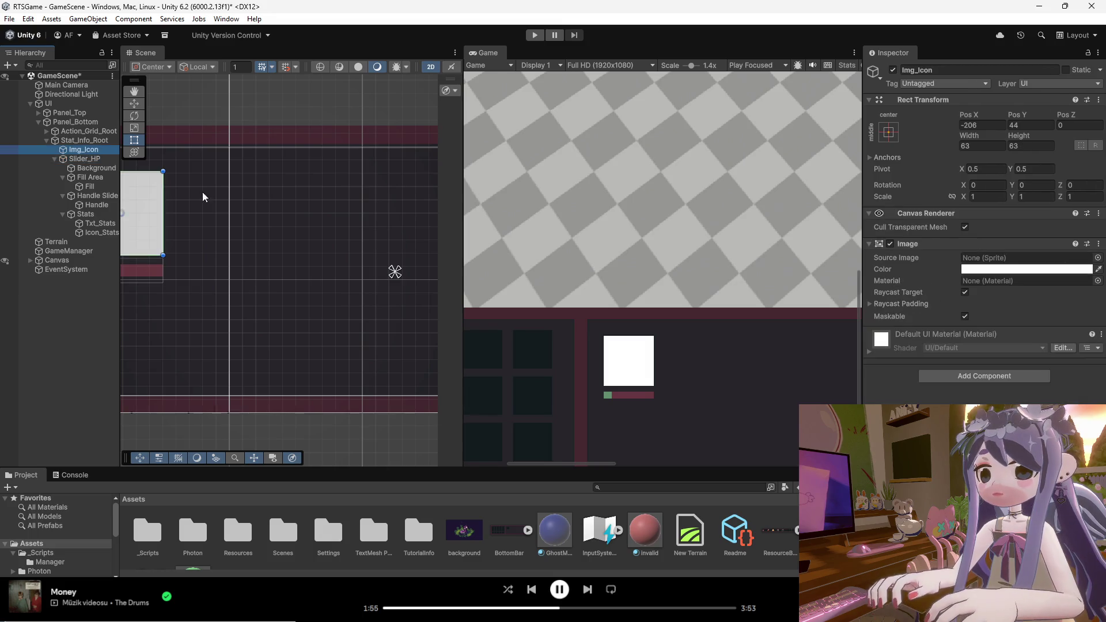
pyautogui.scroll(-1, 213, 207)
pyautogui.click(96, 168)
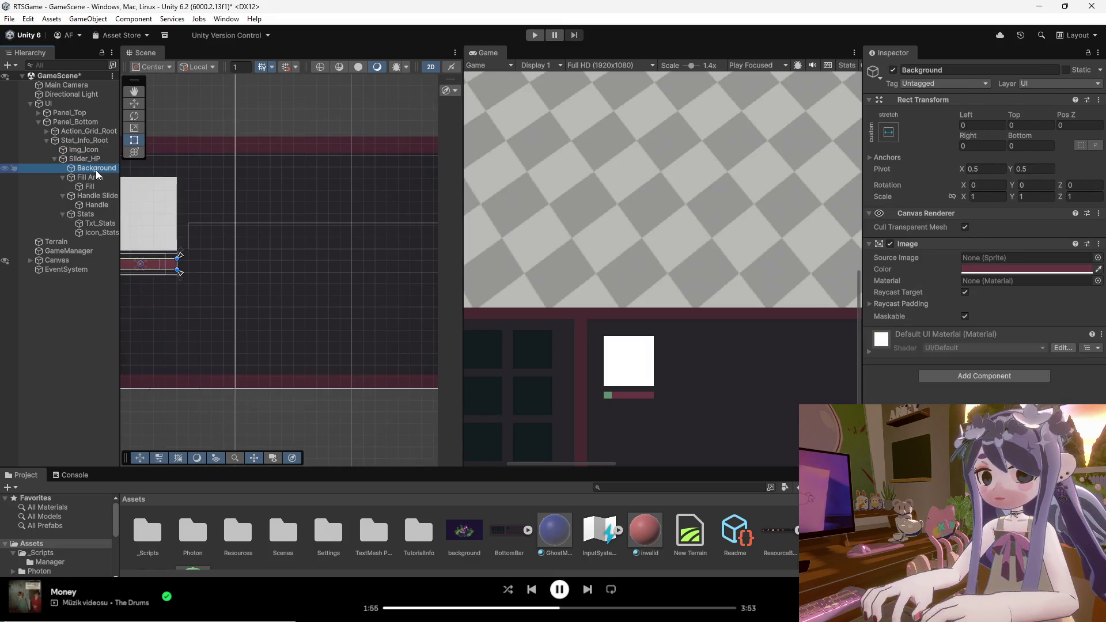
pyautogui.click(92, 177)
pyautogui.click(55, 159)
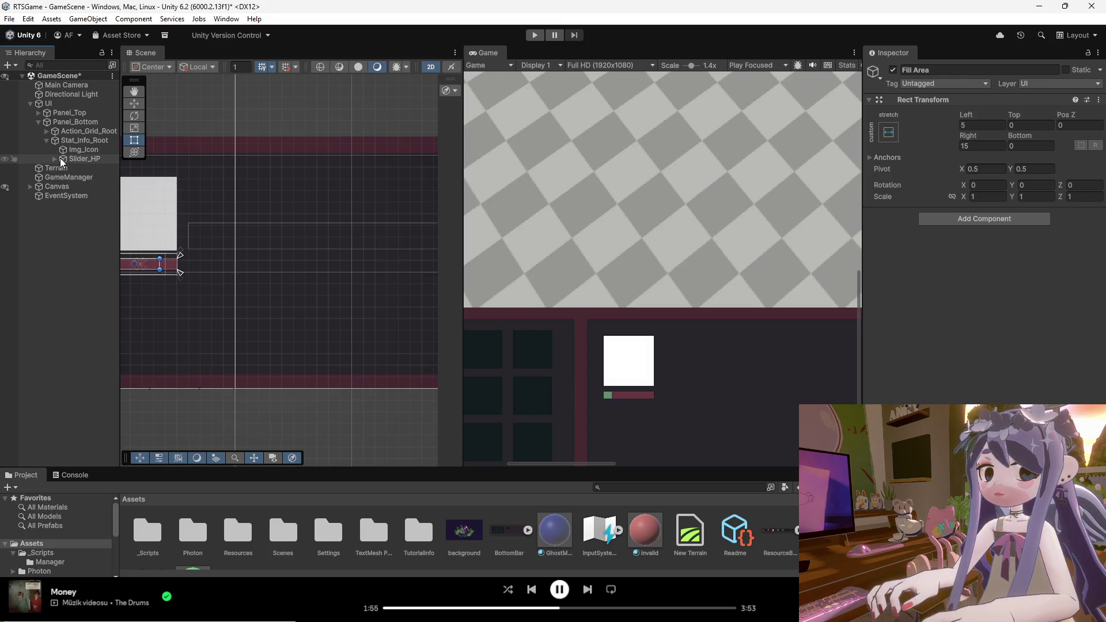
pyautogui.click(54, 159)
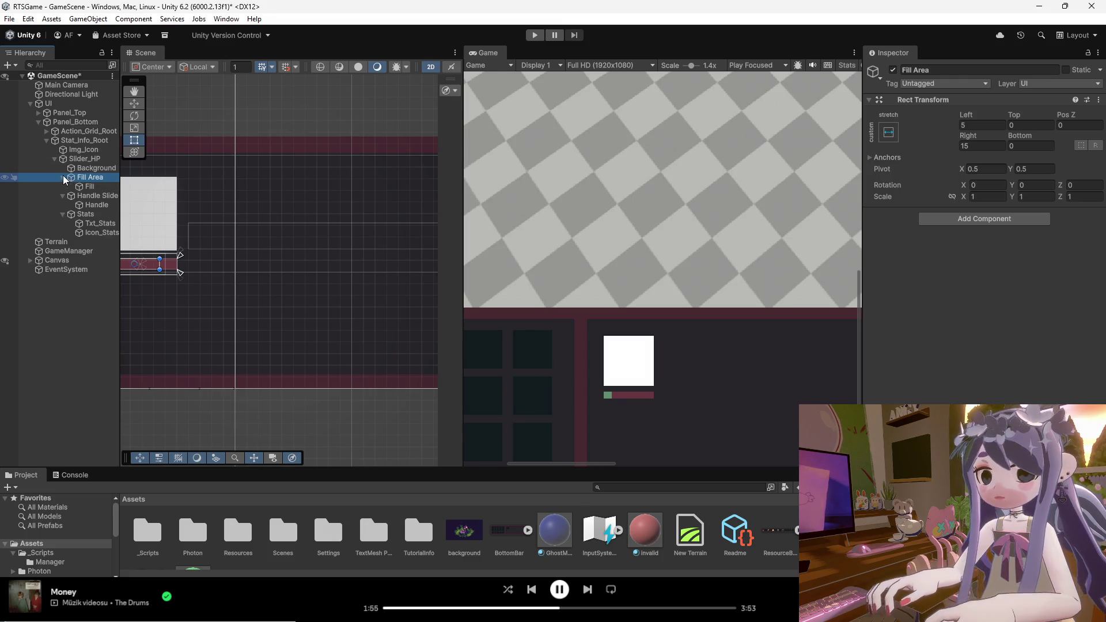
pyautogui.click(64, 177)
pyautogui.click(64, 187)
pyautogui.moveTo(68, 196)
pyautogui.mouseDown()
pyautogui.moveTo(86, 201)
pyautogui.moveTo(66, 155)
pyautogui.moveTo(74, 172)
pyautogui.mouseUp()
pyautogui.click(55, 186)
pyautogui.click(55, 159)
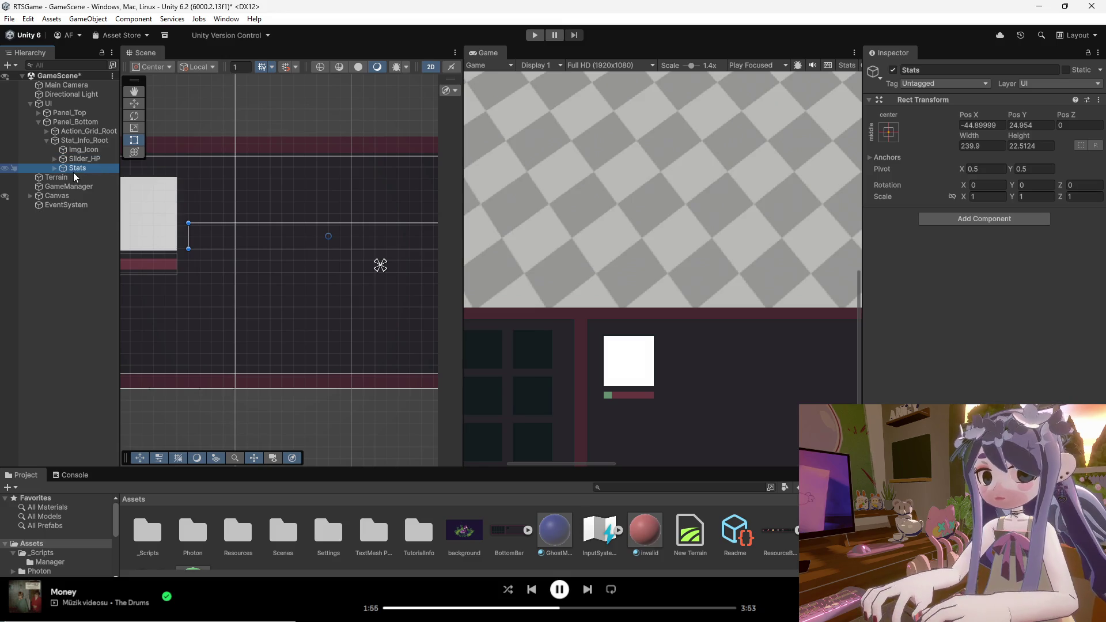
pyautogui.click(55, 167)
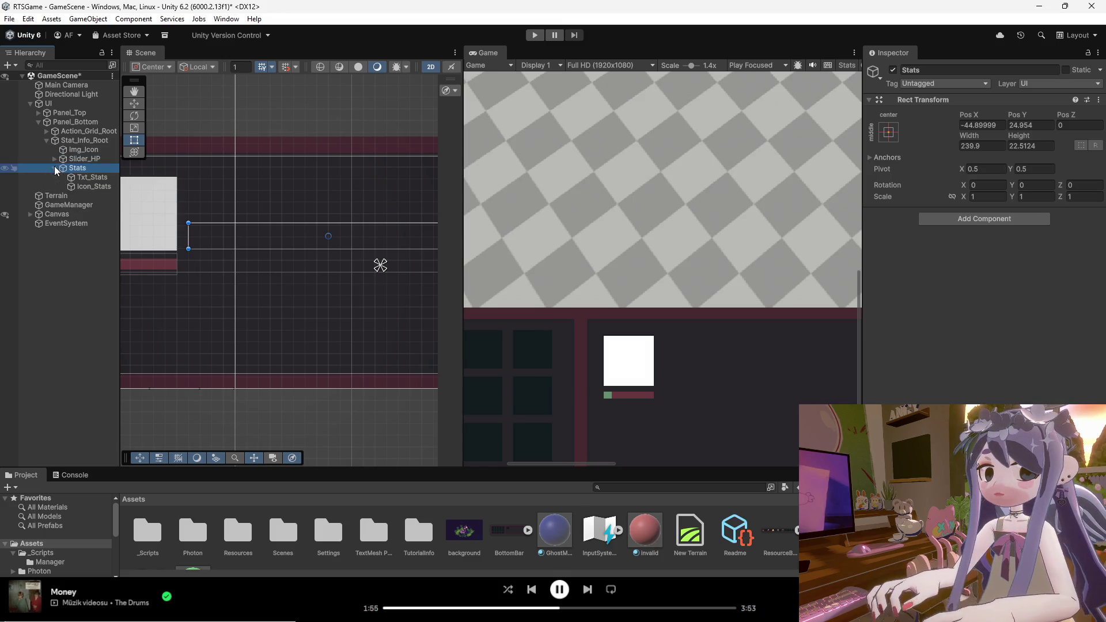
# Resize Txt_Stats' top and bottom edges to a 29.8 × 22.5 box.
pyautogui.click(77, 177)
pyautogui.moveTo(332, 178); pyautogui.dragTo(332, 224)
pyautogui.moveTo(328, 294)
pyautogui.mouseDown()
pyautogui.moveTo(315, 248)
pyautogui.moveTo(284, 237)
pyautogui.moveTo(304, 236)
pyautogui.moveTo(189, 226)
pyautogui.moveTo(352, 233)
pyautogui.moveTo(203, 236)
pyautogui.moveTo(271, 236)
pyautogui.mouseUp()
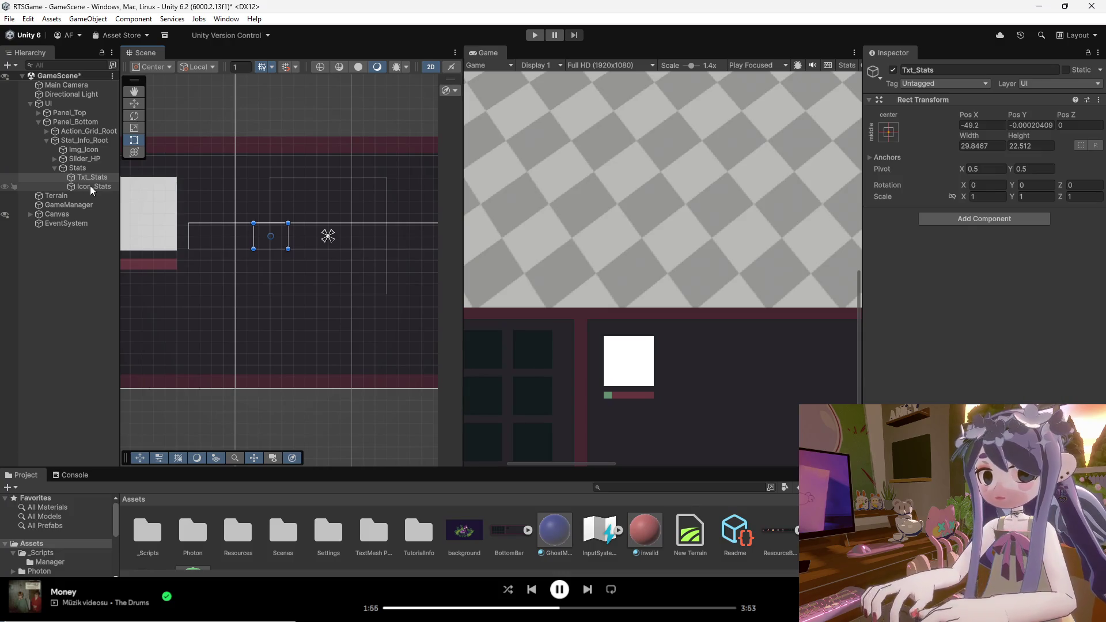
pyautogui.click(90, 186)
# Move Icon_Stats above Txt_Stats, keeping its name.
pyautogui.moveTo(92, 186); pyautogui.dragTo(91, 180)
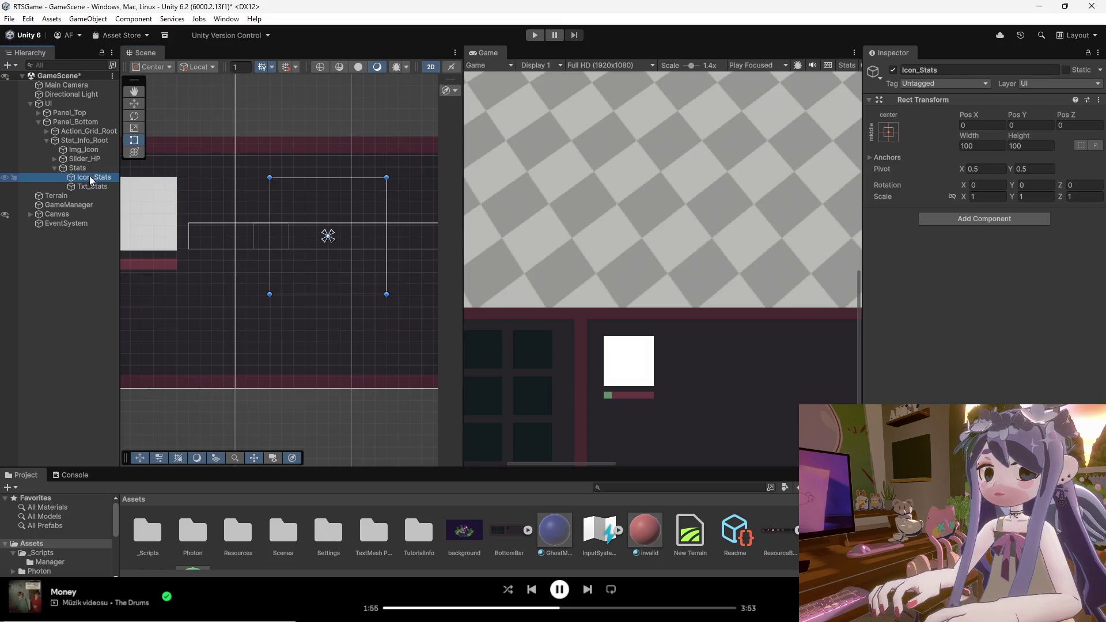
pyautogui.click(89, 178)
pyautogui.press('Return')
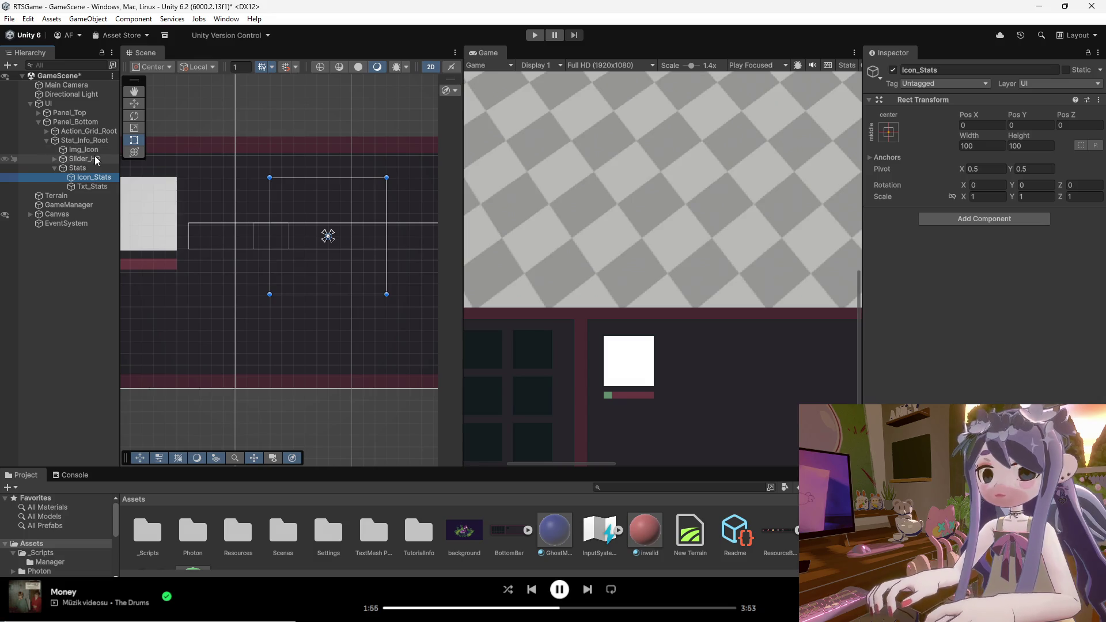
# Expand and collapse Slider_HP, Fill Area and Stats to review the hierarchy.
pyautogui.click(56, 158)
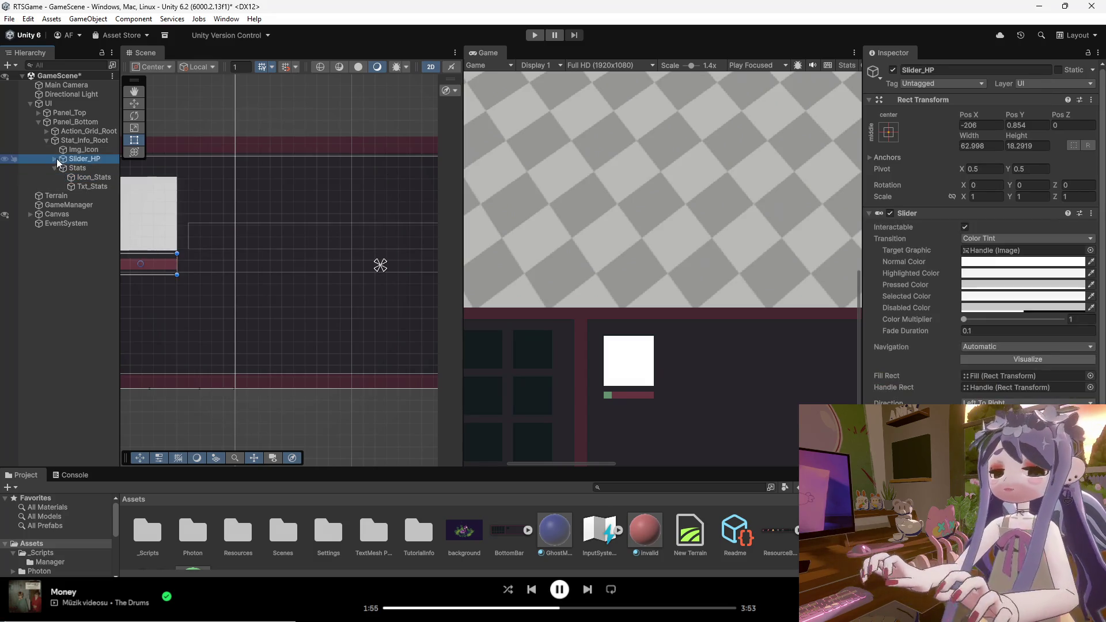
pyautogui.click(56, 160)
pyautogui.click(56, 159)
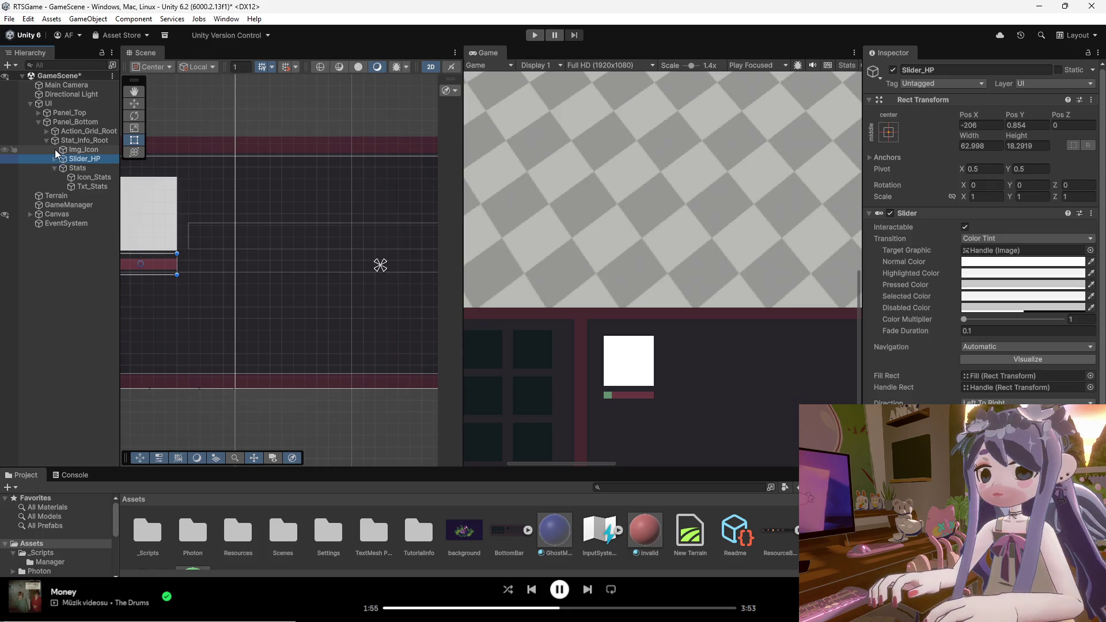
pyautogui.click(55, 168)
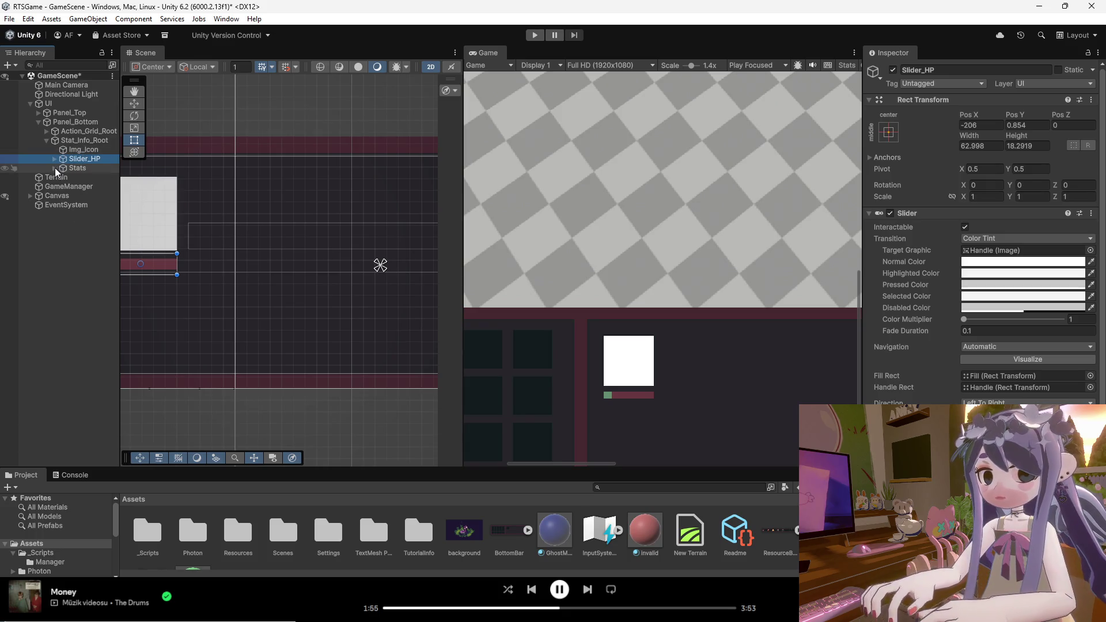
pyautogui.click(55, 158)
pyautogui.click(63, 177)
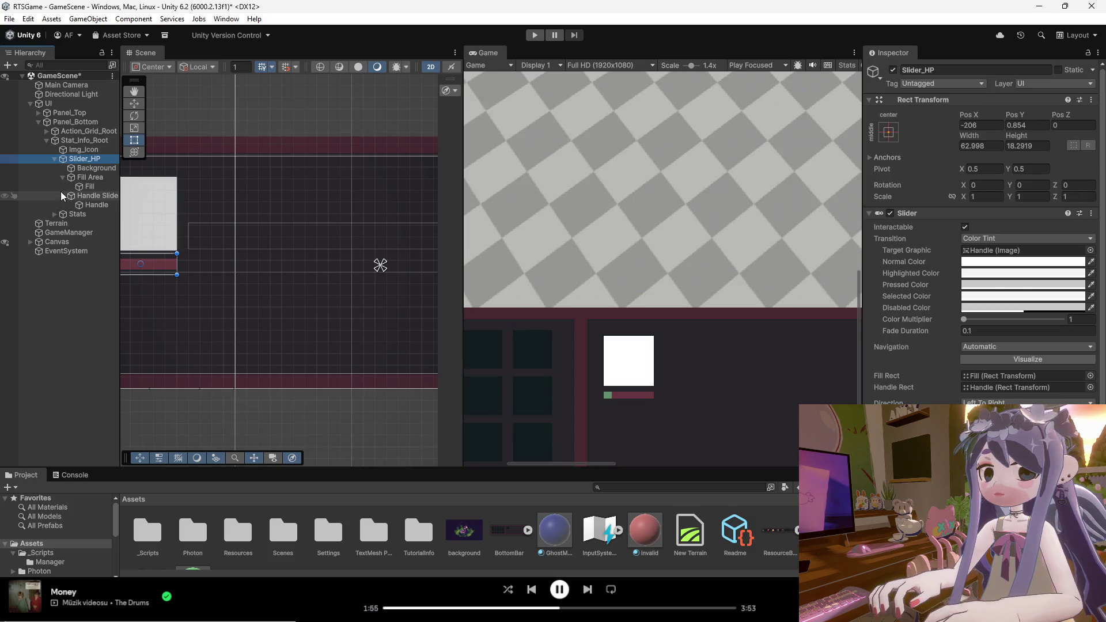
pyautogui.click(62, 177)
pyautogui.click(54, 196)
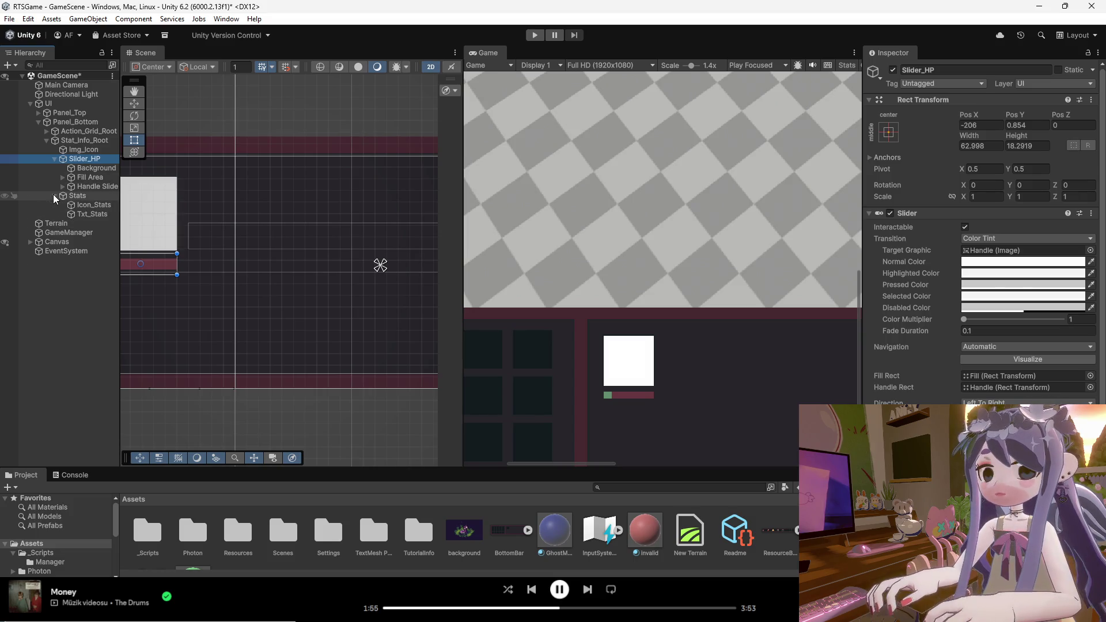
pyautogui.click(54, 195)
pyautogui.click(55, 158)
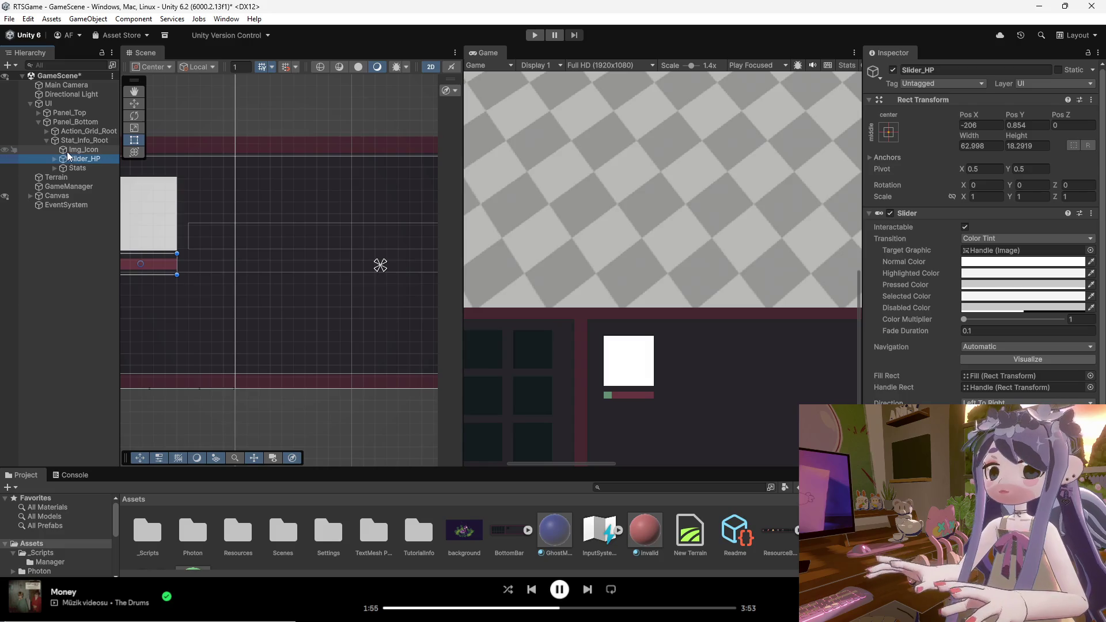
# Duplicate Img_Icon, then delete the extra Img_Icon (1) copy.
pyautogui.rightClick(63, 153)
pyautogui.press('Escape')
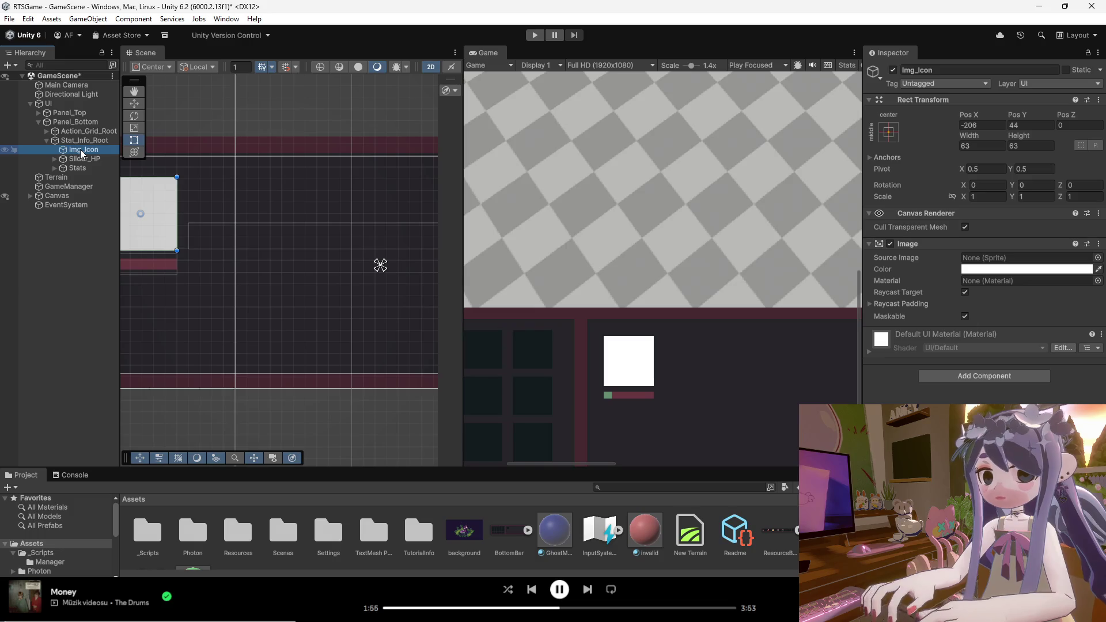
pyautogui.hotkey('ctrl', 'd')
pyautogui.rightClick(81, 159)
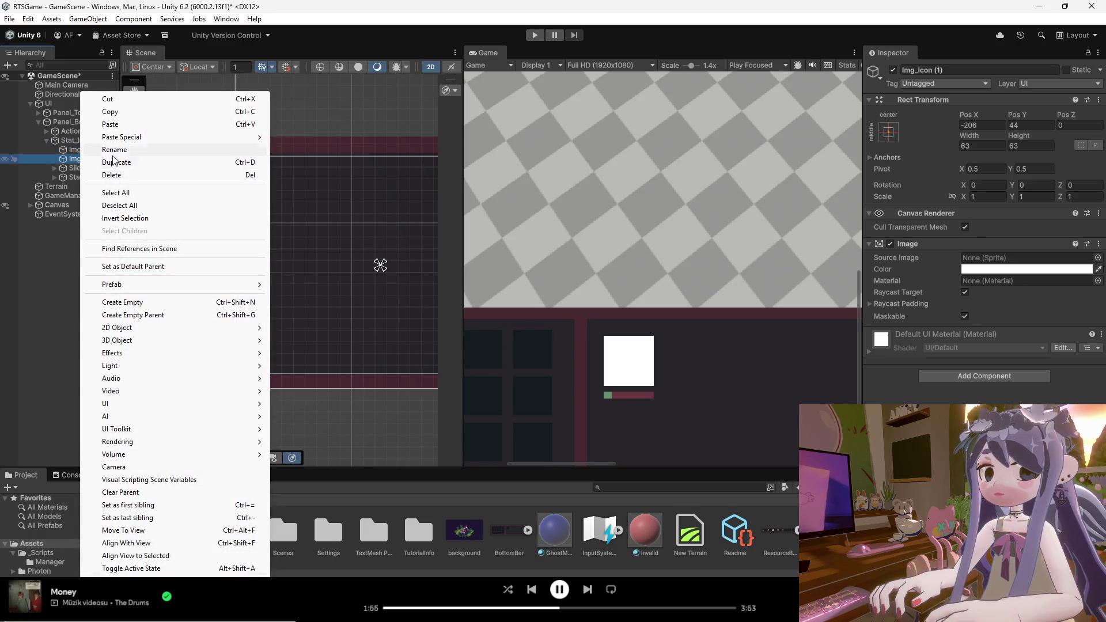
pyautogui.click(113, 175)
# Add a TextMeshPro text named Txt_Name and place it directly under Img_Icon.
pyautogui.rightClick(65, 158)
pyautogui.moveTo(126, 379)
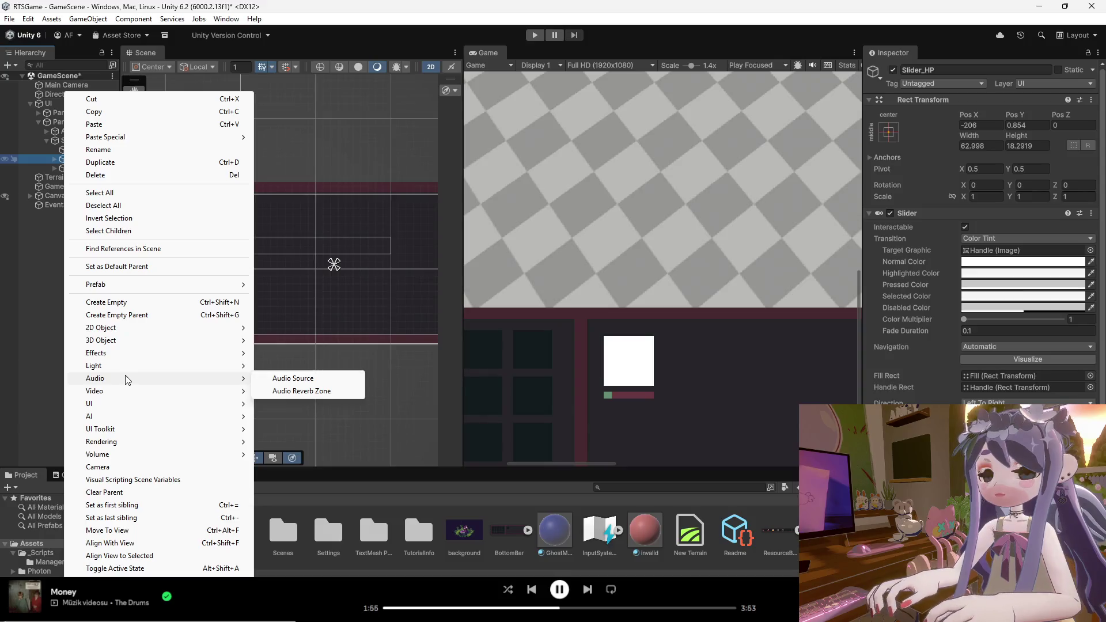
pyautogui.moveTo(130, 336)
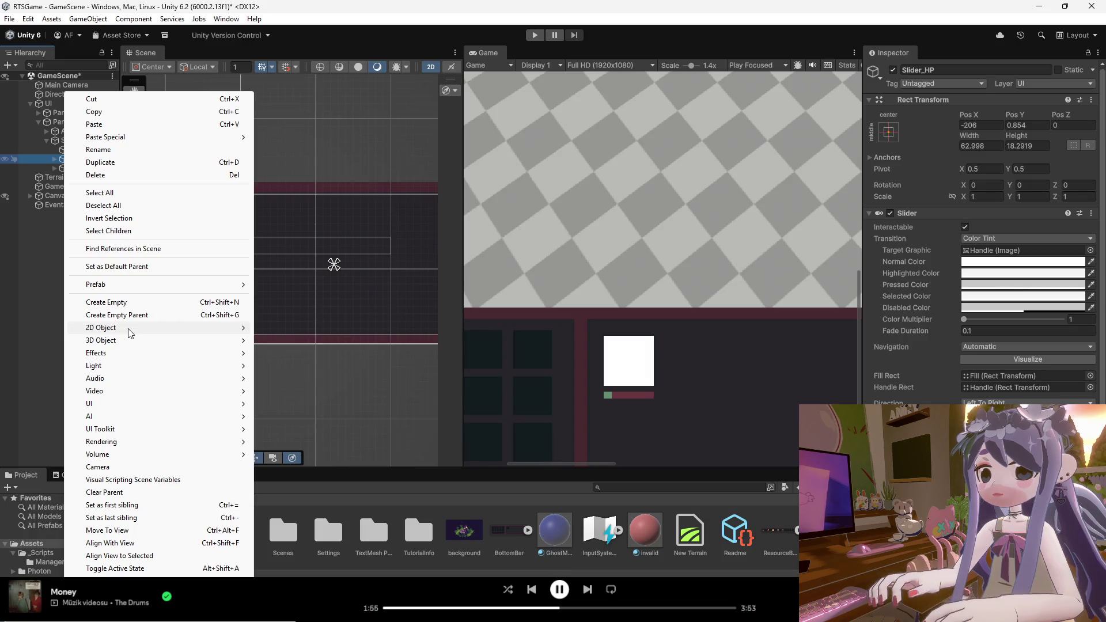
pyautogui.moveTo(111, 408)
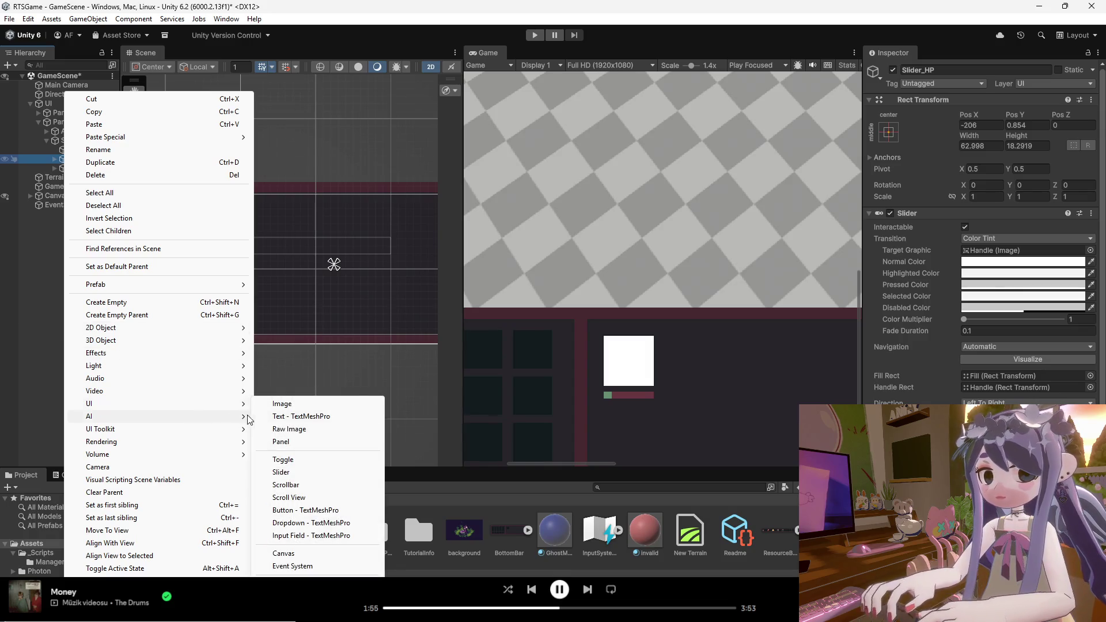
pyautogui.click(317, 416)
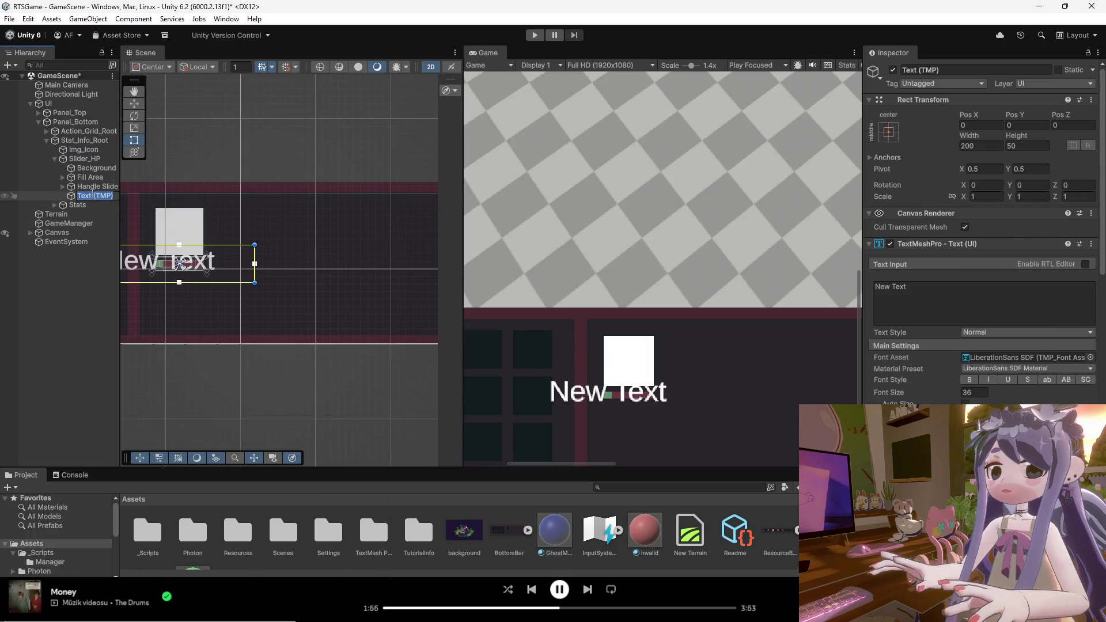
pyautogui.write('Txt_Name')
pyautogui.press('Return')
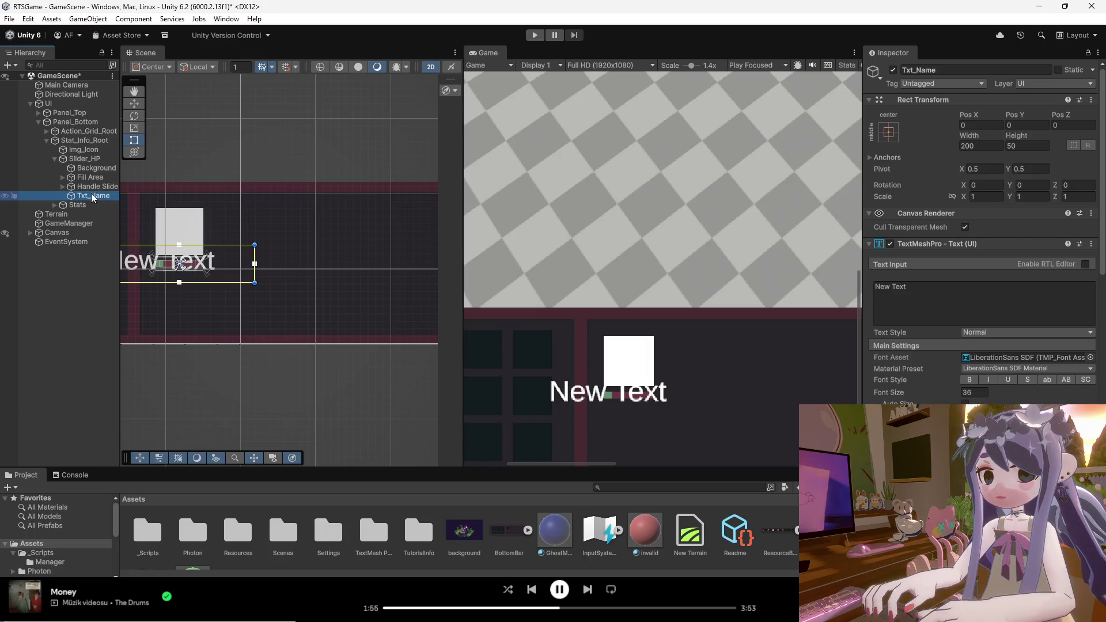
pyautogui.moveTo(91, 197); pyautogui.dragTo(77, 163)
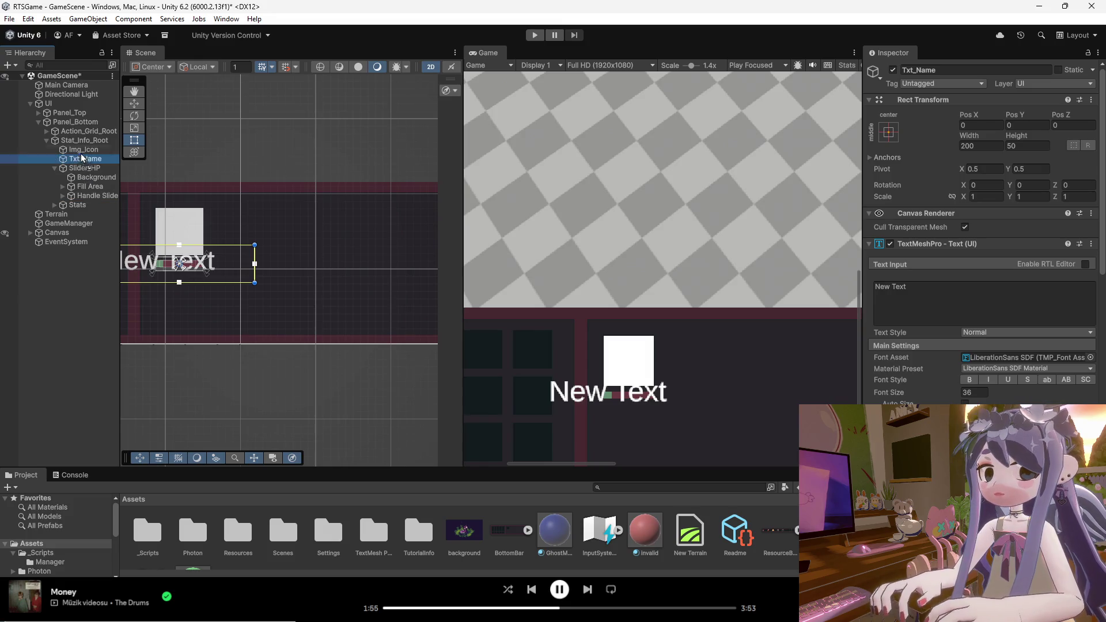
# Delete the Txt_Stats object from the Stats group.
pyautogui.click(54, 168)
pyautogui.click(54, 177)
pyautogui.click(81, 196)
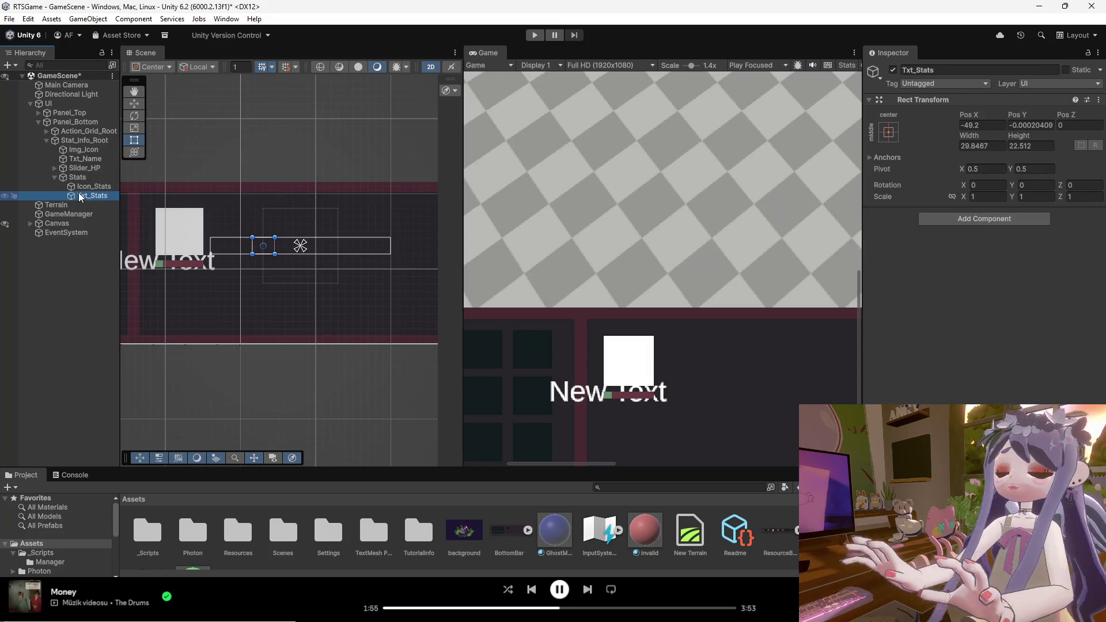
pyautogui.click(84, 162)
pyautogui.rightClick(87, 198)
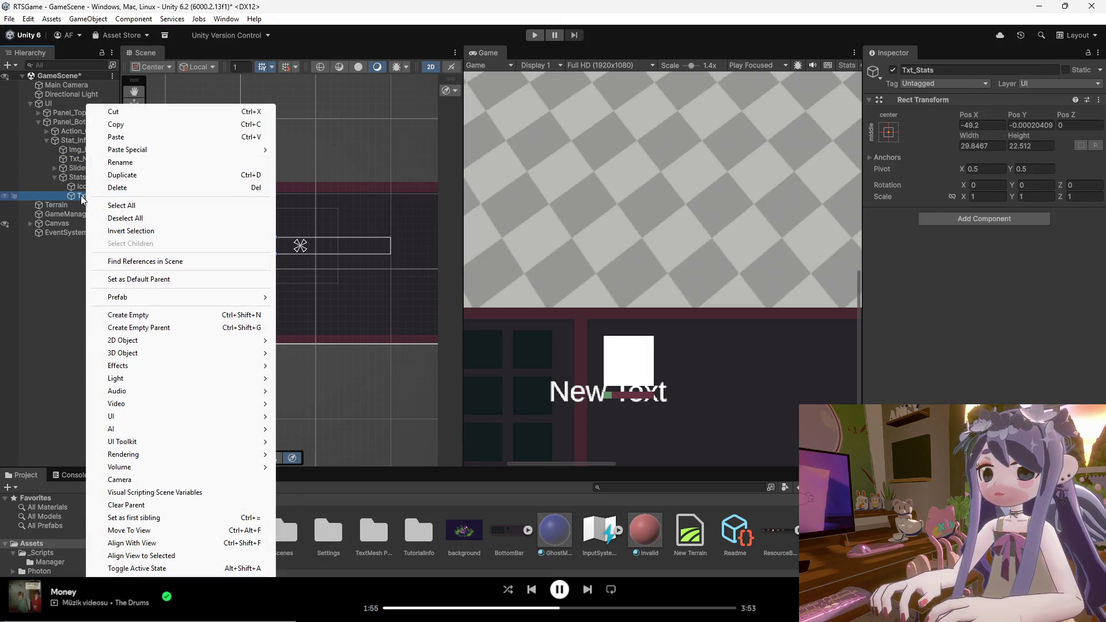
pyautogui.click(87, 199)
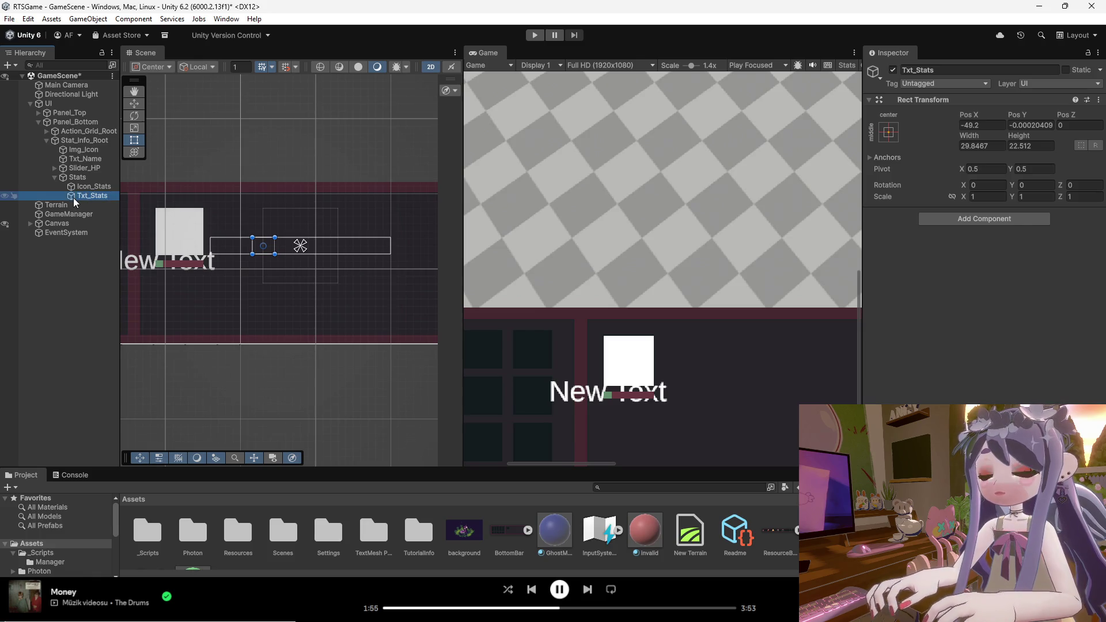
pyautogui.press('Delete')
pyautogui.click(55, 178)
# Place Txt_Name beside the icon, level with it.
pyautogui.click(86, 160)
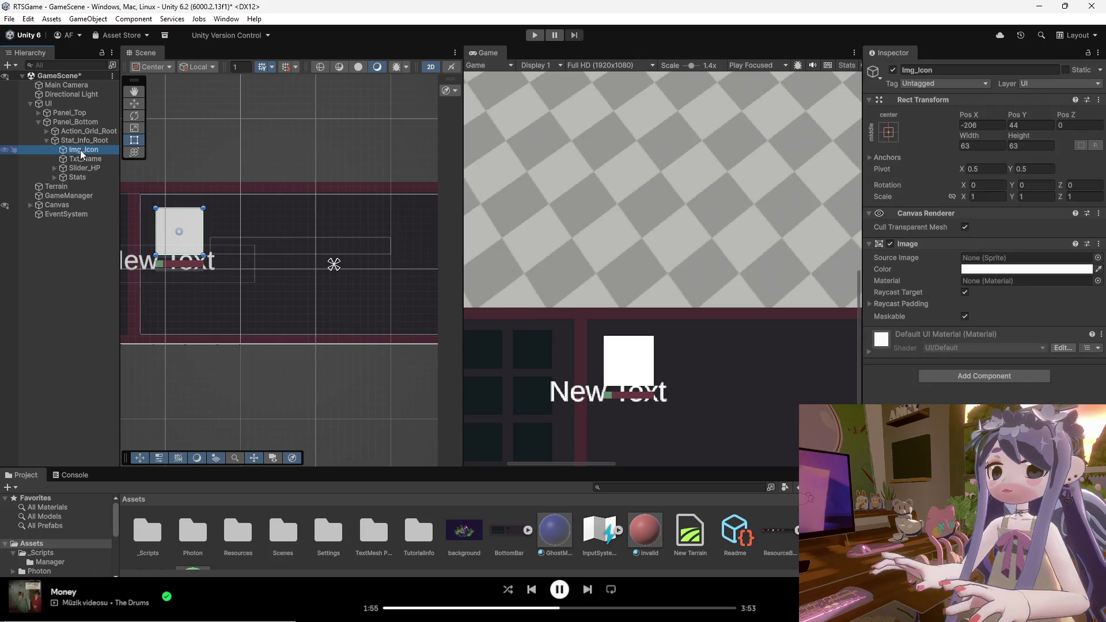
pyautogui.moveTo(190, 266)
pyautogui.mouseDown()
pyautogui.moveTo(229, 265)
pyautogui.moveTo(296, 229)
pyautogui.mouseUp()
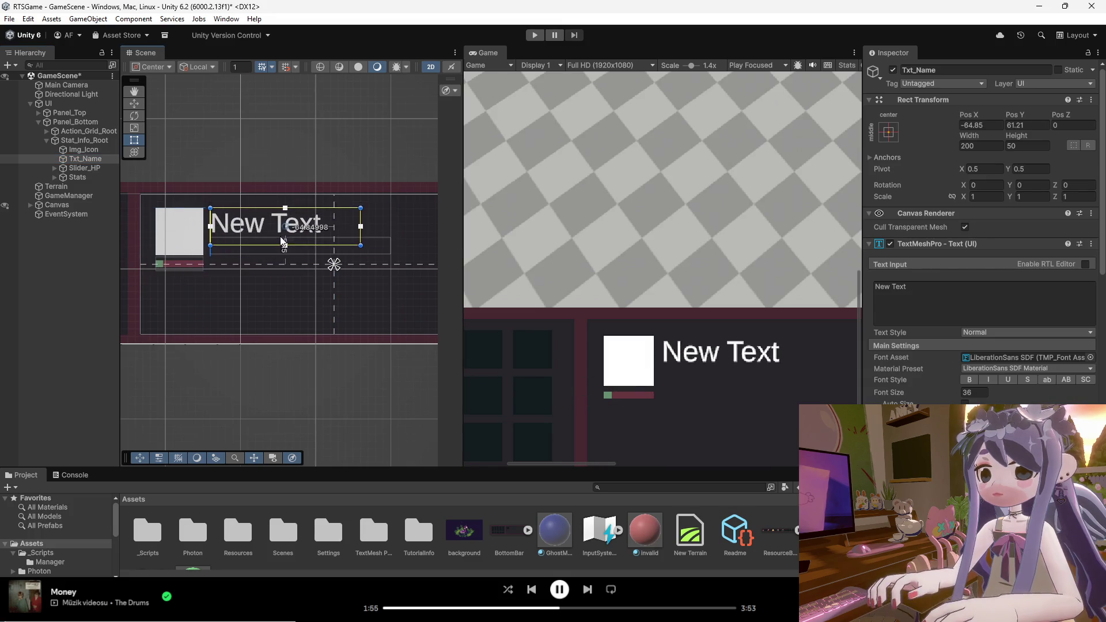
pyautogui.moveTo(361, 245); pyautogui.dragTo(323, 245)
pyautogui.hotkey('ctrl', 'z')
# Set Txt_Name's font size to 24 and its text to 'Txt_Name'.
pyautogui.click(974, 393)
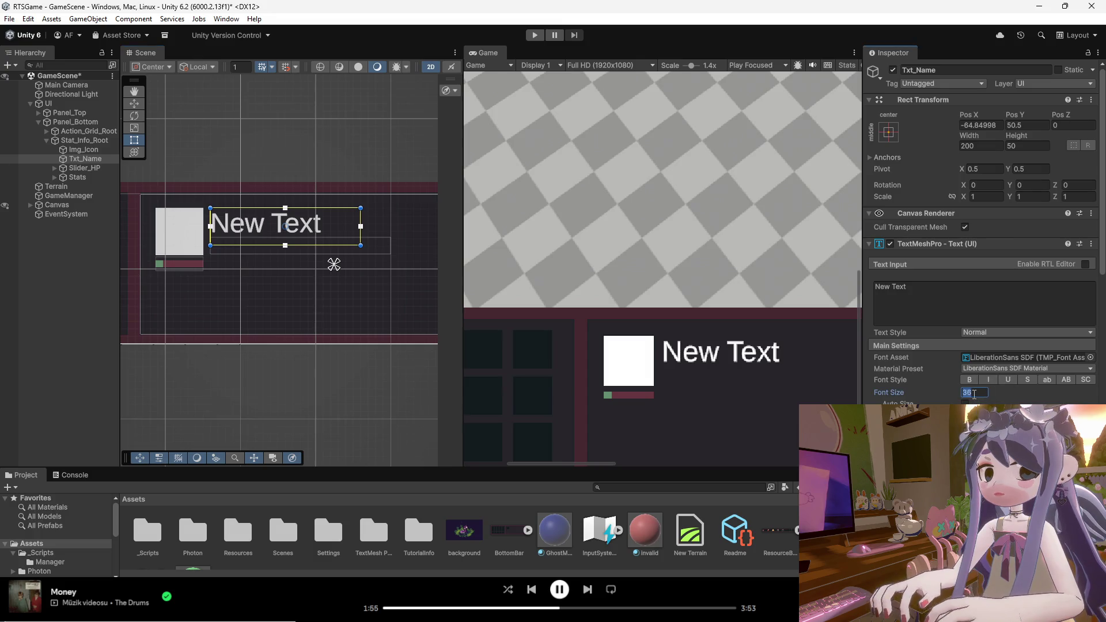
pyautogui.write('24')
pyautogui.click(949, 300)
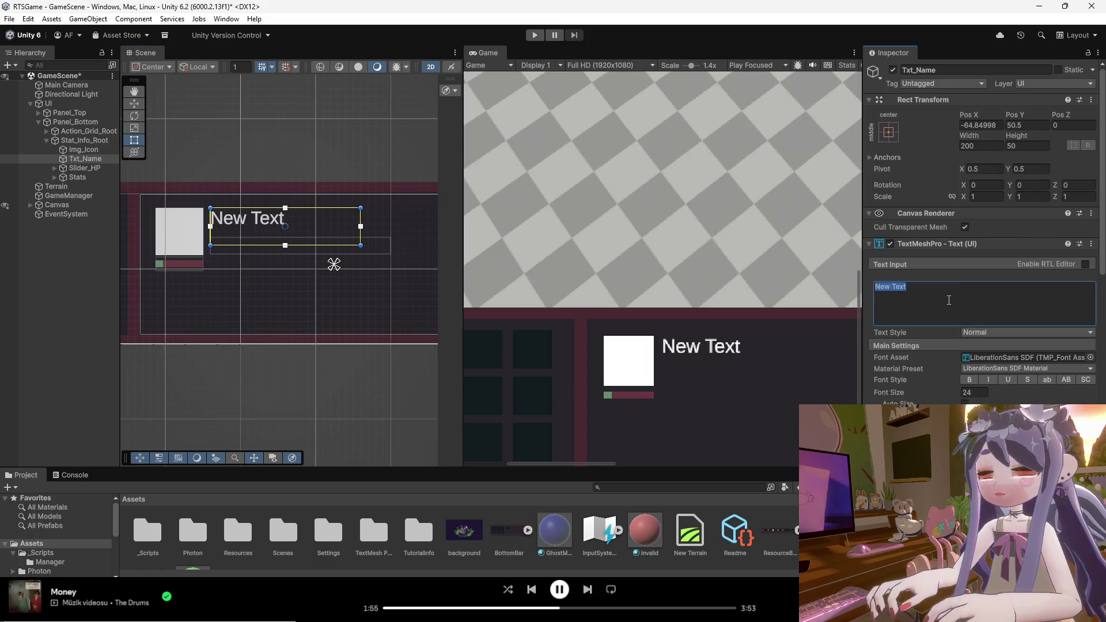
pyautogui.write('Name')
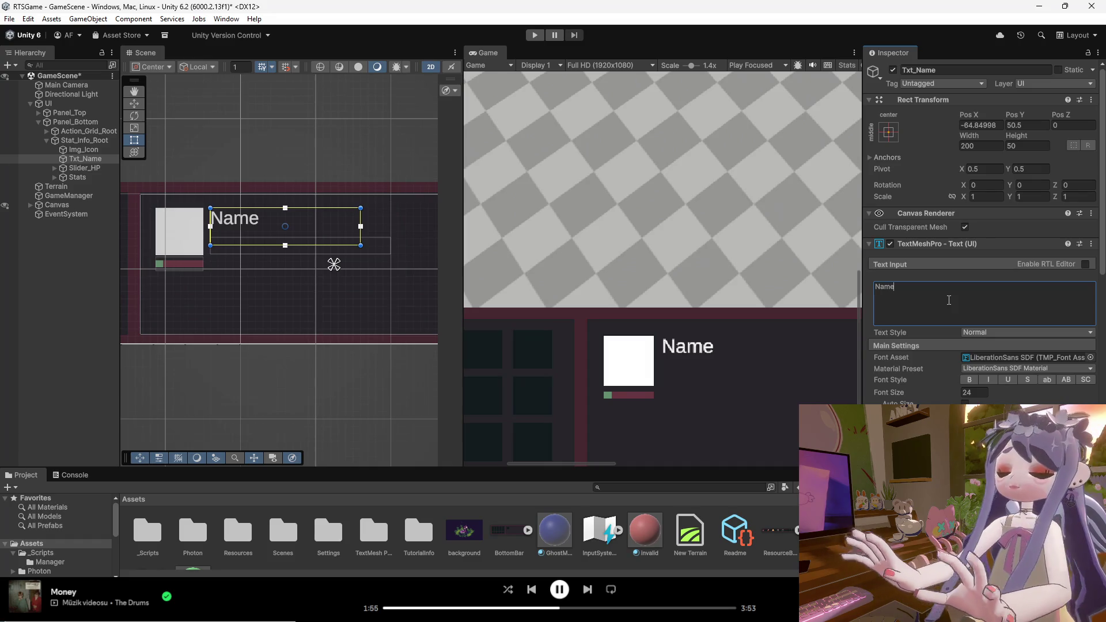
pyautogui.press('BackSpace')
pyautogui.press('BackSpace')
pyautogui.press('BackSpace')
pyautogui.press('BackSpace')
pyautogui.write('Tx')
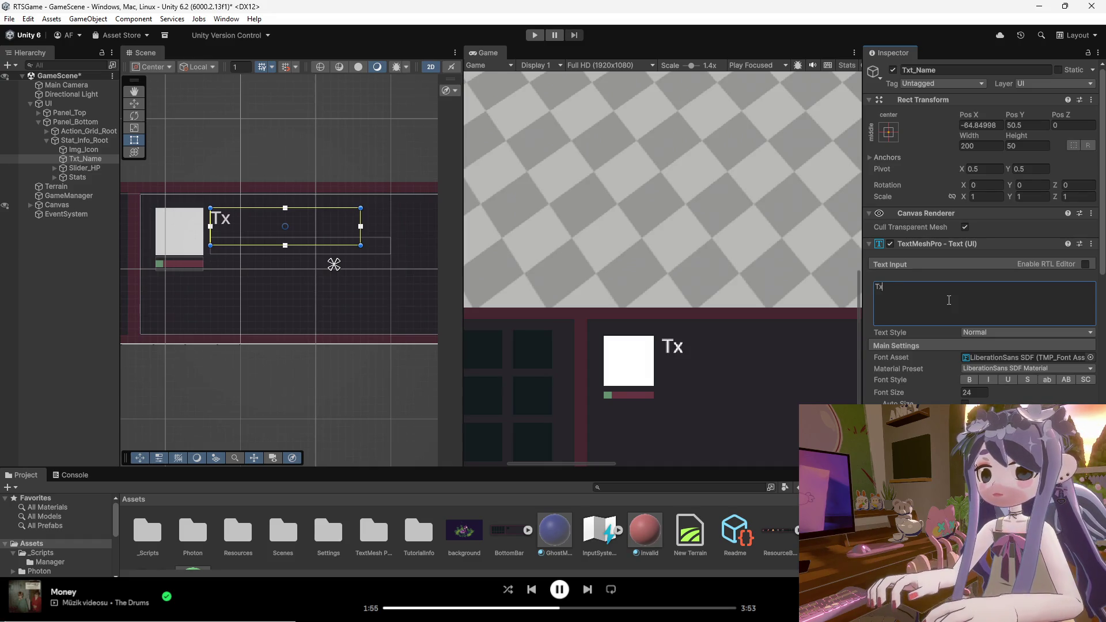
pyautogui.write('t_Name')
pyautogui.press('Return')
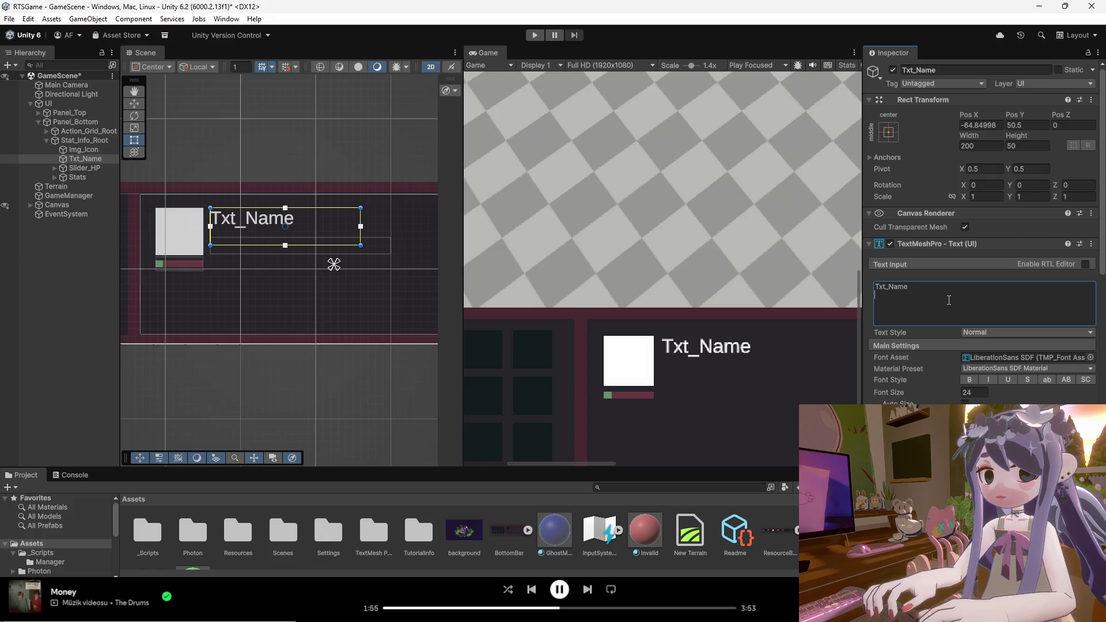
# Resize the Txt_Name box to 239.9 × 39.29 to fit its text.
pyautogui.click(312, 310)
pyautogui.click(257, 220)
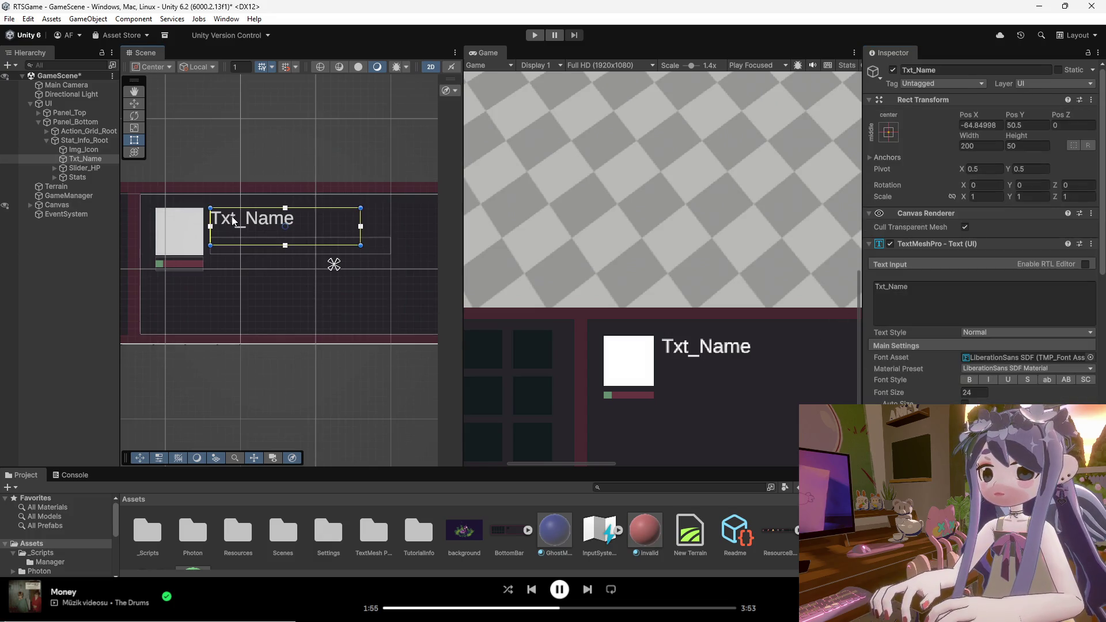
pyautogui.moveTo(360, 245)
pyautogui.mouseDown()
pyautogui.moveTo(317, 235)
pyautogui.moveTo(387, 236)
pyautogui.mouseUp()
pyautogui.click(304, 228)
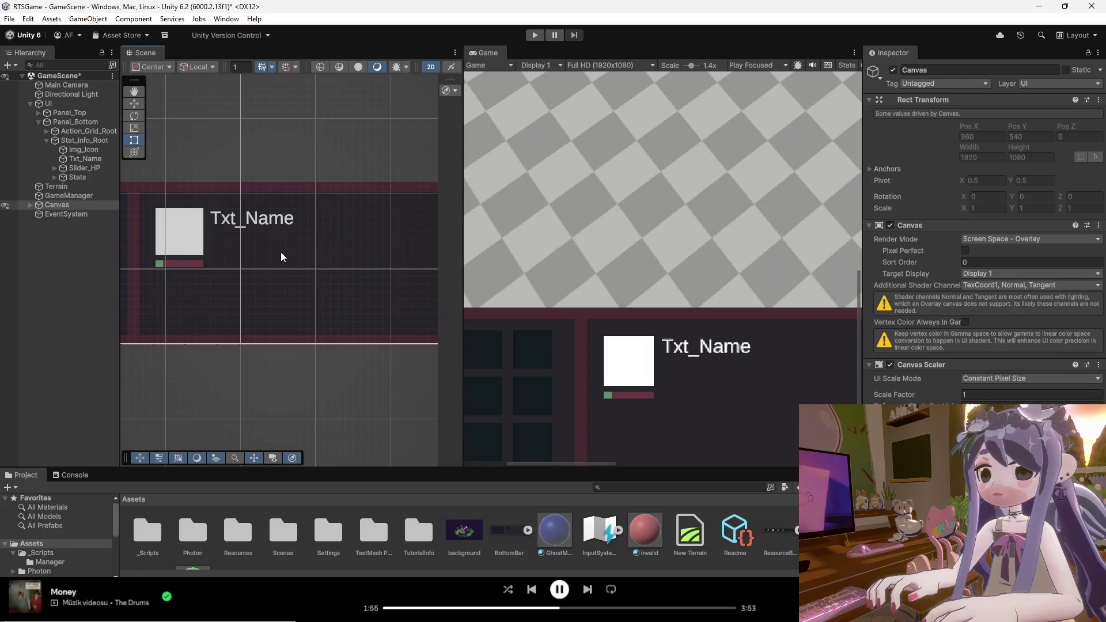
pyautogui.scroll(-2, 350, 293)
pyautogui.scroll(-2, 340, 293)
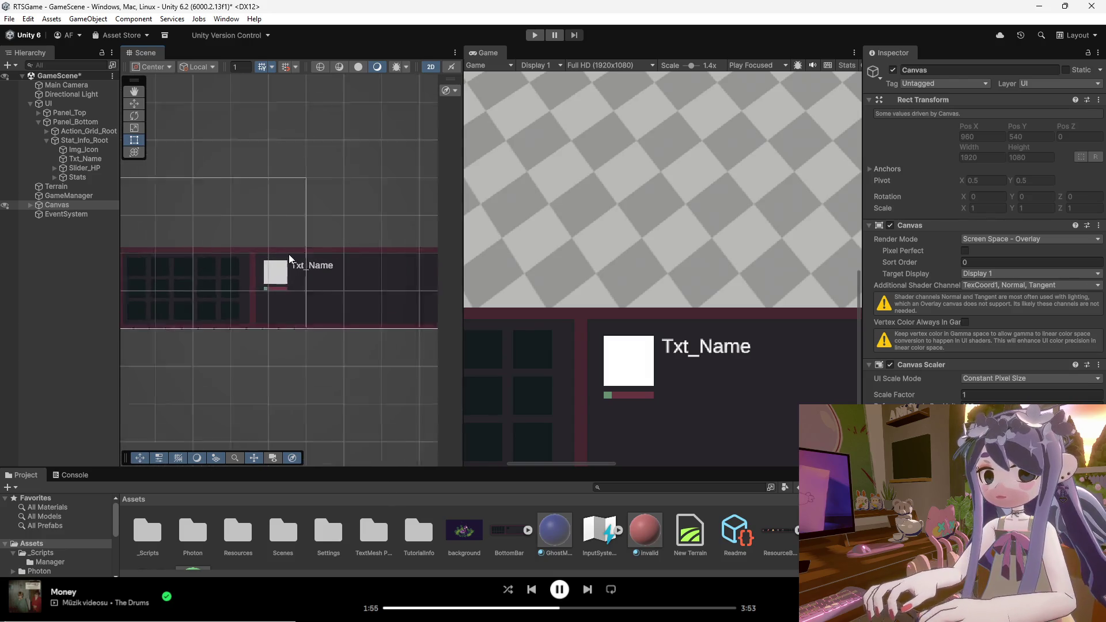
pyautogui.click(310, 264)
pyautogui.scroll(3, 363, 291)
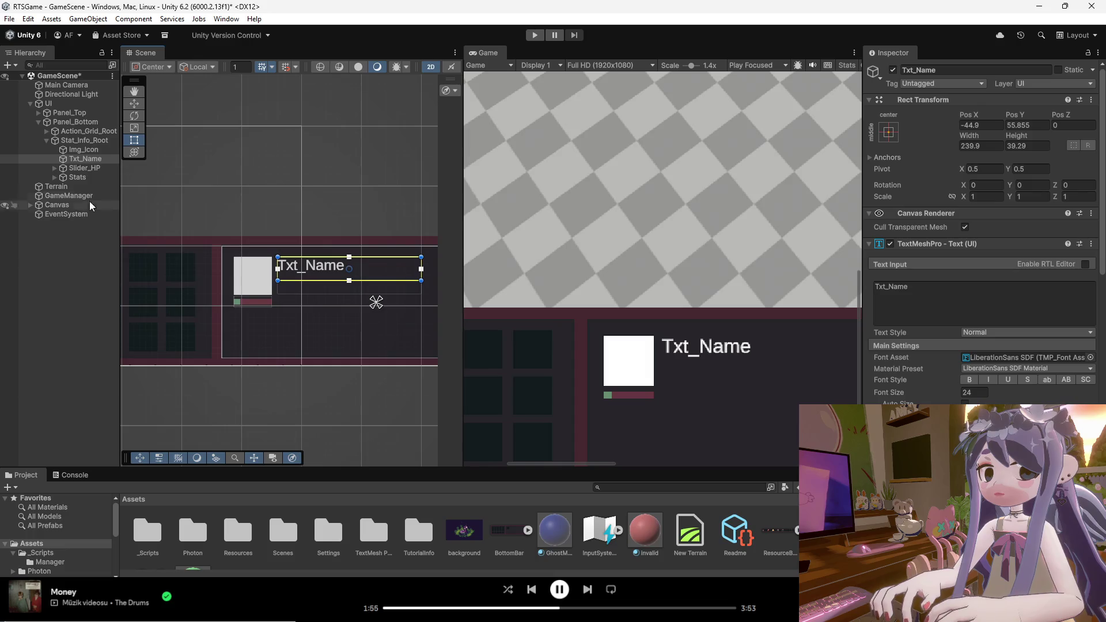
pyautogui.click(80, 170)
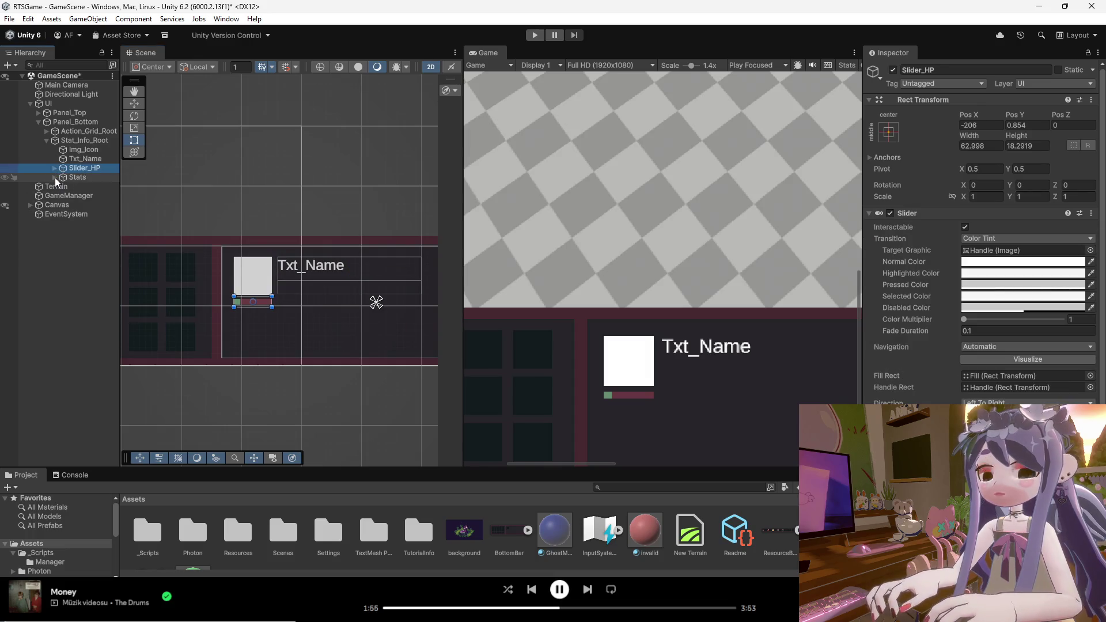
# Expand Stats to reveal Icon_Stats, then select the Canvas to view the whole UI.
pyautogui.click(54, 177)
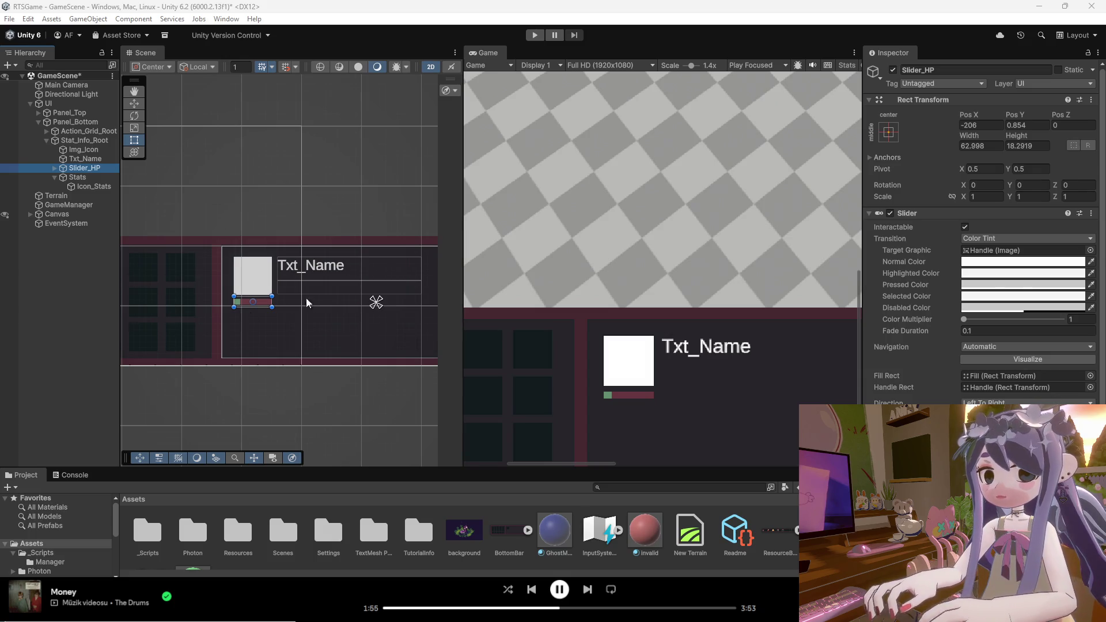
pyautogui.click(355, 289)
pyautogui.scroll(-5, 319, 341)
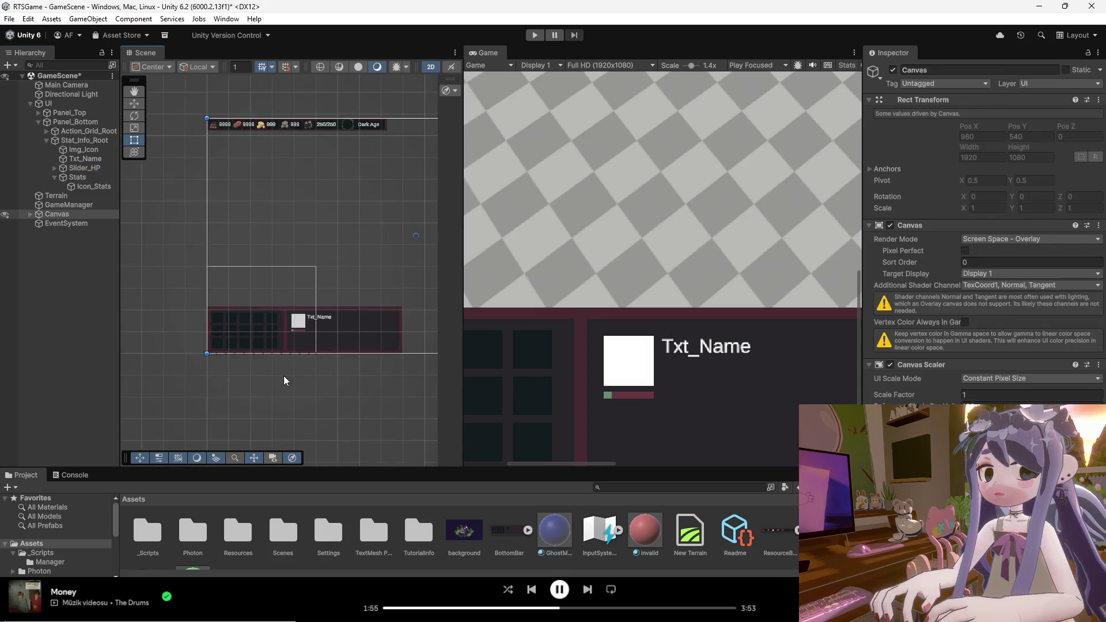
pyautogui.scroll(2, 274, 340)
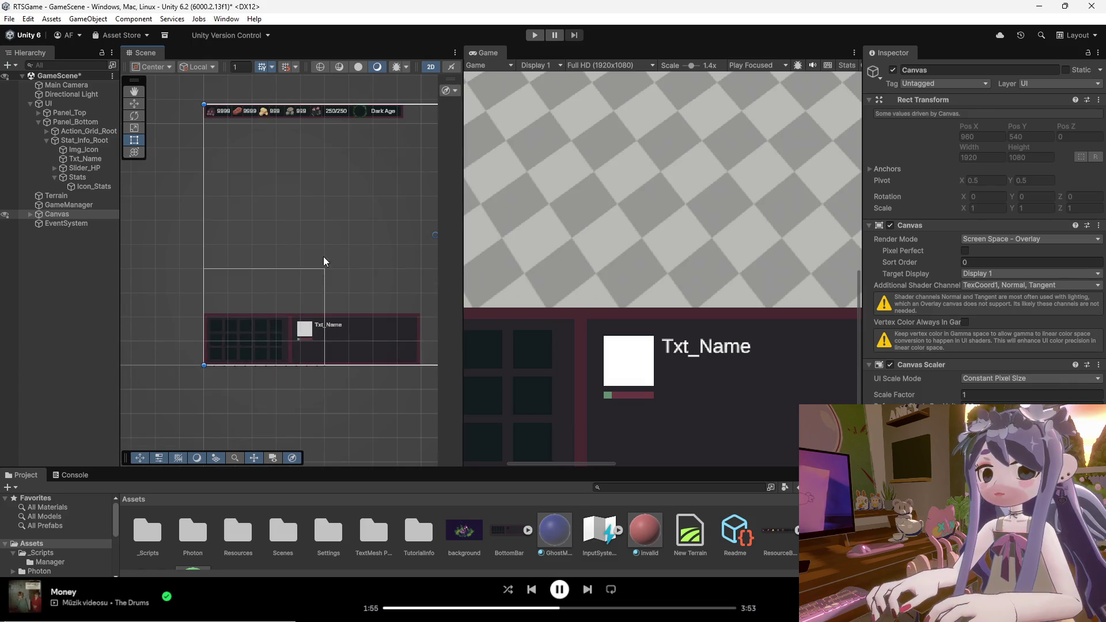
pyautogui.scroll(2, 323, 243)
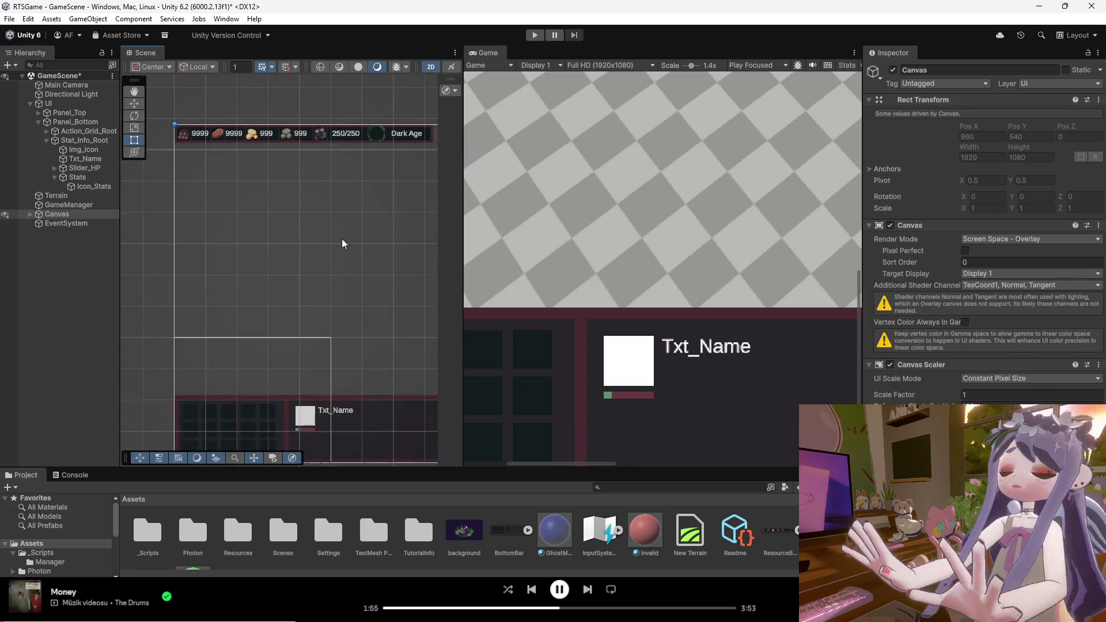
pyautogui.scroll(5, 312, 146)
pyautogui.scroll(-2, 257, 158)
pyautogui.scroll(2, 397, 144)
pyautogui.scroll(-3, 369, 152)
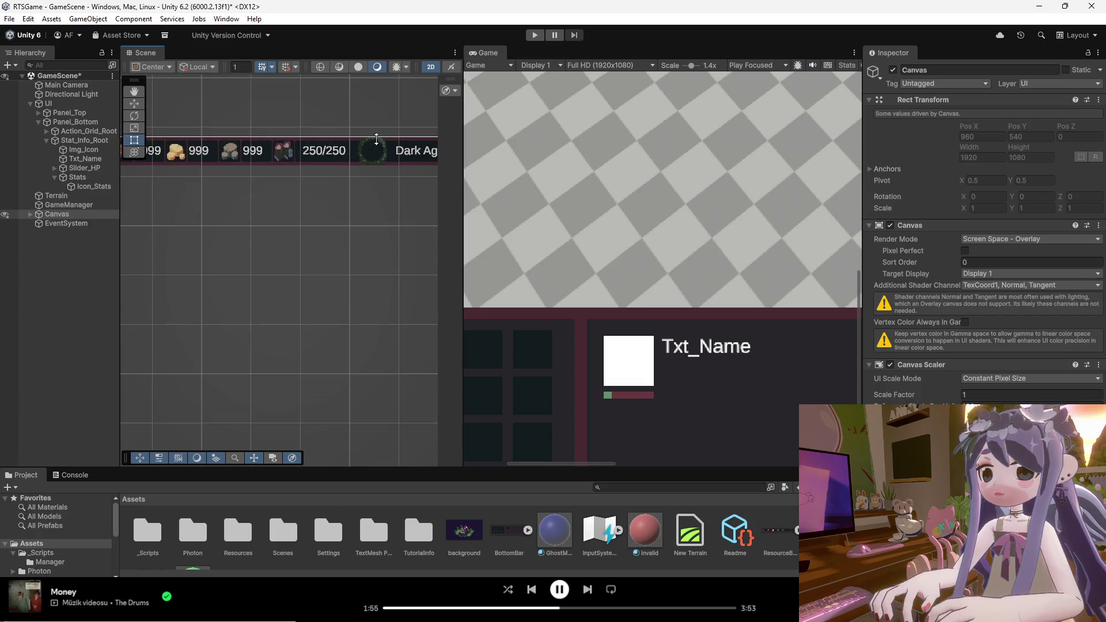
pyautogui.scroll(-3, 348, 151)
pyautogui.scroll(3, 228, 399)
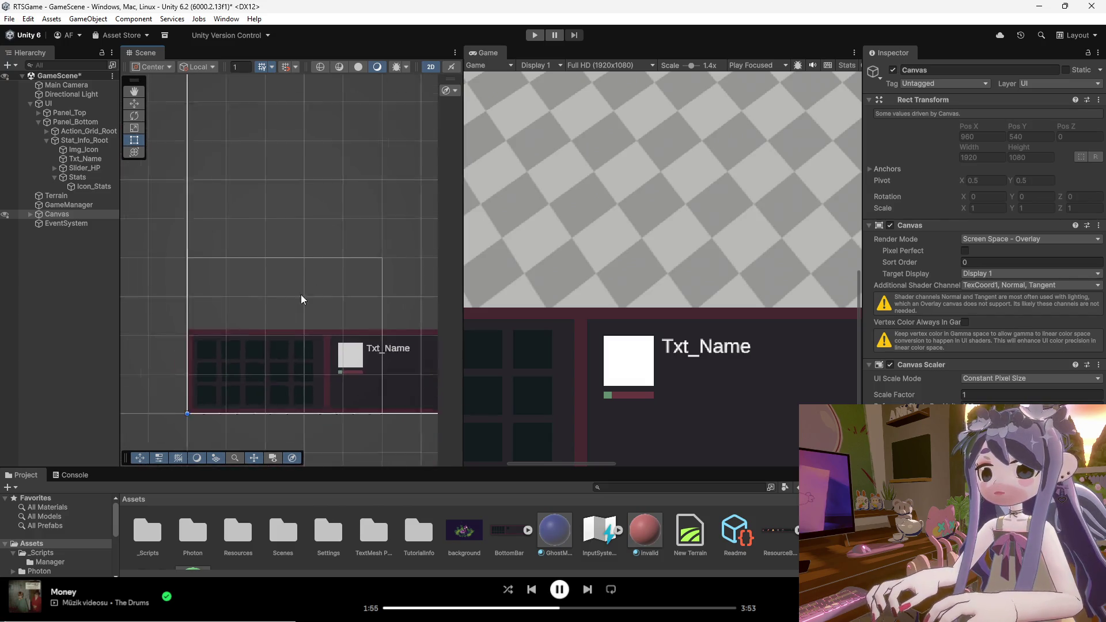
pyautogui.scroll(3, 281, 375)
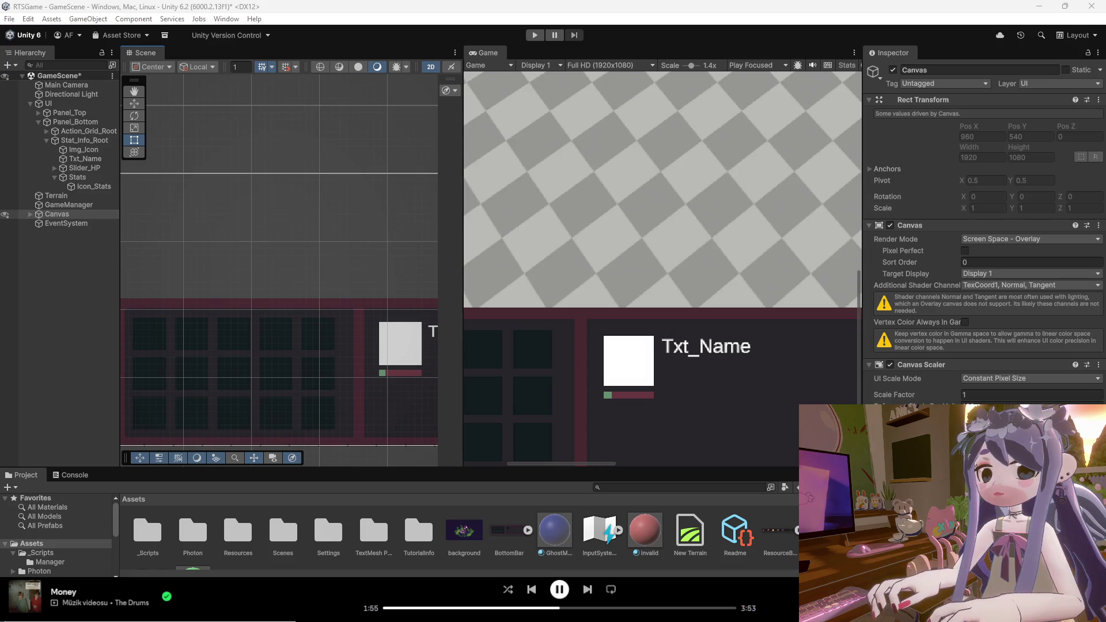
pyautogui.press('shift')
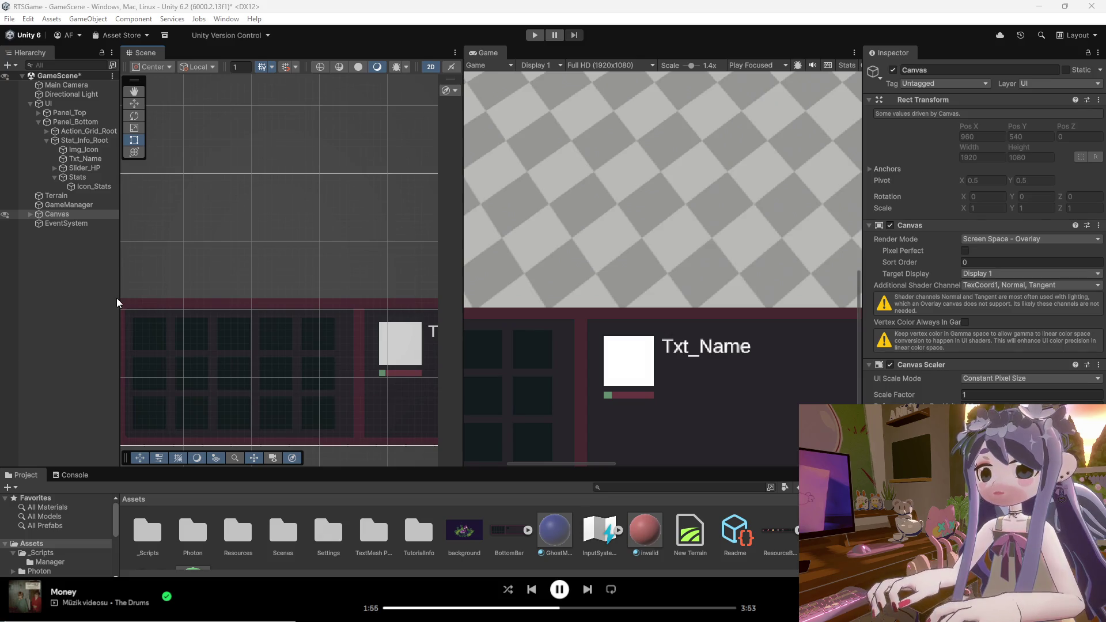
pyautogui.scroll(-3, 271, 323)
pyautogui.scroll(-2, 216, 346)
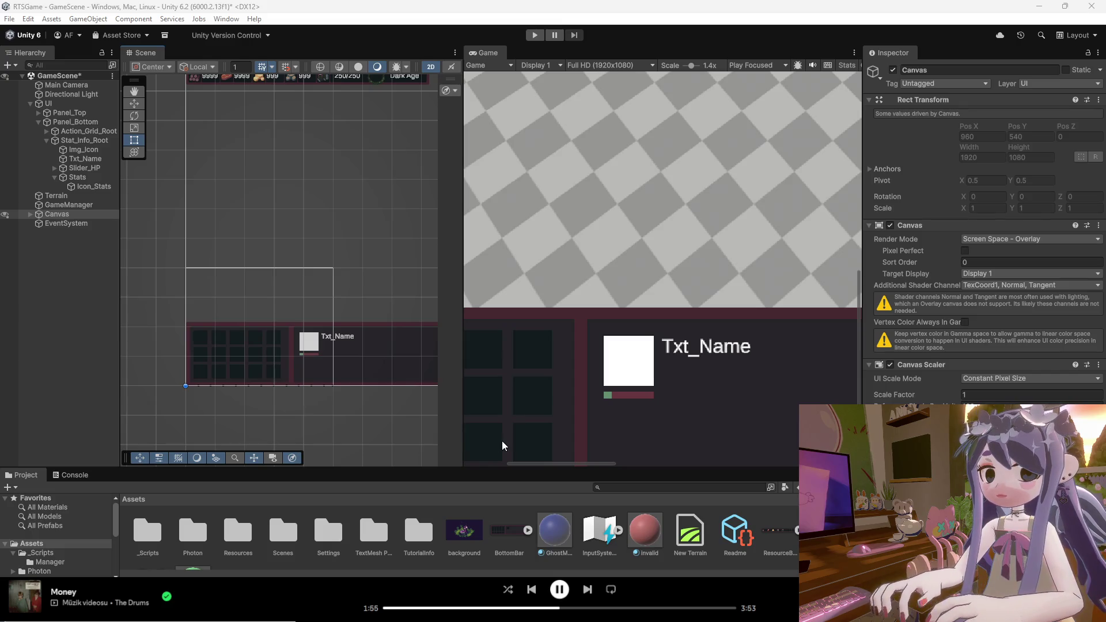
pyautogui.hotkey('alt', 'Tab')
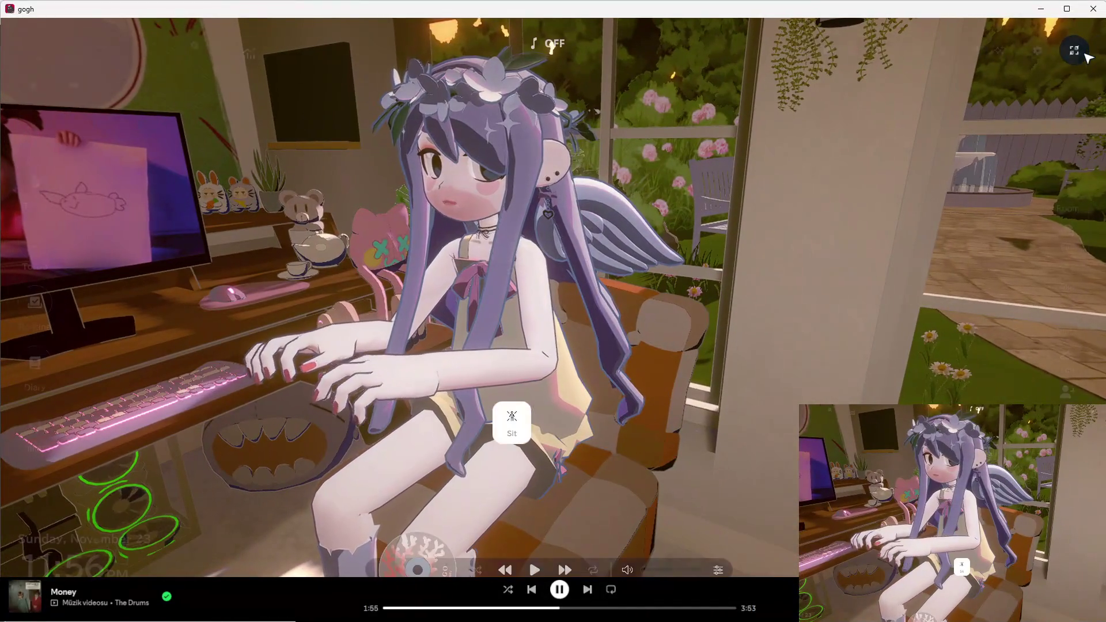
# Try gogh's lighting settings and the overlay toggle, then bring up the Sit pose list.
pyautogui.moveTo(763, 277)
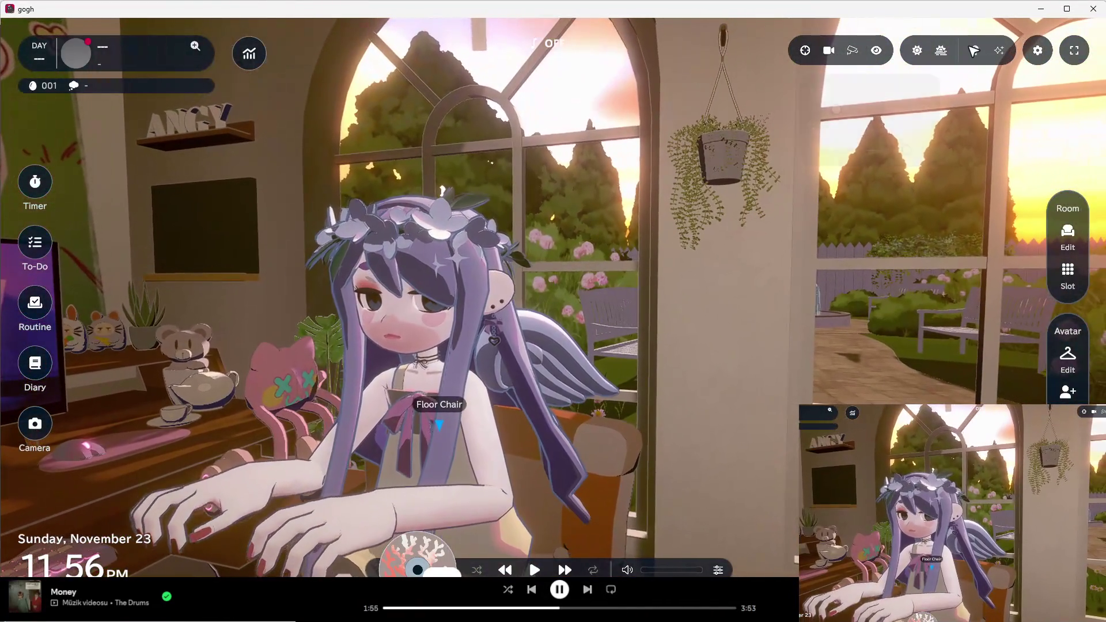
pyautogui.click(976, 52)
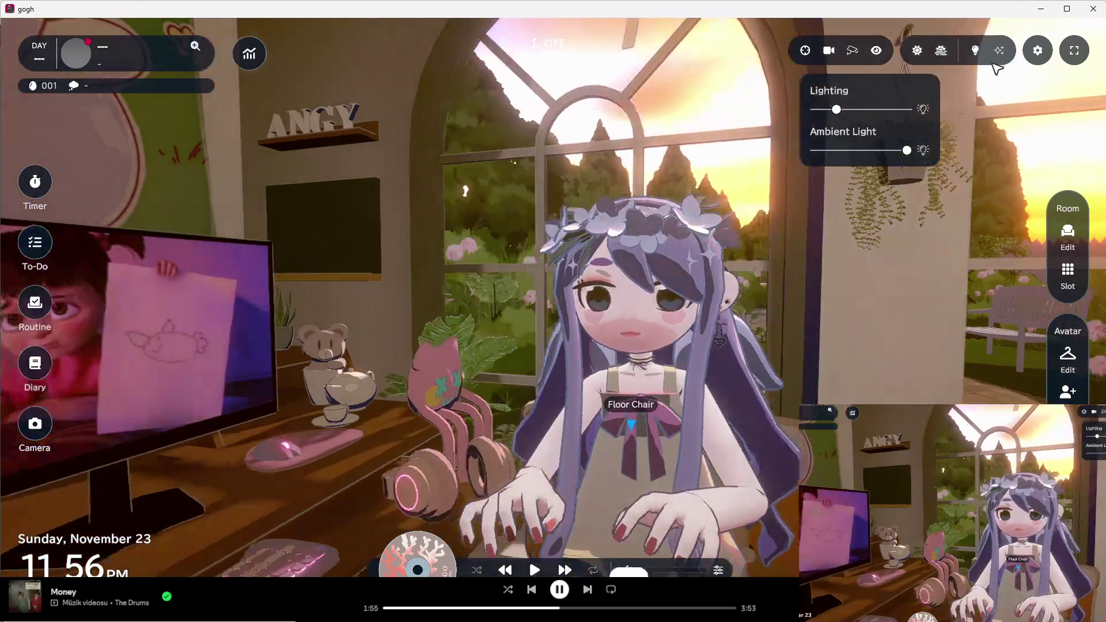
pyautogui.click(1000, 53)
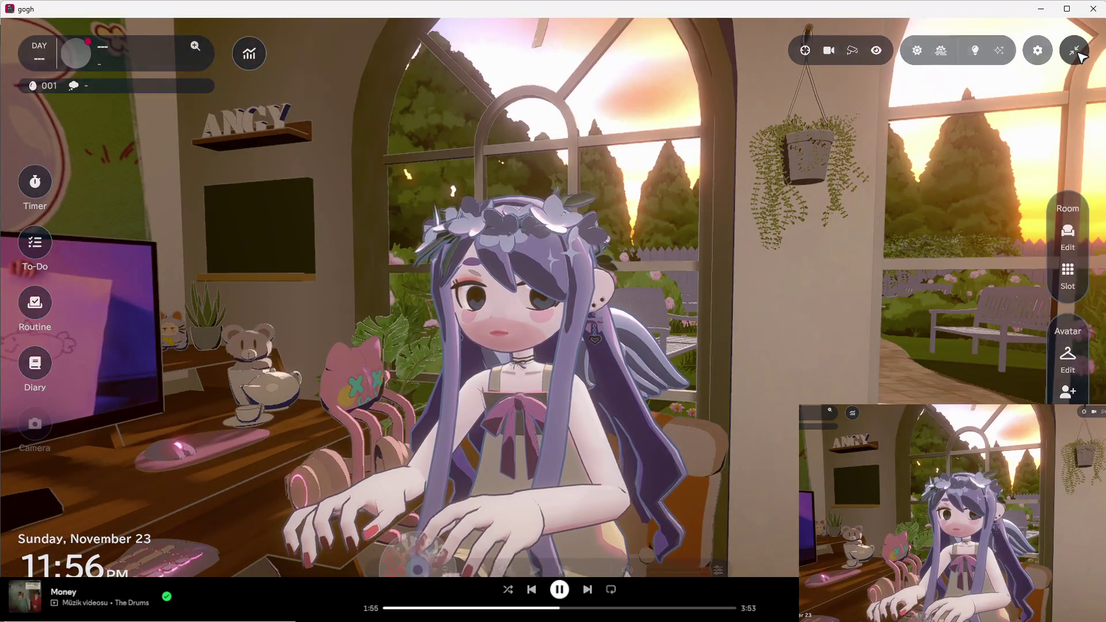
pyautogui.click(1075, 50)
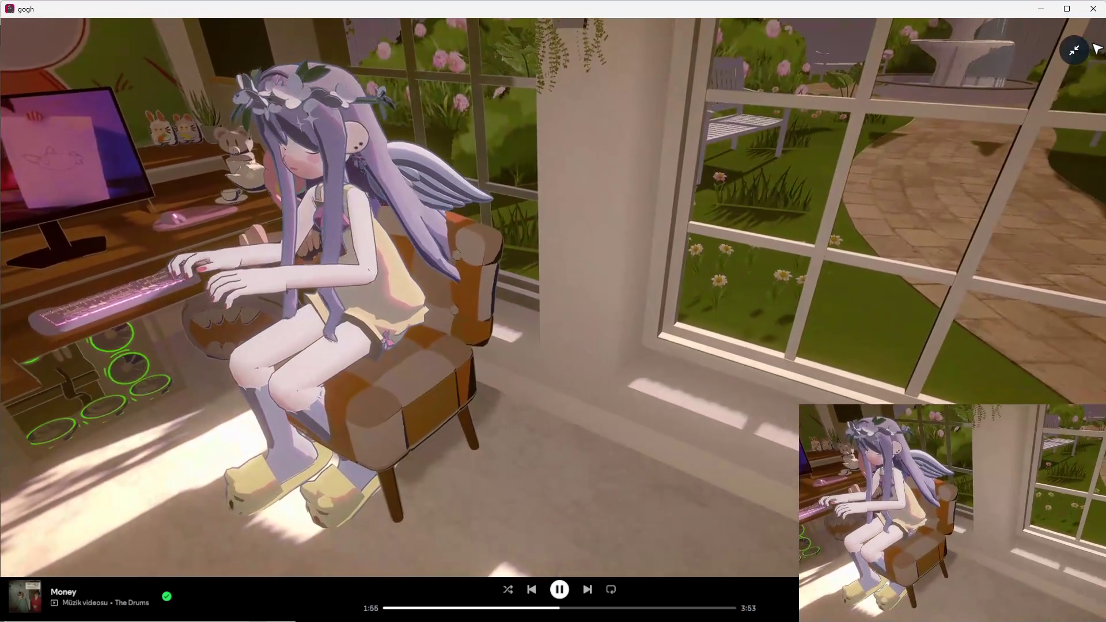
pyautogui.click(1075, 50)
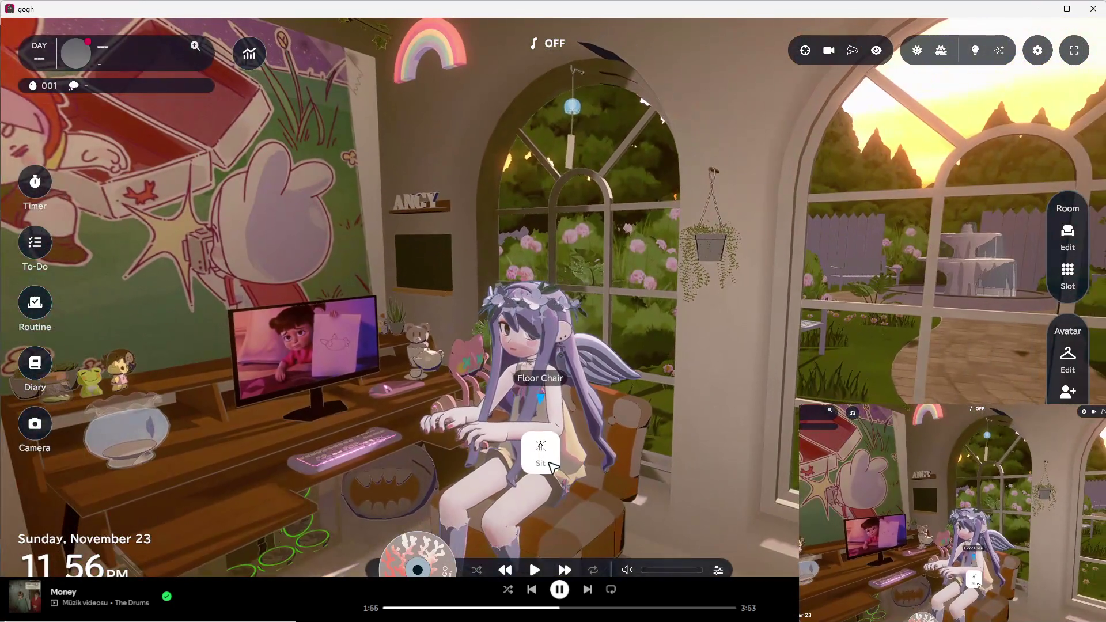
pyautogui.click(550, 465)
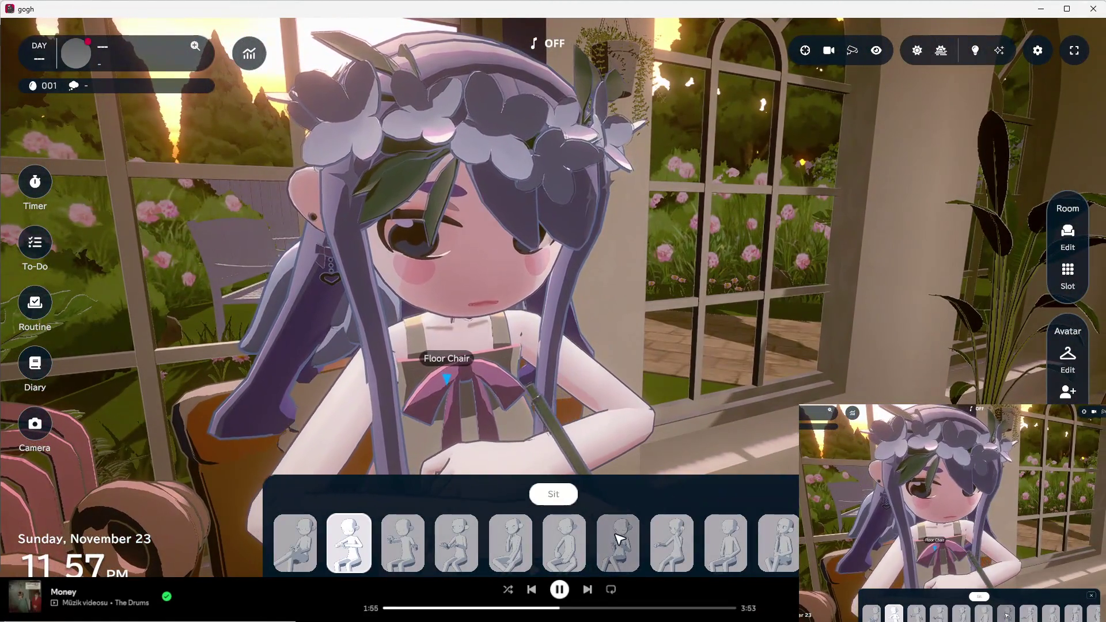
# Switch the avatar to the seventh sitting pose, holding a phone.
pyautogui.click(619, 540)
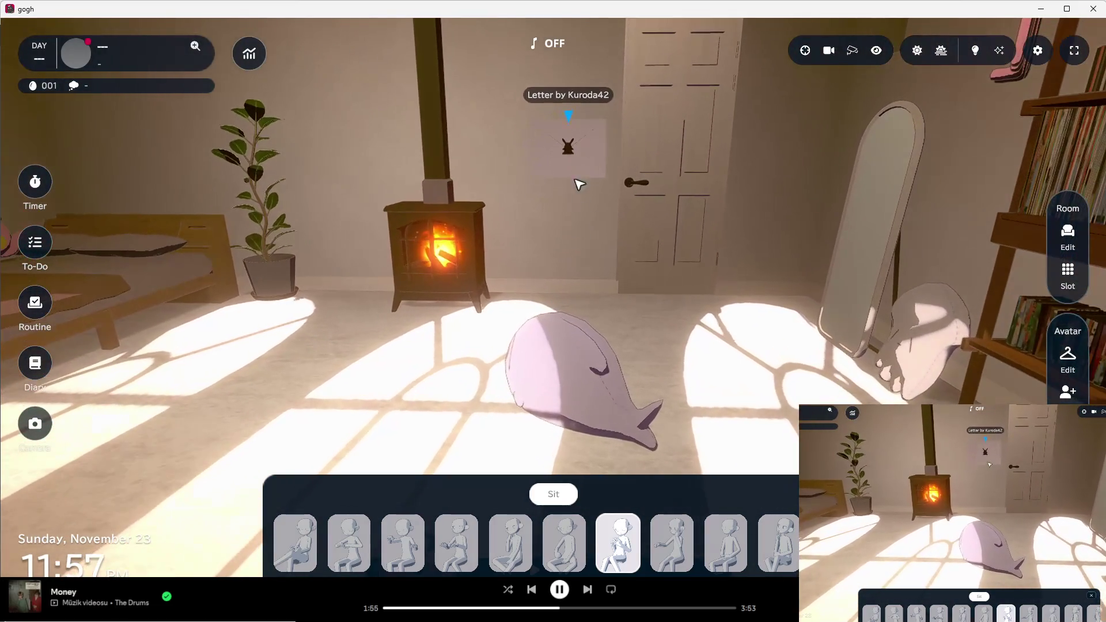
# Open the farewell letter left in the room.
pyautogui.click(569, 142)
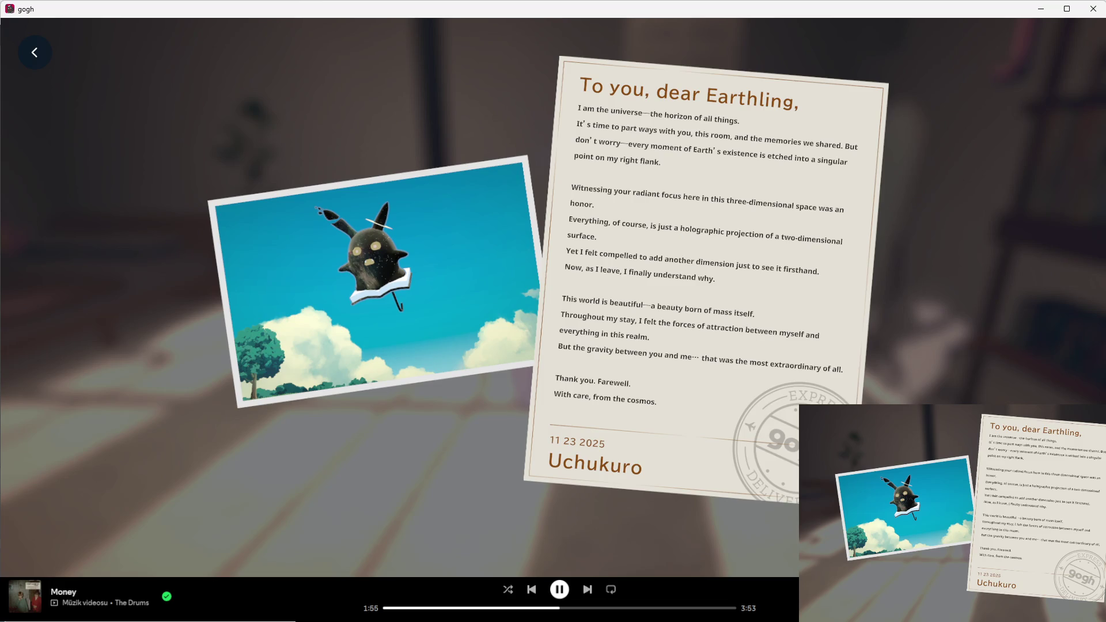
pyautogui.press('Down')
pyautogui.click(699, 360)
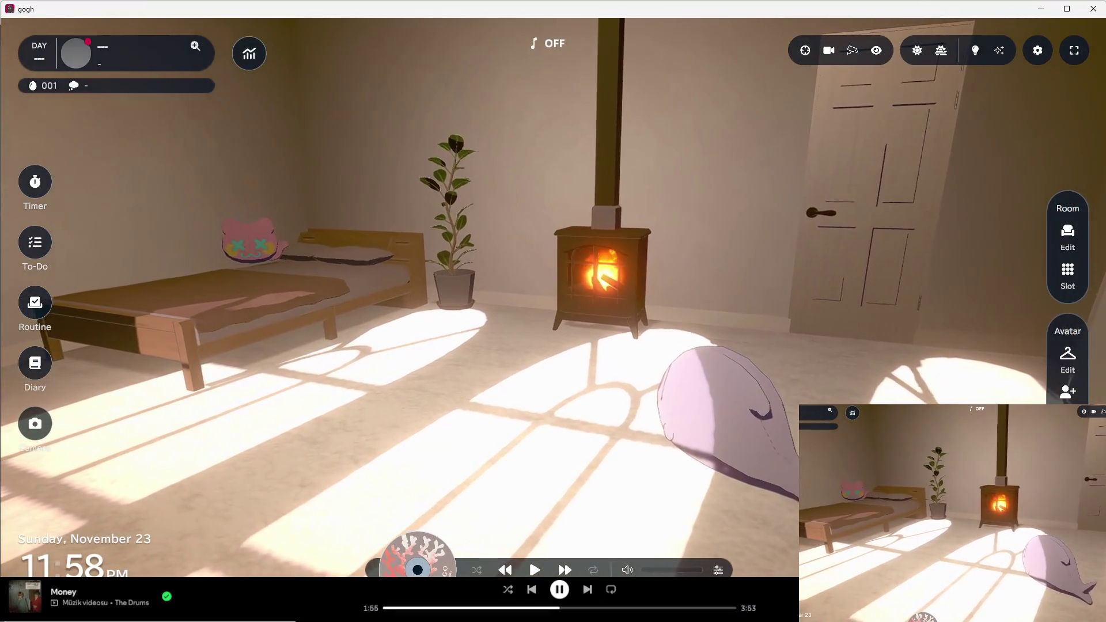
# Pan the room toward the bookshelf, hide the overlay, and return to the Unity editor.
pyautogui.moveTo(699, 360); pyautogui.dragTo(531, 318)
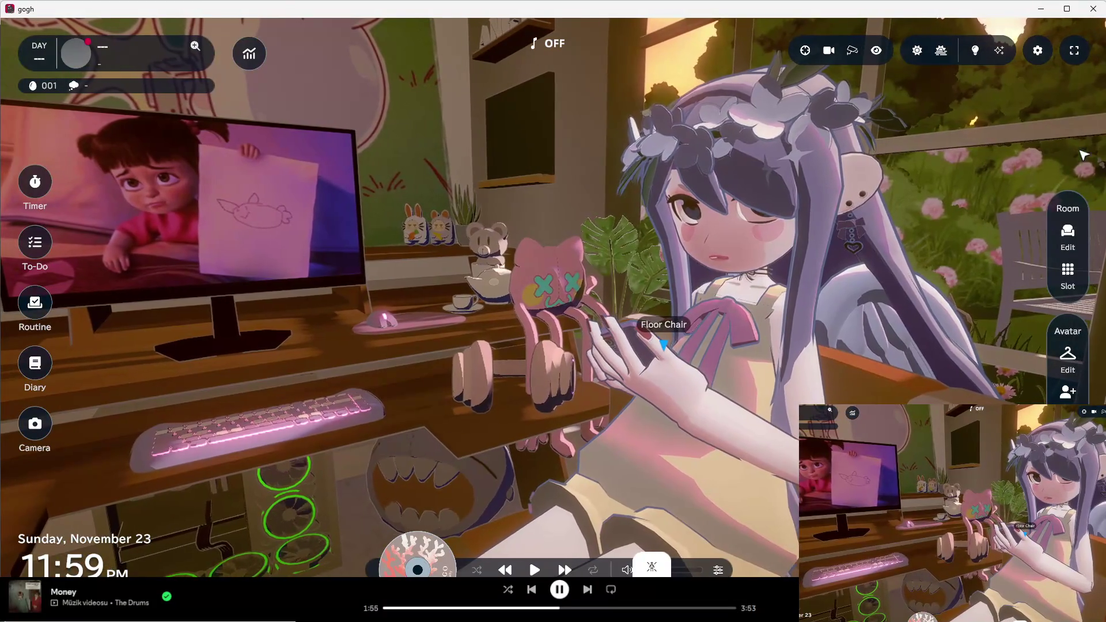
pyautogui.click(1074, 50)
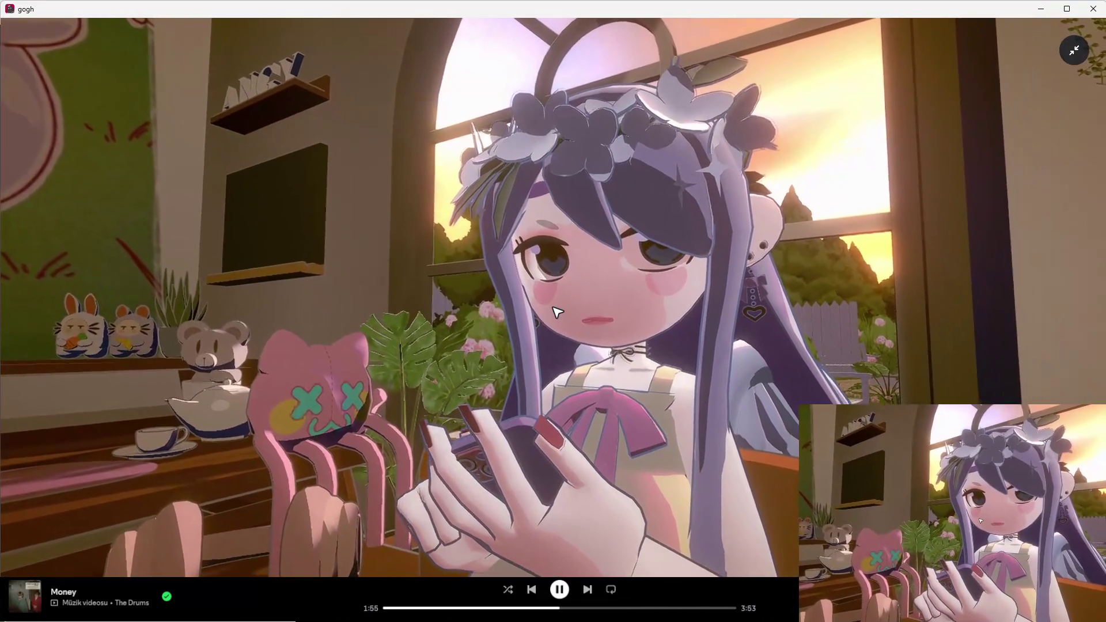
pyautogui.moveTo(741, 614)
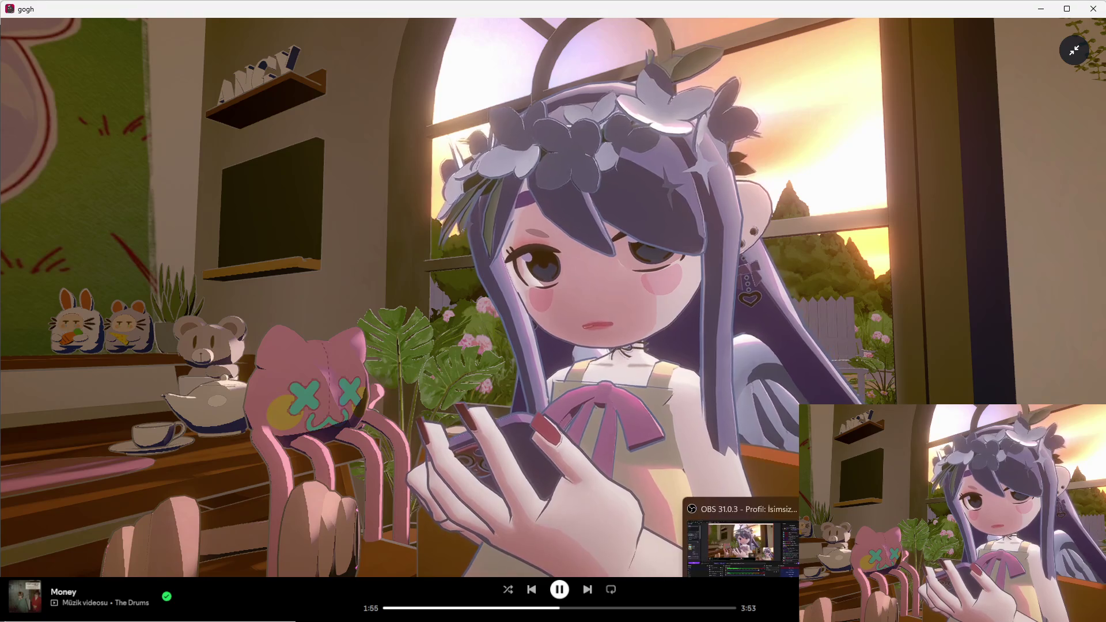
pyautogui.click(720, 614)
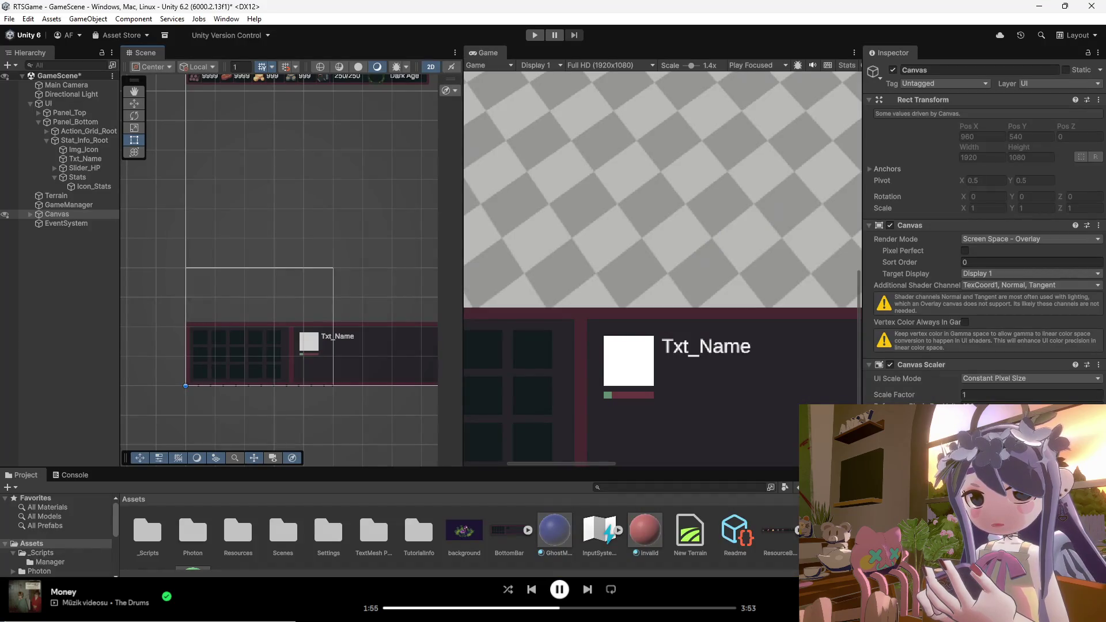
# Expand Panel_Top in the Hierarchy to reveal its six resource text objects.
pyautogui.moveTo(668, 617)
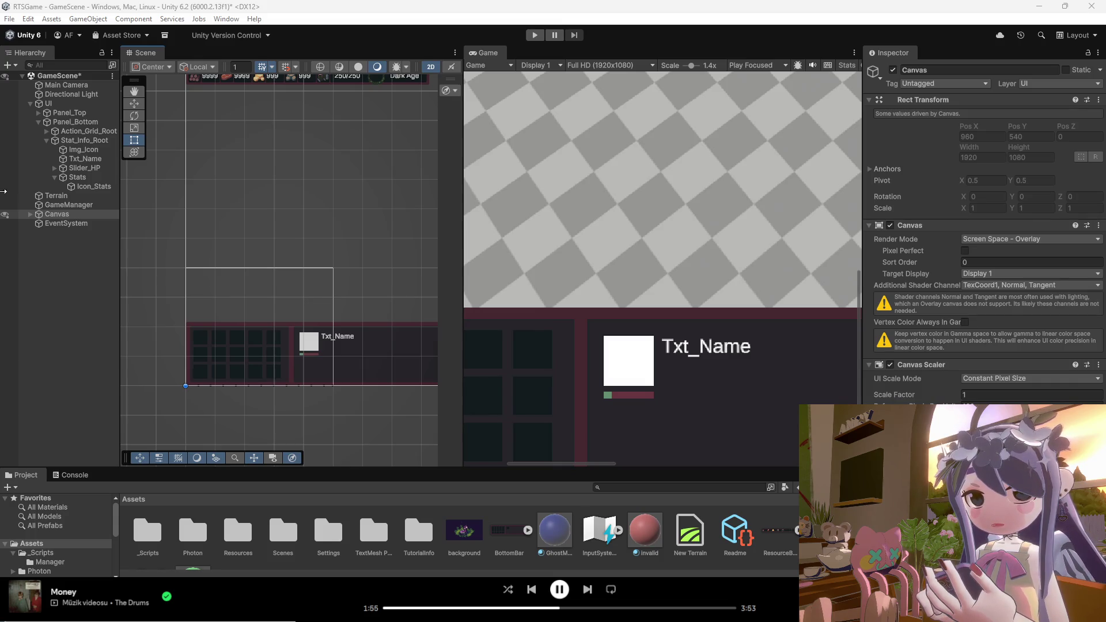
pyautogui.click(38, 113)
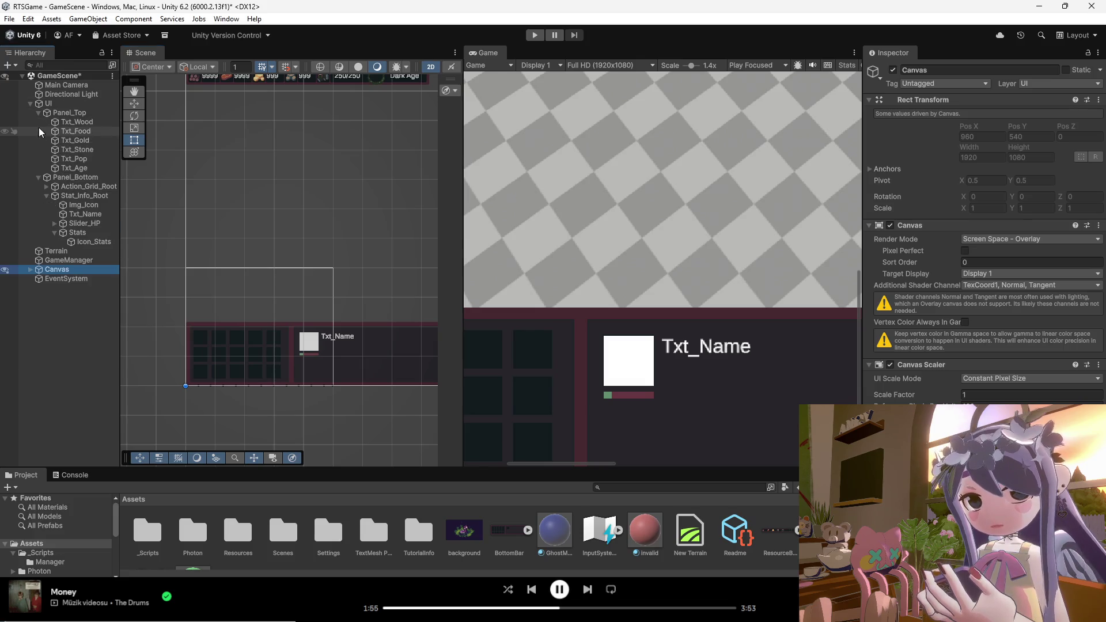
# Expand Action_Grid_Root, Slider_HP and Stats in the Hierarchy, leaving nothing selected.
pyautogui.click(47, 186)
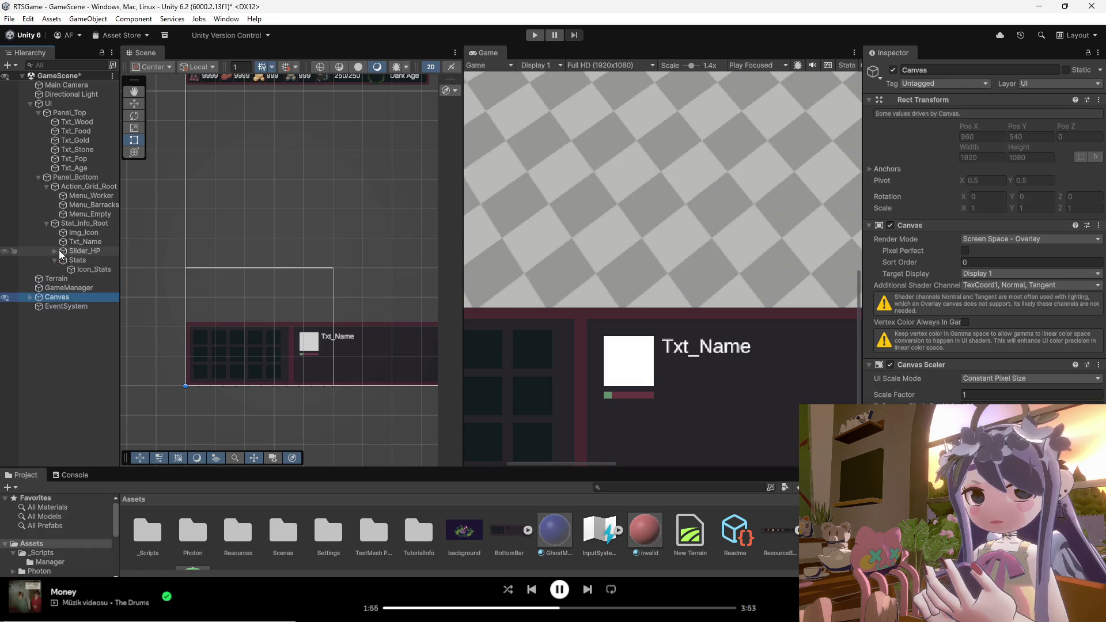
pyautogui.click(55, 252)
pyautogui.click(55, 287)
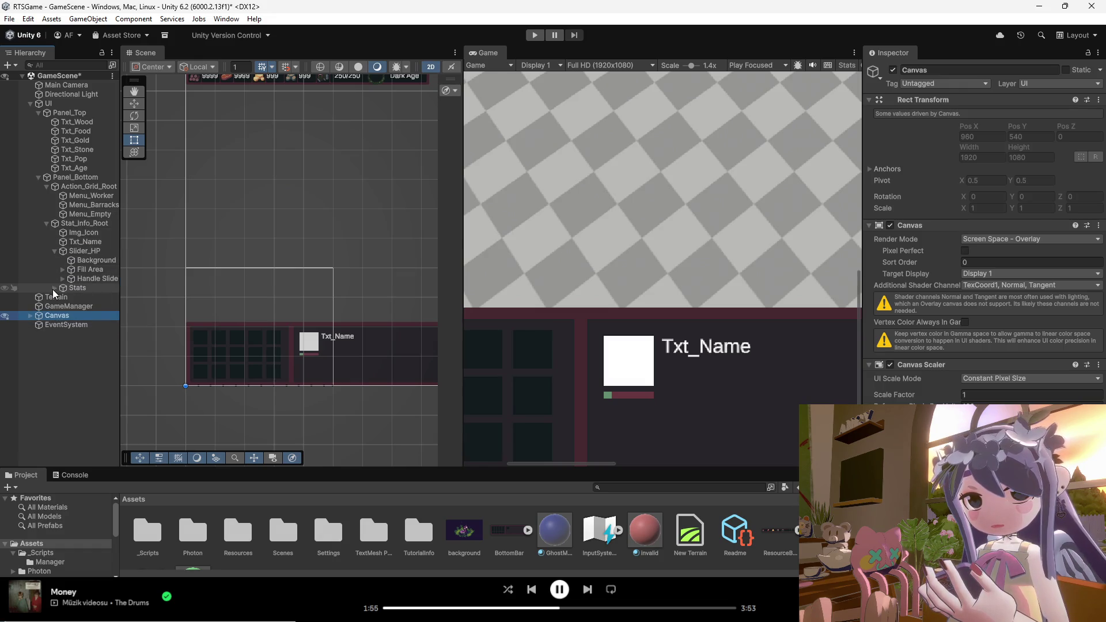
pyautogui.click(55, 288)
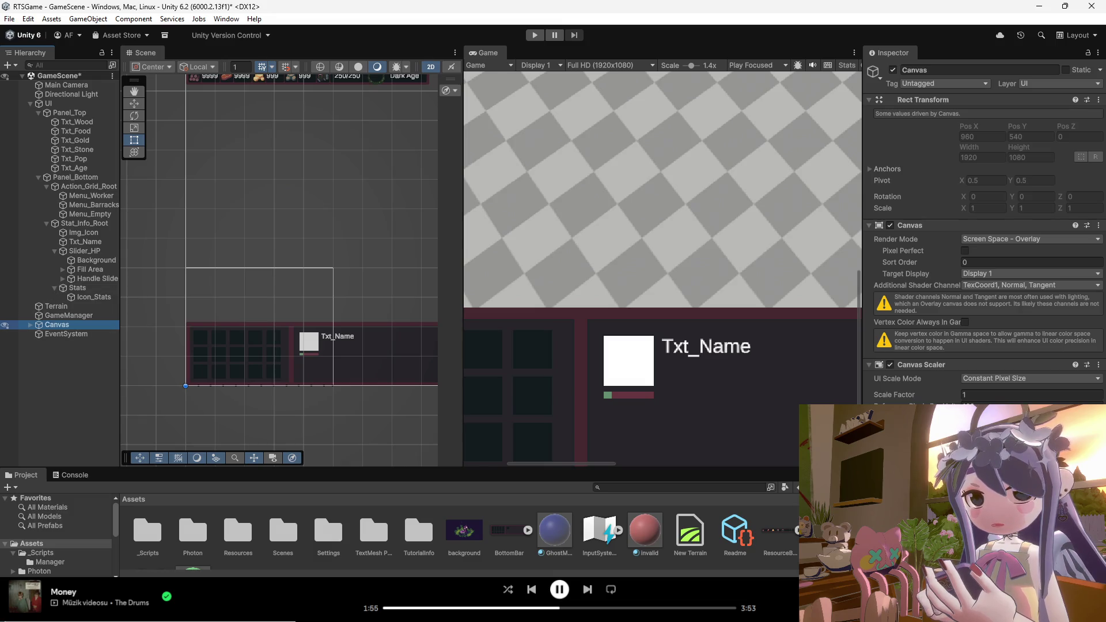
pyautogui.click(80, 406)
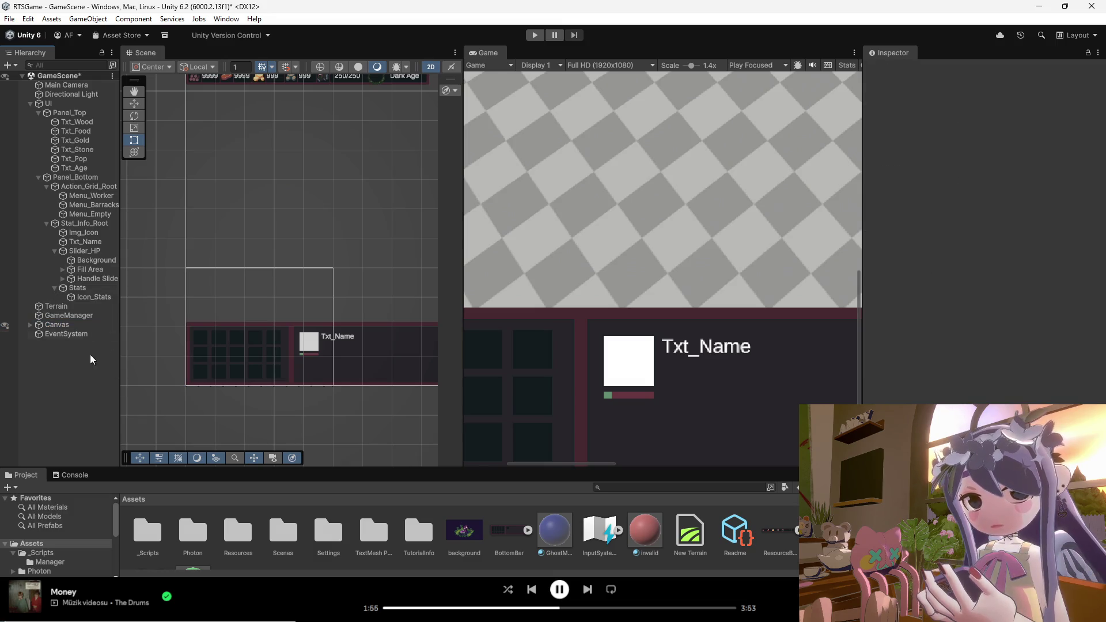
# Screenshot the object tree, from GameScene to GameManager and from UI to Icon_Stats.
pyautogui.press('Print')
pyautogui.moveTo(124, 67); pyautogui.dragTo(7, 321)
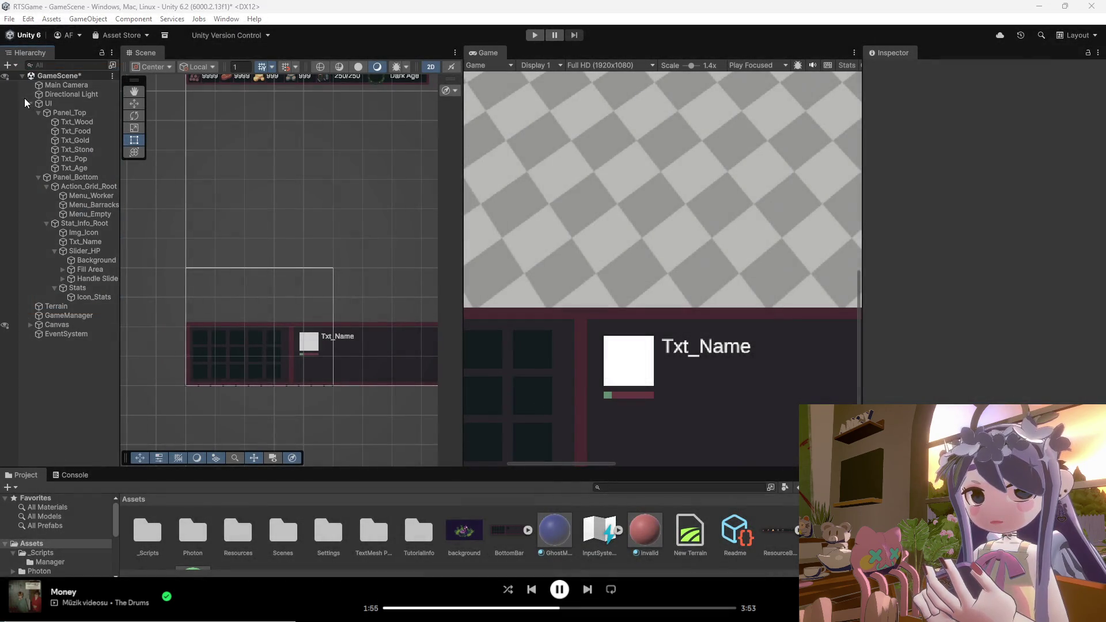
pyautogui.press('Print')
pyautogui.moveTo(24, 98)
pyautogui.mouseDown()
pyautogui.moveTo(109, 184)
pyautogui.moveTo(122, 301)
pyautogui.mouseUp()
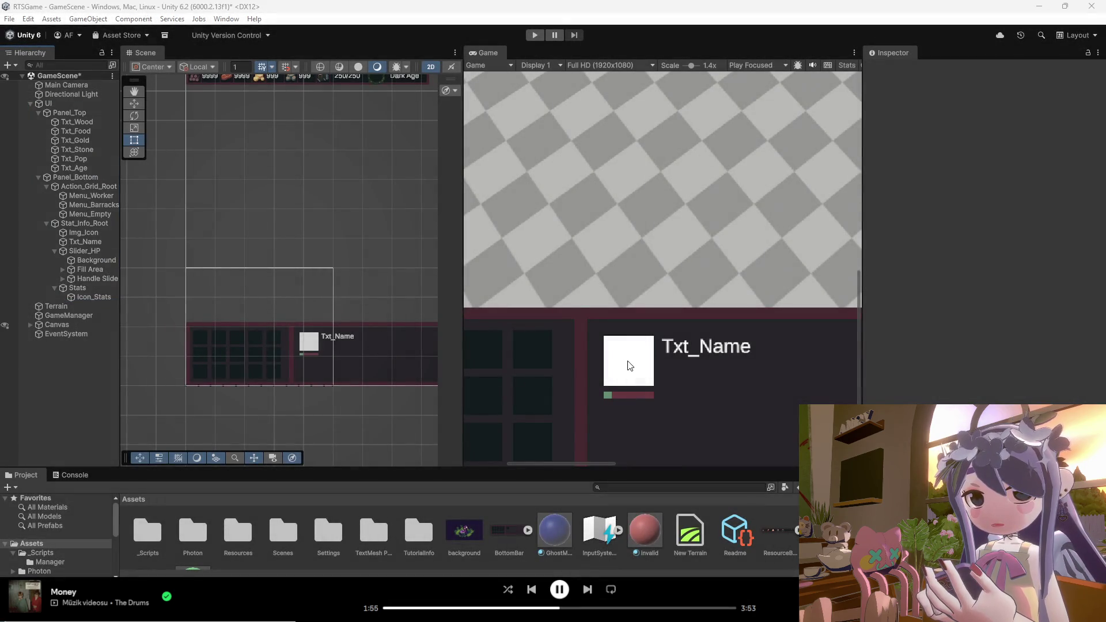
# Zoom out the Game view and screenshot its bottom panel.
pyautogui.scroll(-5, 659, 322)
pyautogui.scroll(-2, 571, 271)
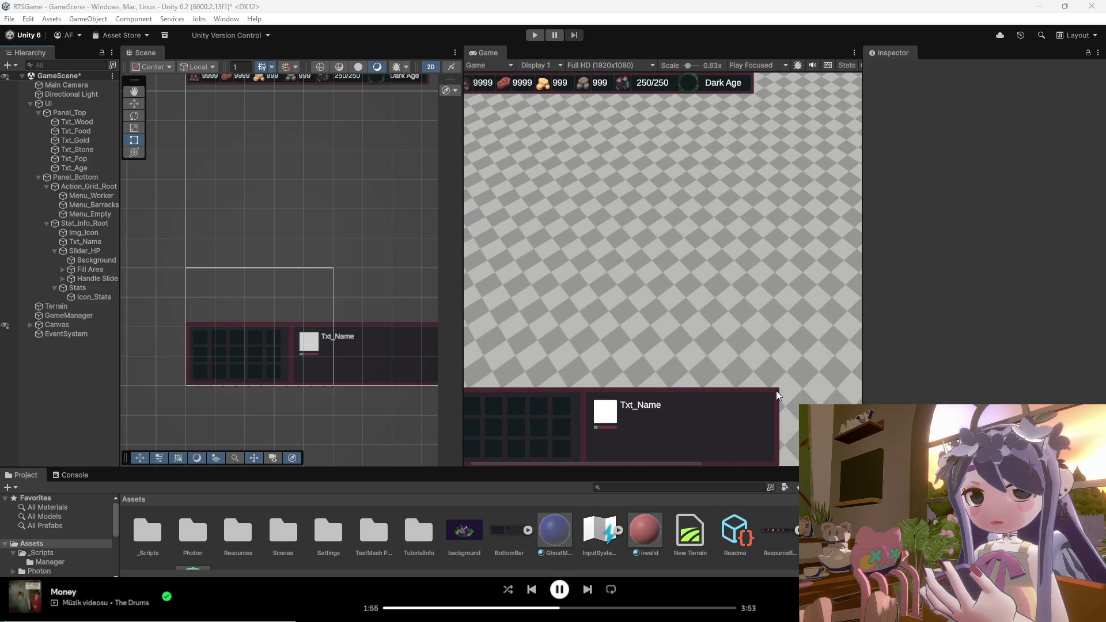
pyautogui.press('super+shift+s')
pyautogui.moveTo(613, 321); pyautogui.dragTo(744, 400)
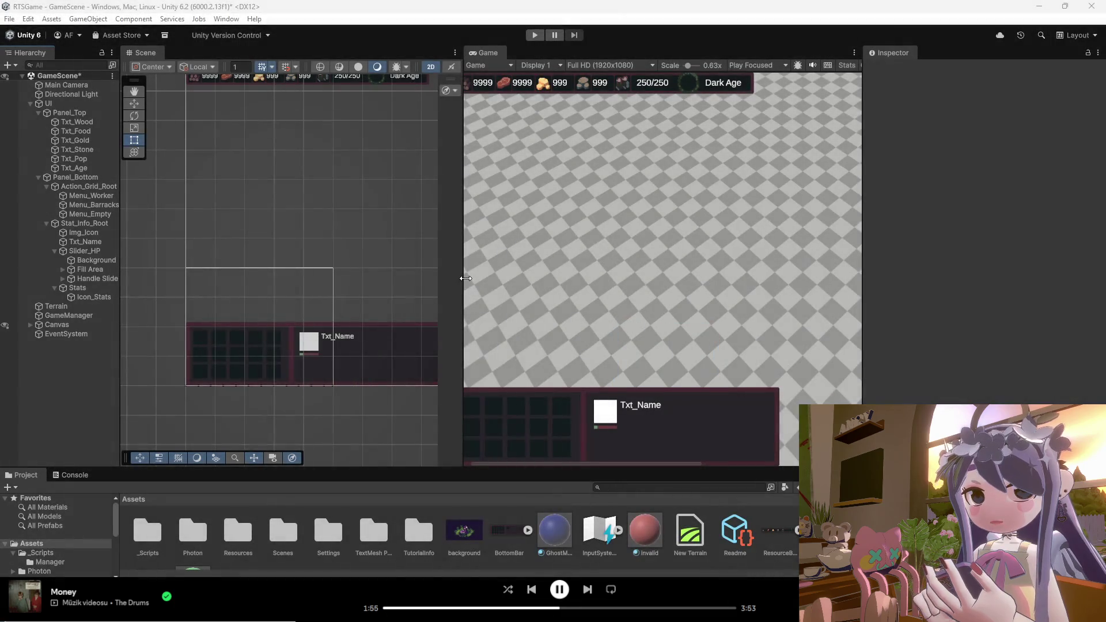
# Widen the Game view, zoom to 0.56x, and screenshot the full preview with both bars.
pyautogui.moveTo(465, 278); pyautogui.dragTo(323, 282)
pyautogui.scroll(-2, 555, 302)
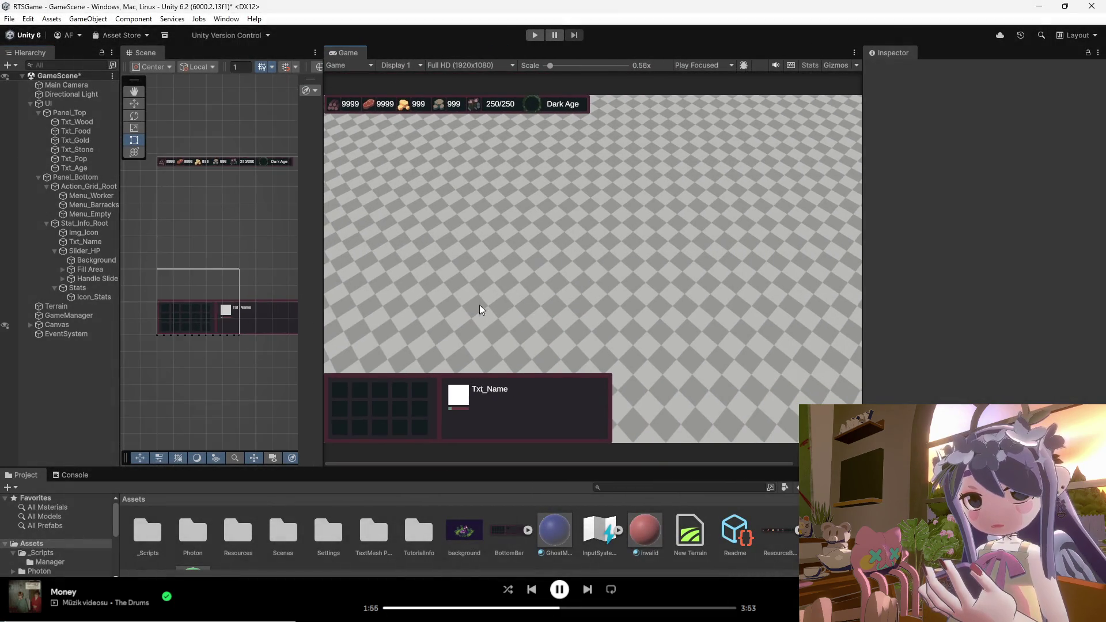
pyautogui.press('super+shift+s')
pyautogui.moveTo(638, 89)
pyautogui.mouseDown()
pyautogui.moveTo(319, 445)
pyautogui.moveTo(324, 454)
pyautogui.mouseUp()
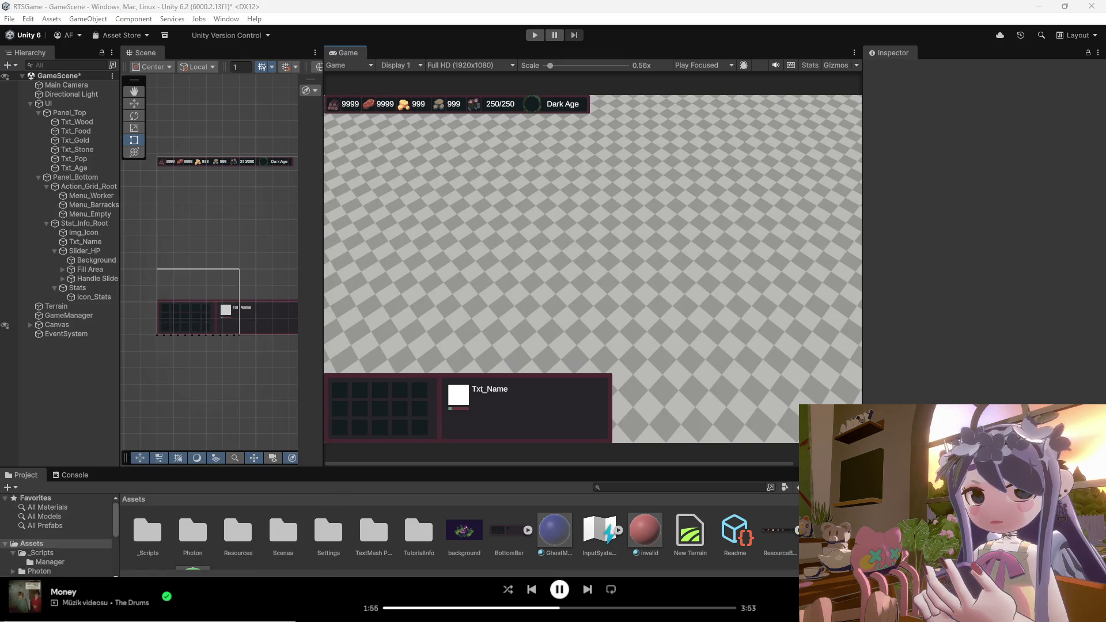
pyautogui.scroll(-2, 133, 507)
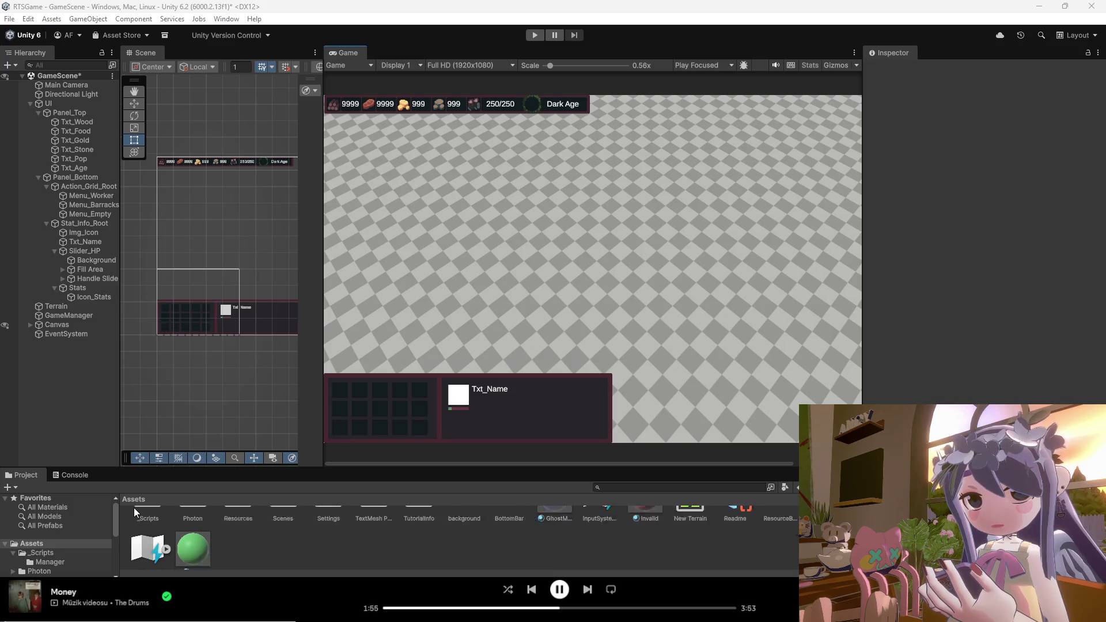
# Browse the _Scripts folders and select the TrainUnitButton and UIManager scripts.
pyautogui.scroll(2, 128, 506)
pyautogui.doubleClick(150, 522)
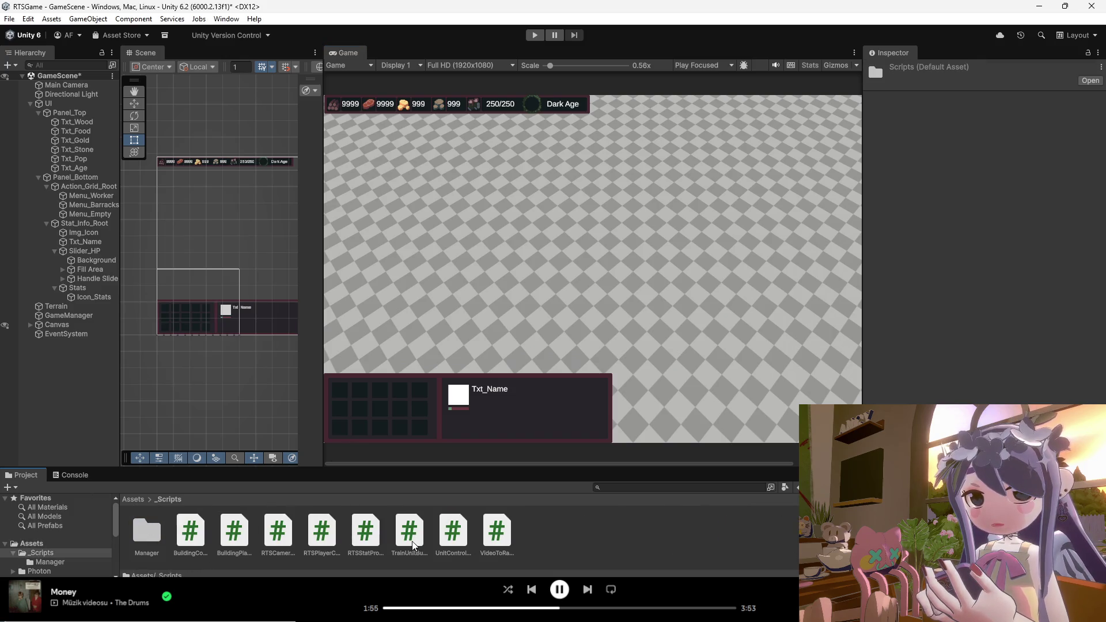
pyautogui.click(395, 541)
pyautogui.doubleClick(146, 536)
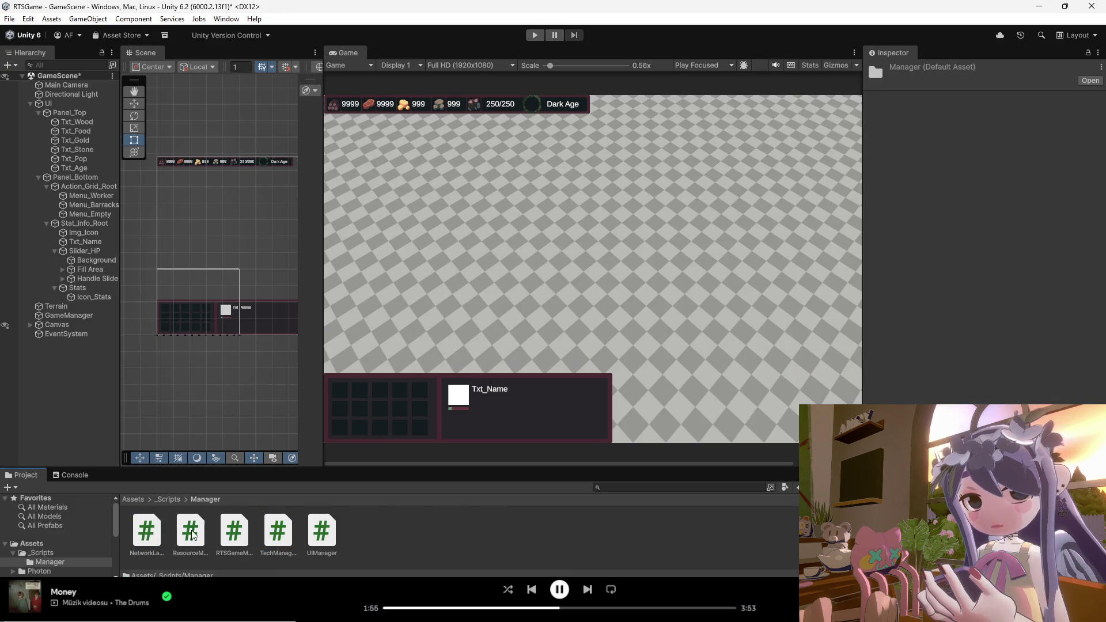
pyautogui.click(310, 537)
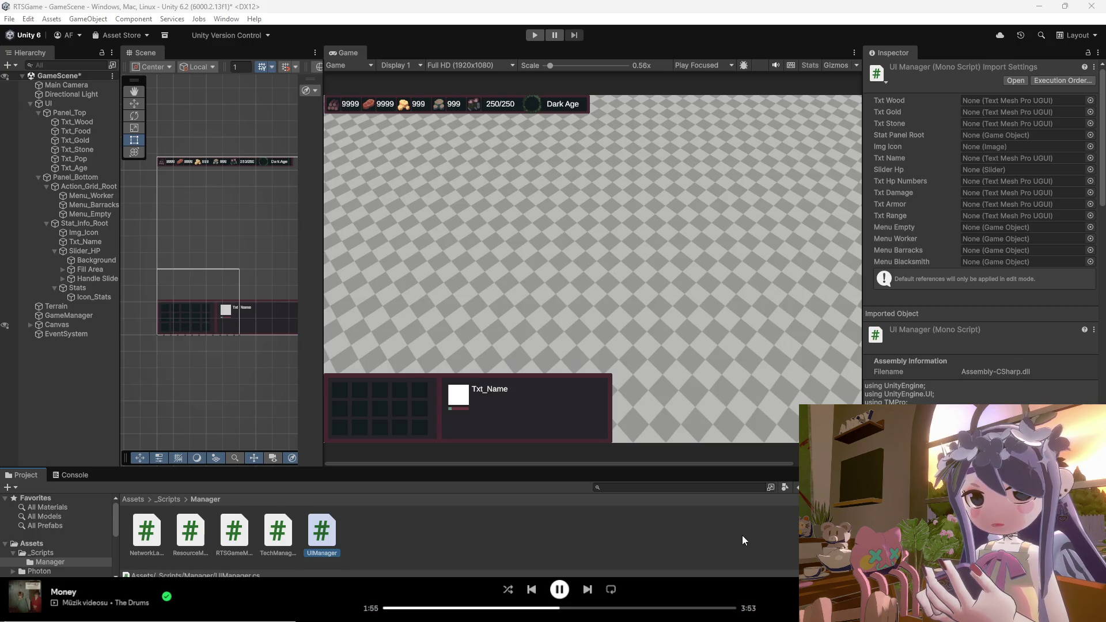
# Switch to Aseprite and zoom onto the bottom panel mockup.
pyautogui.hotkey('alt', 'Tab')
pyautogui.scroll(3, 472, 353)
pyautogui.scroll(-1, 478, 363)
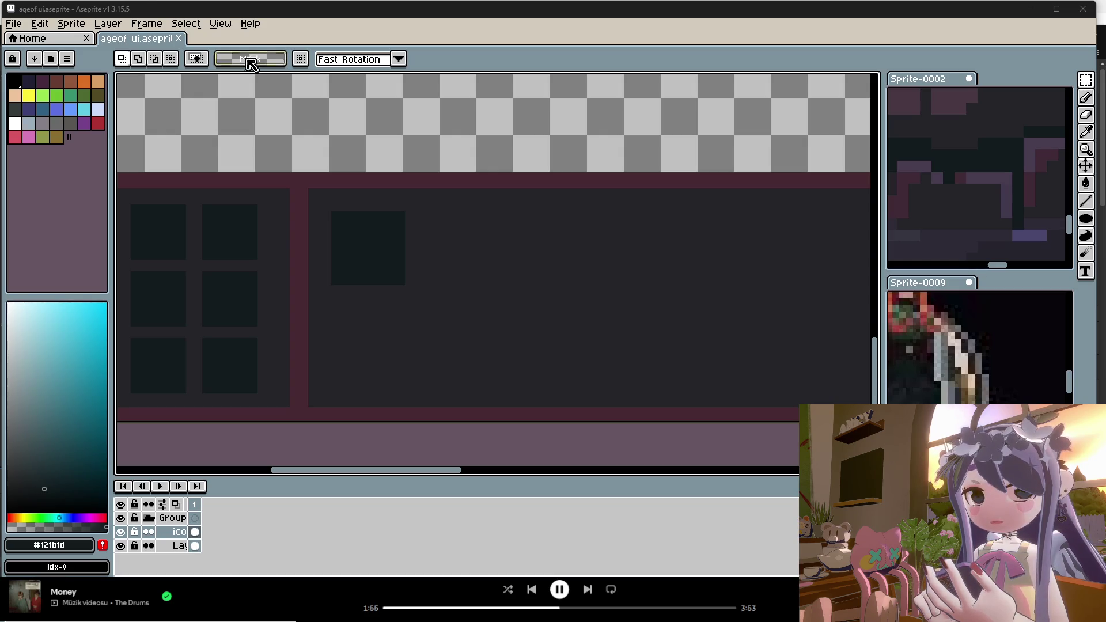
# Create a new sprite and paste the copied reference screenshot into it.
pyautogui.click(13, 24)
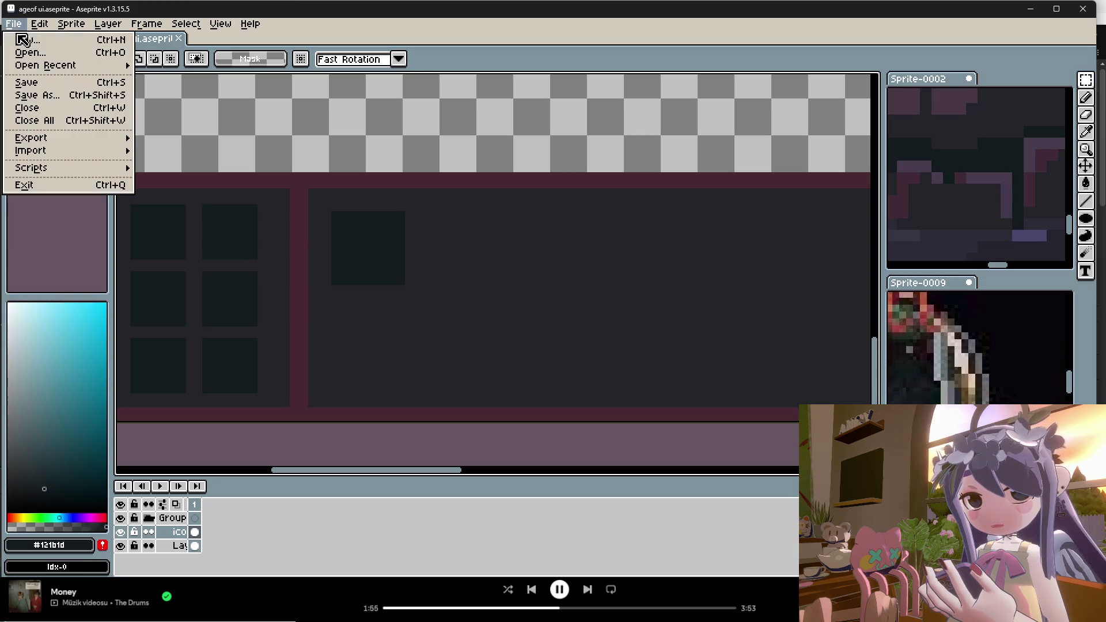
pyautogui.click(26, 37)
pyautogui.click(512, 411)
pyautogui.hotkey('ctrl', 'v')
# Dock the reference sprite below the panel mockup, zoom to its stat row, and return to Unity.
pyautogui.scroll(-3, 489, 271)
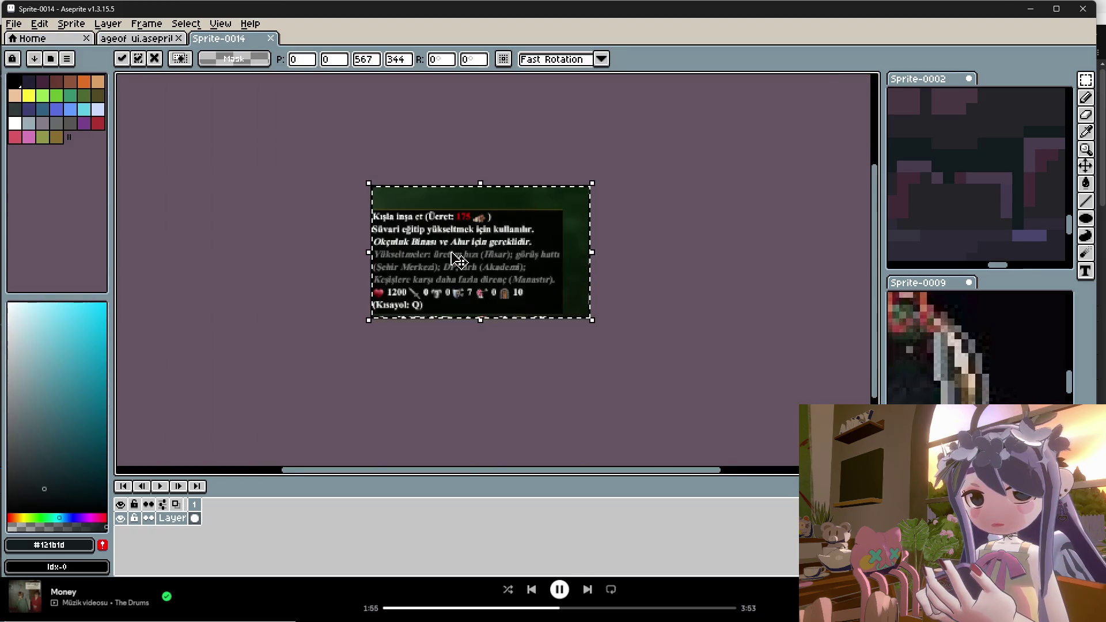
pyautogui.scroll(3, 457, 260)
pyautogui.moveTo(222, 39)
pyautogui.mouseDown()
pyautogui.moveTo(385, 85)
pyautogui.moveTo(899, 87)
pyautogui.moveTo(899, 98)
pyautogui.moveTo(518, 242)
pyautogui.moveTo(394, 249)
pyautogui.moveTo(407, 455)
pyautogui.mouseUp()
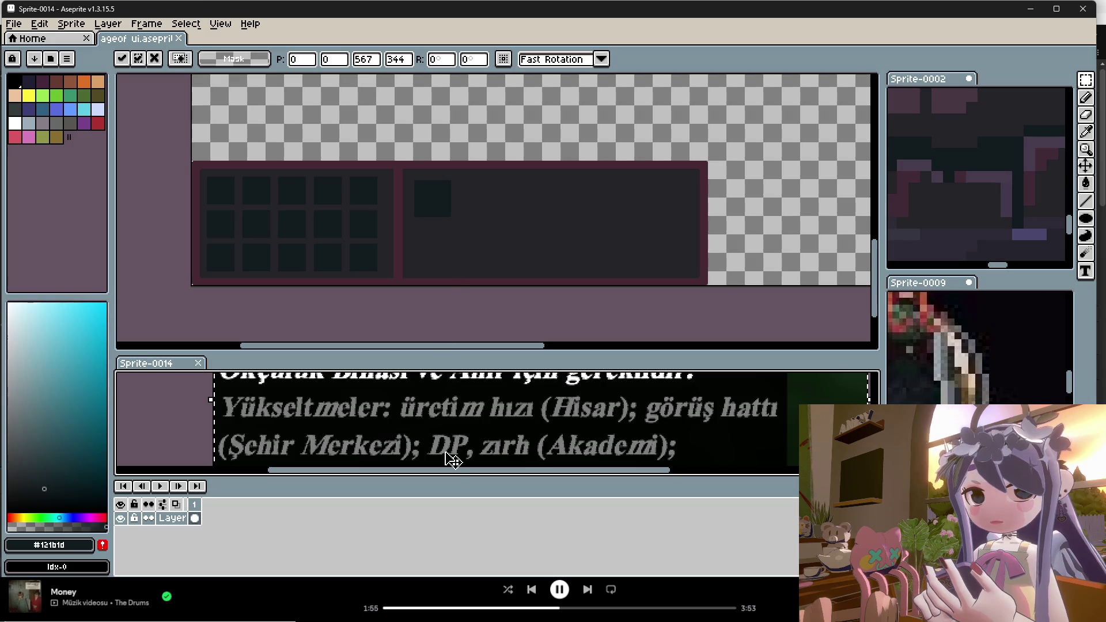
pyautogui.scroll(-3, 456, 458)
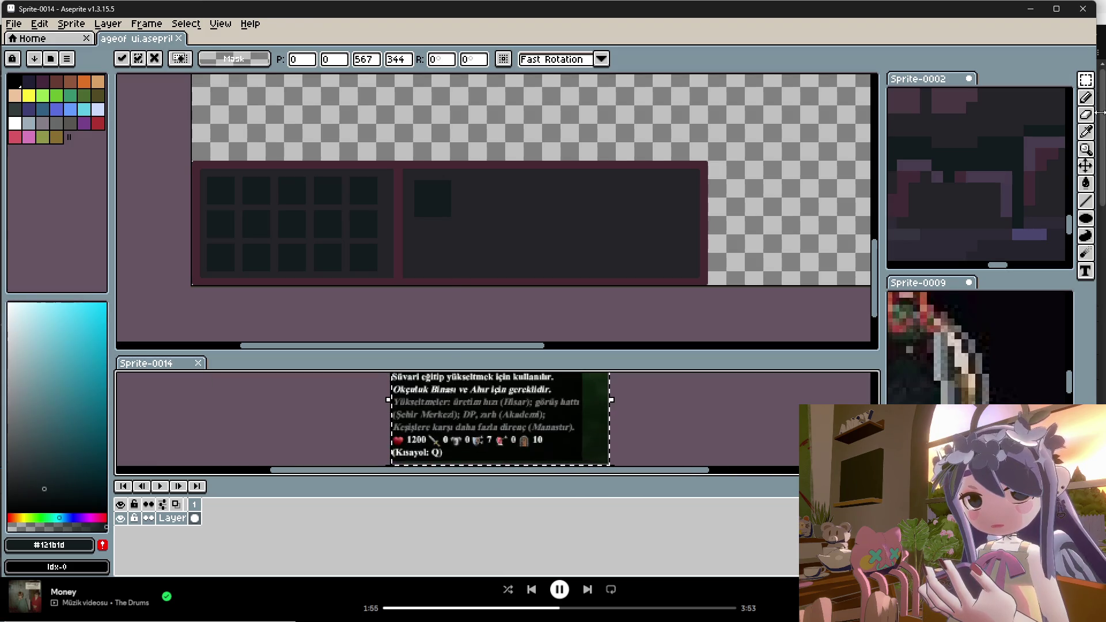
pyautogui.click(713, 407)
pyautogui.scroll(3, 481, 447)
pyautogui.scroll(-1, 479, 452)
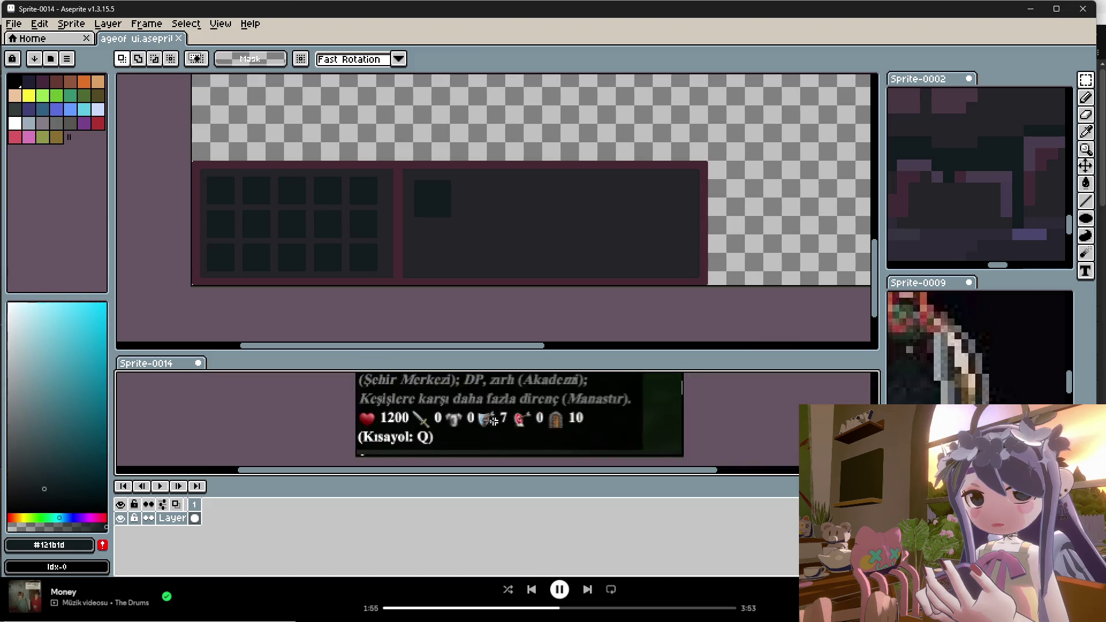
pyautogui.scroll(1, 492, 438)
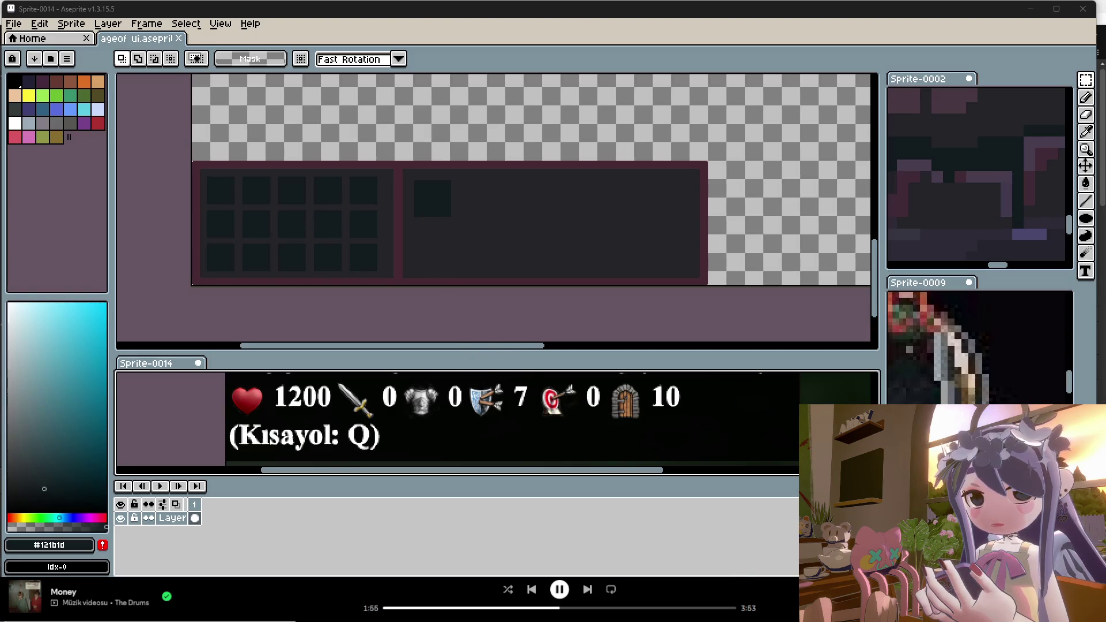
pyautogui.moveTo(741, 621)
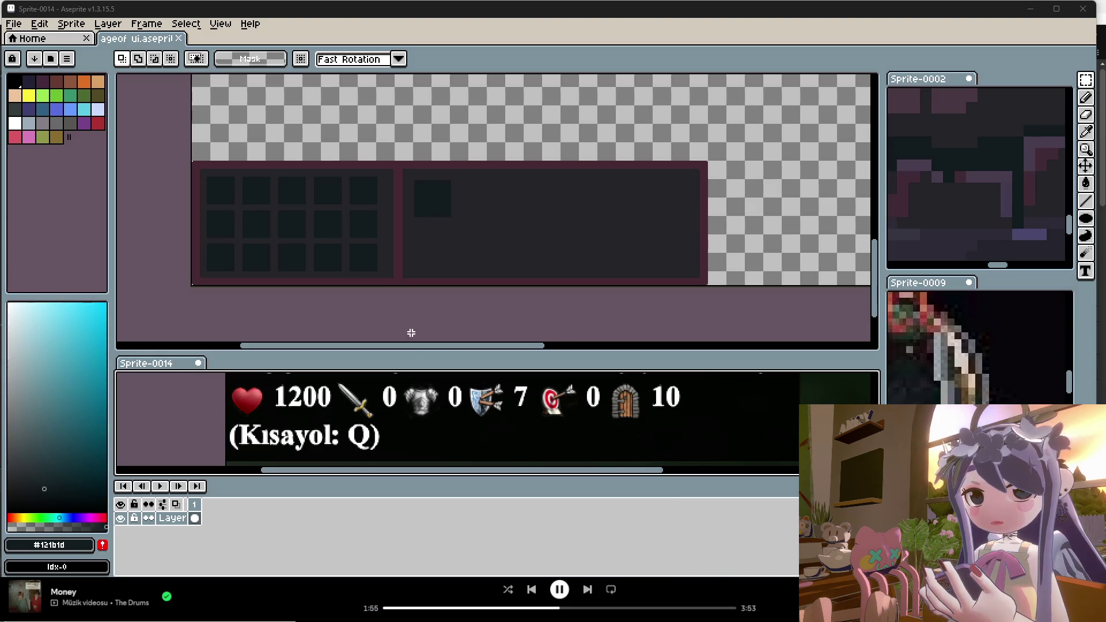
pyautogui.hotkey('alt', 'Tab')
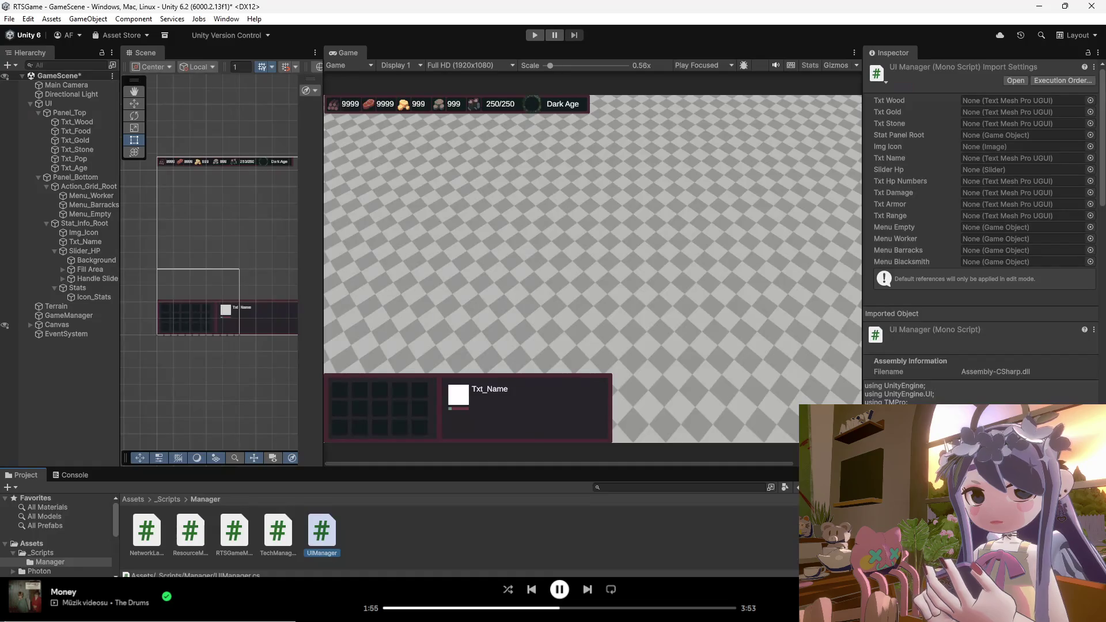
pyautogui.scroll(5, 486, 423)
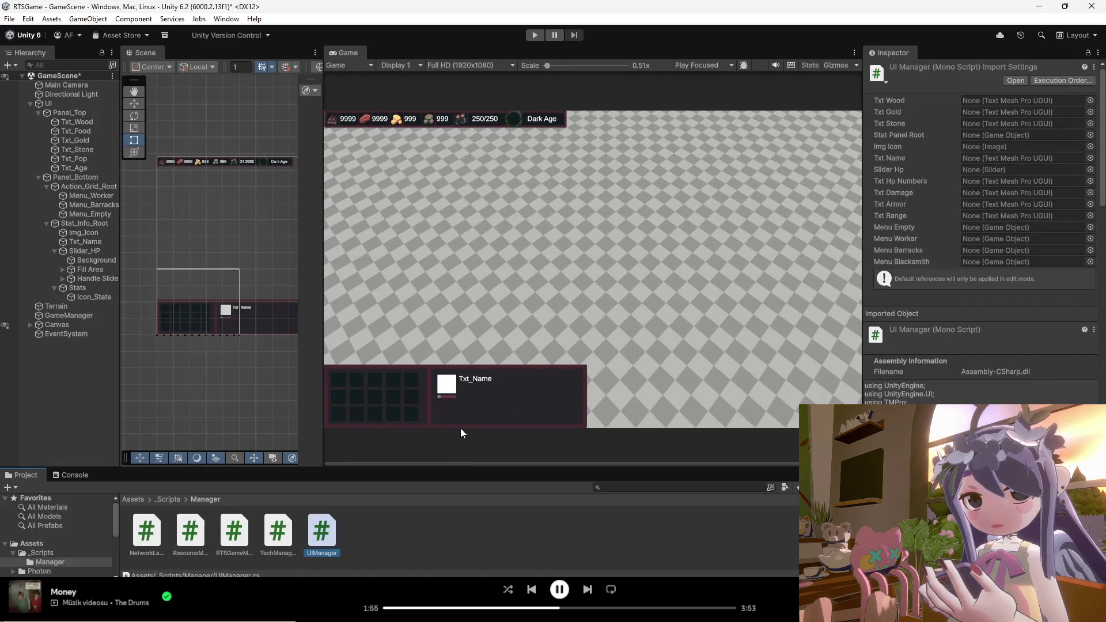
pyautogui.scroll(2, 484, 430)
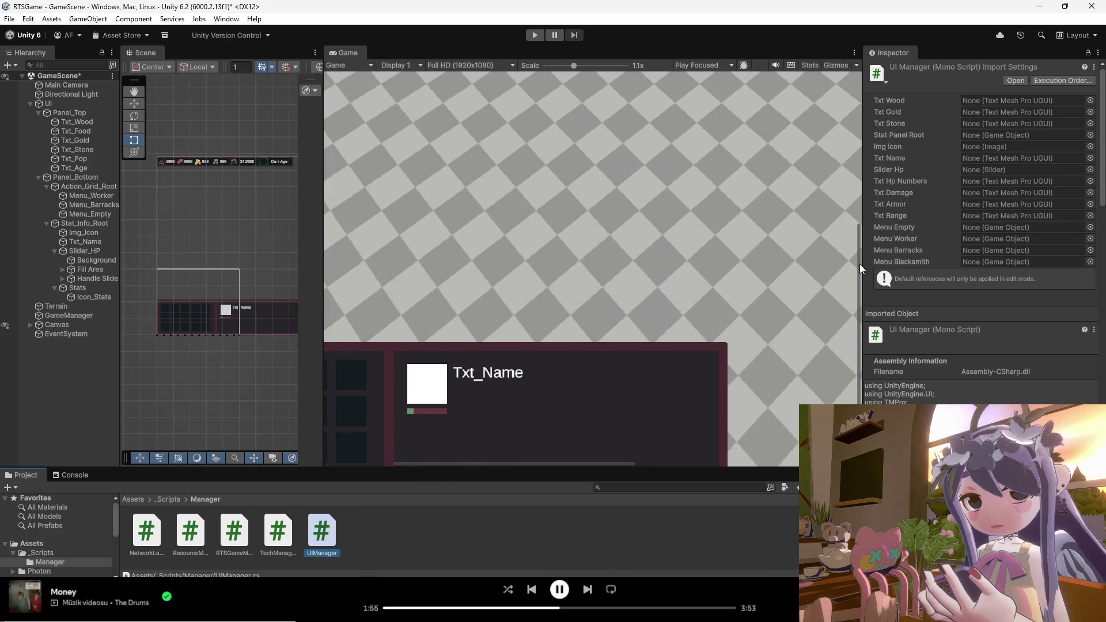
pyautogui.moveTo(860, 267); pyautogui.dragTo(858, 301)
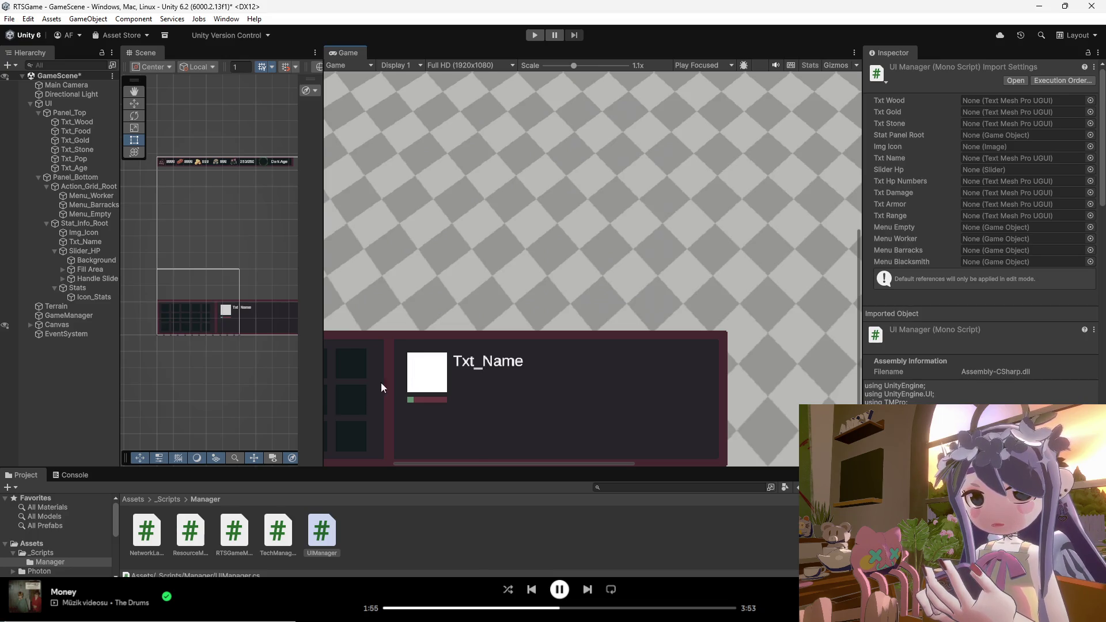
pyautogui.click(82, 251)
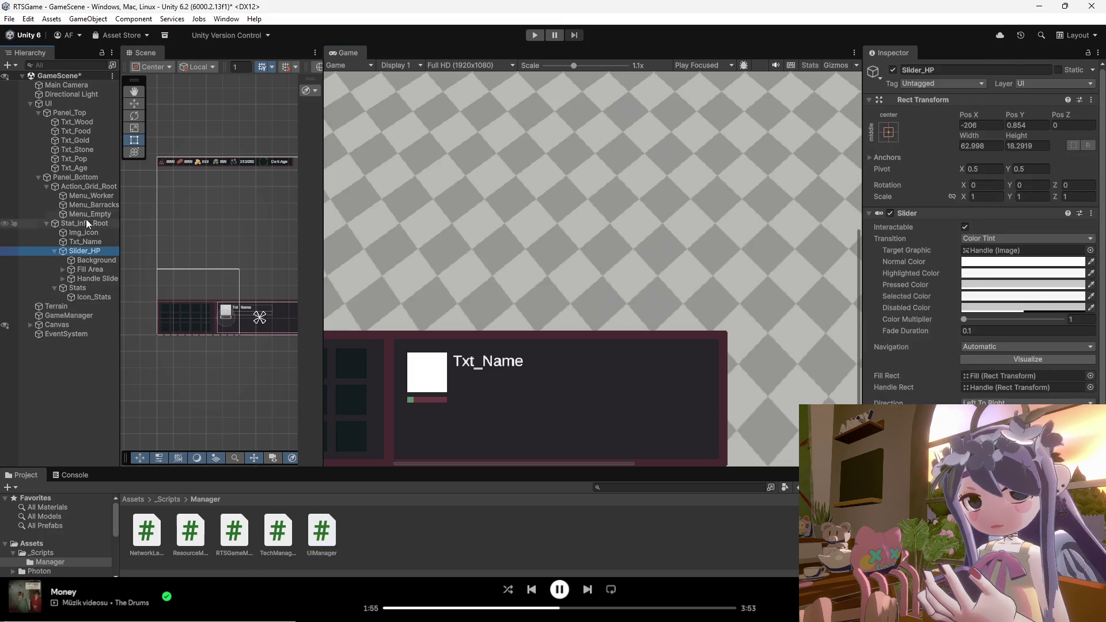
pyautogui.click(86, 225)
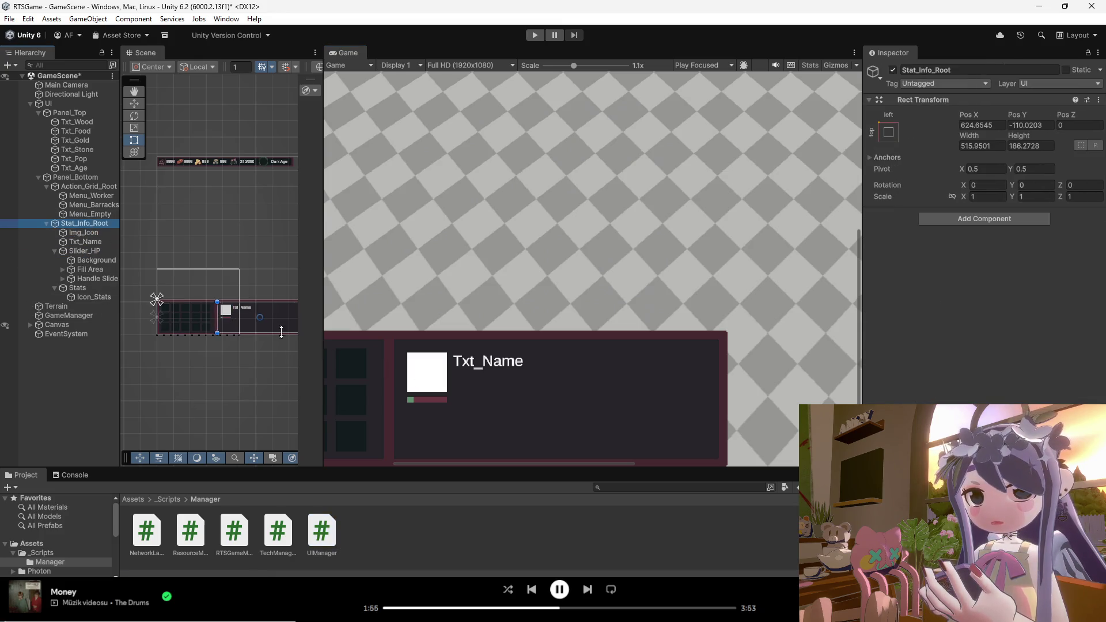
pyautogui.click(84, 232)
pyautogui.click(84, 224)
pyautogui.click(84, 231)
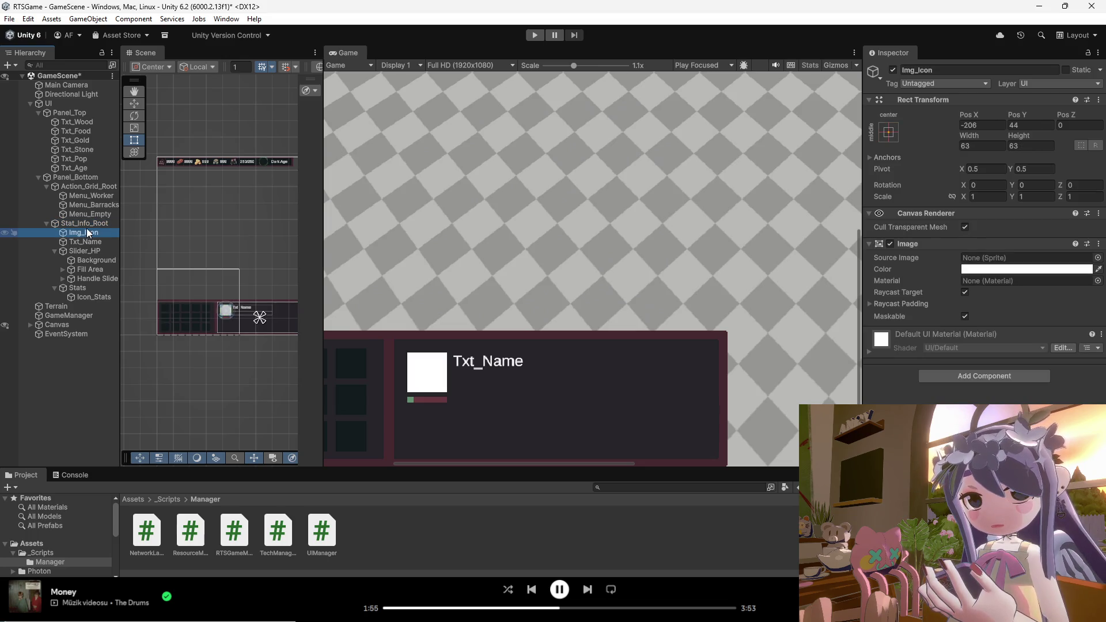
pyautogui.click(87, 239)
pyautogui.click(91, 224)
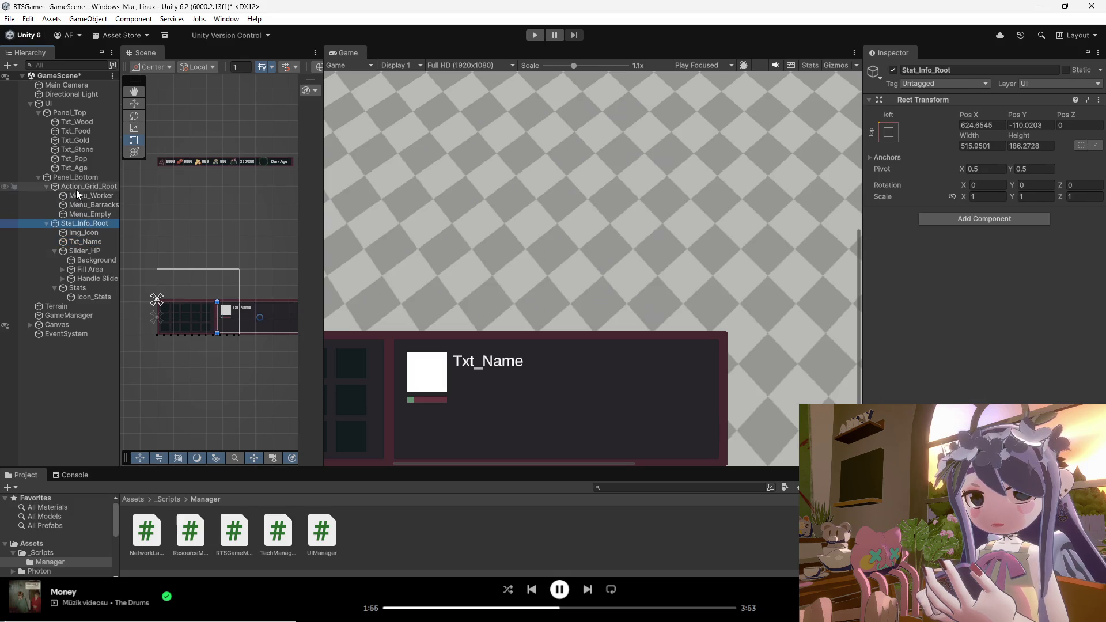
pyautogui.click(78, 188)
pyautogui.click(81, 222)
pyautogui.click(84, 233)
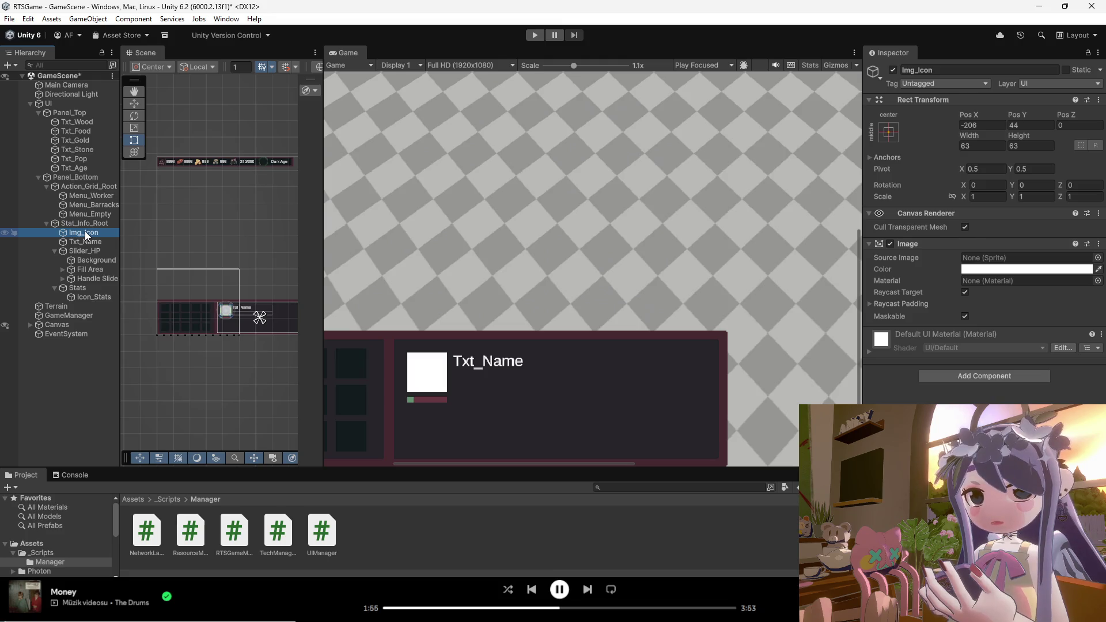
pyautogui.click(74, 169)
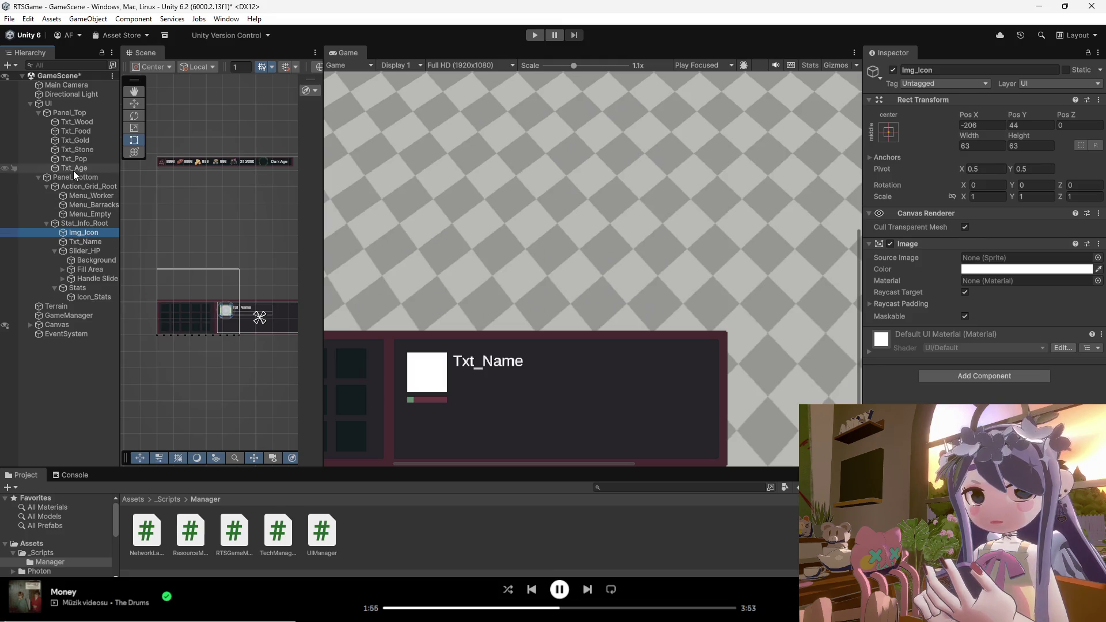
pyautogui.click(75, 177)
pyautogui.click(87, 196)
pyautogui.click(81, 187)
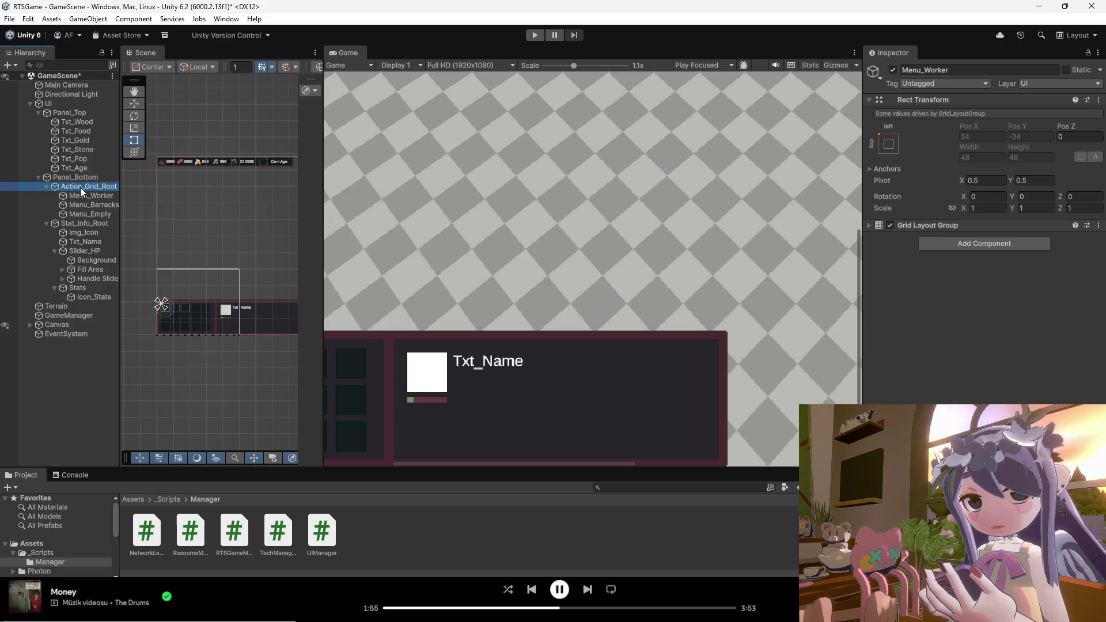
pyautogui.click(81, 227)
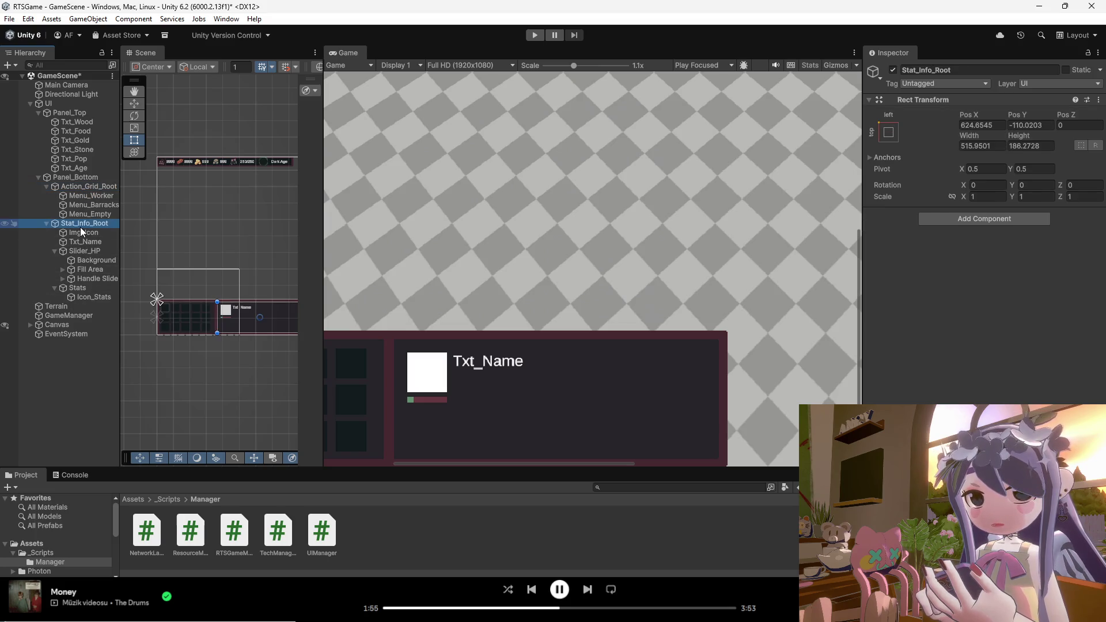
pyautogui.click(82, 235)
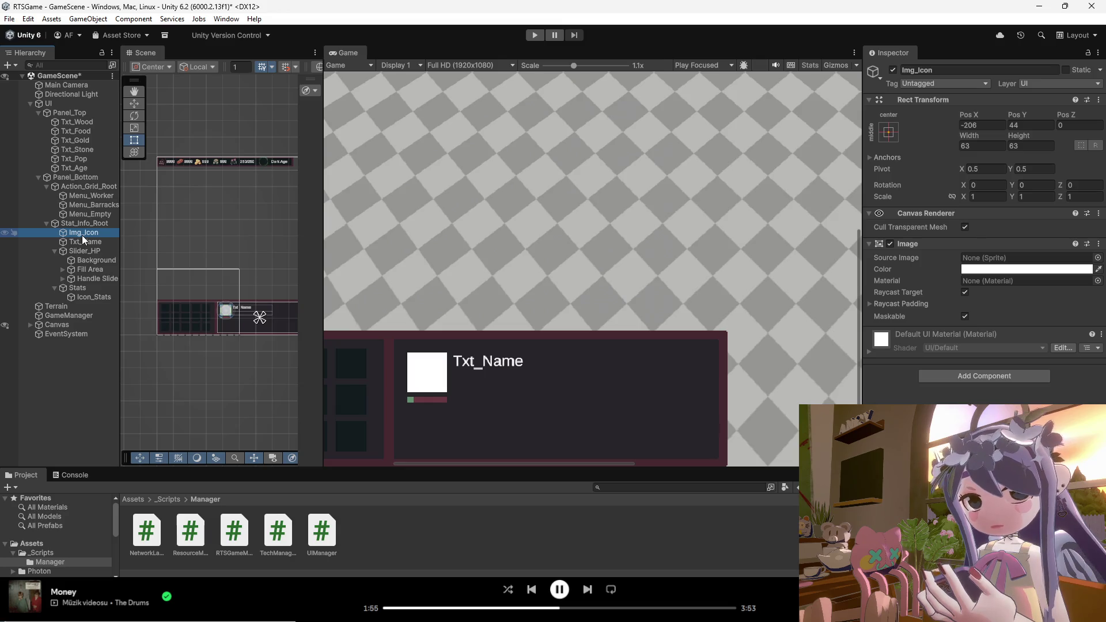
pyautogui.click(87, 251)
pyautogui.click(83, 232)
pyautogui.click(442, 386)
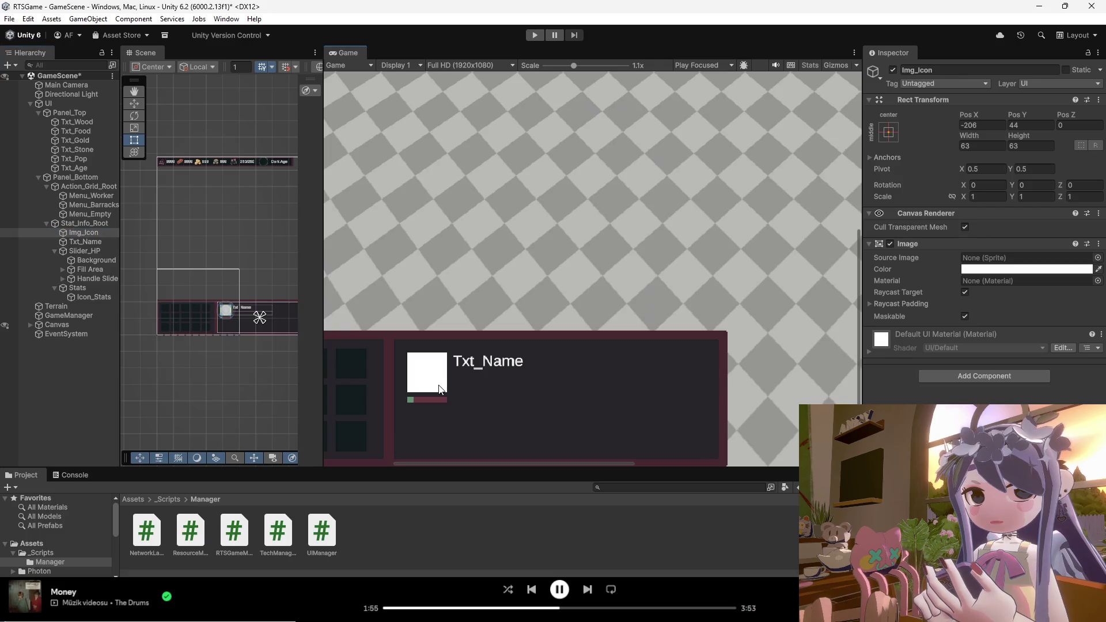
# Widen the Scene view and select the stat info container.
pyautogui.moveTo(322, 298); pyautogui.dragTo(704, 298)
pyautogui.scroll(6, 435, 417)
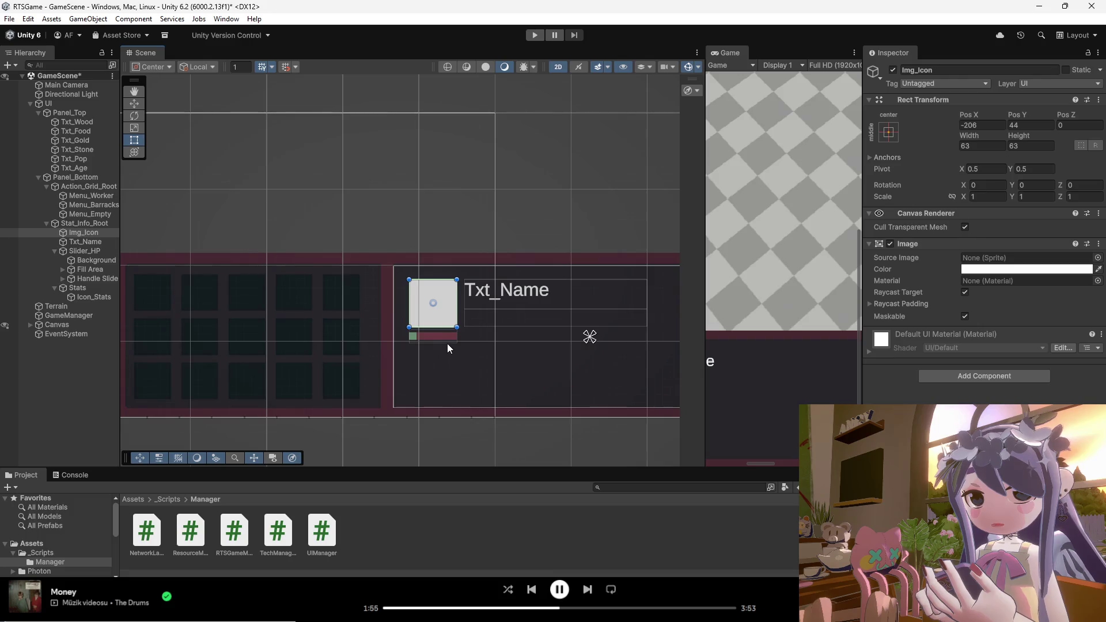
pyautogui.click(440, 336)
pyautogui.click(448, 320)
pyautogui.click(452, 309)
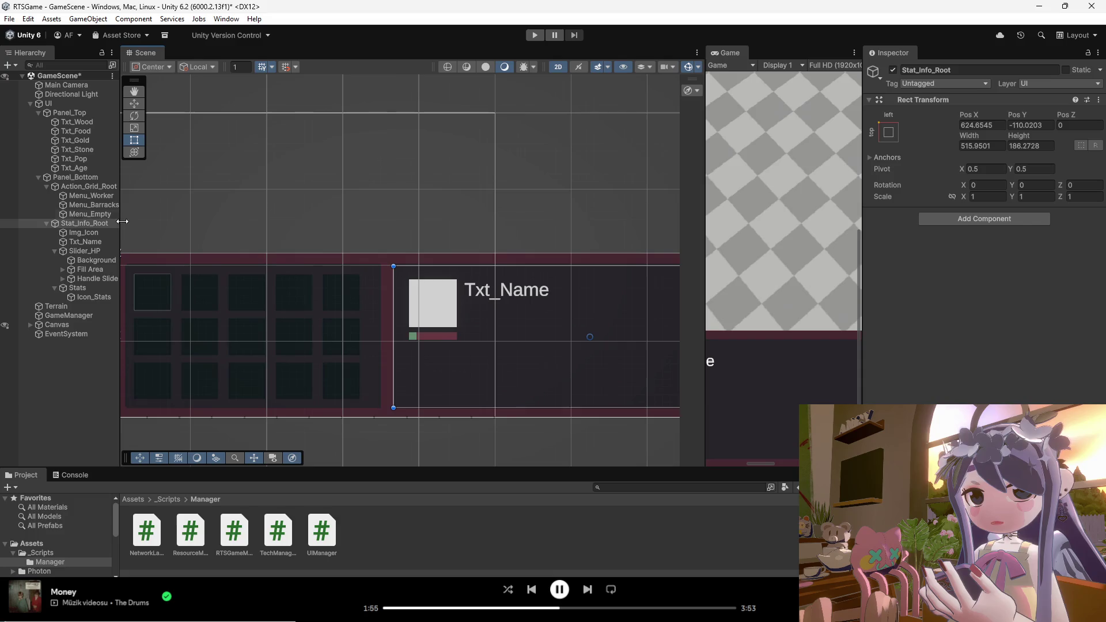
# Move Img_Icon, Txt_Name and Slider_HP lower in the stat info panel.
pyautogui.click(85, 233)
pyautogui.keyDown('ctrl'); pyautogui.click(93, 243); pyautogui.keyUp('ctrl')
pyautogui.moveTo(461, 314); pyautogui.dragTo(462, 323)
pyautogui.hotkey('ctrl', 'z')
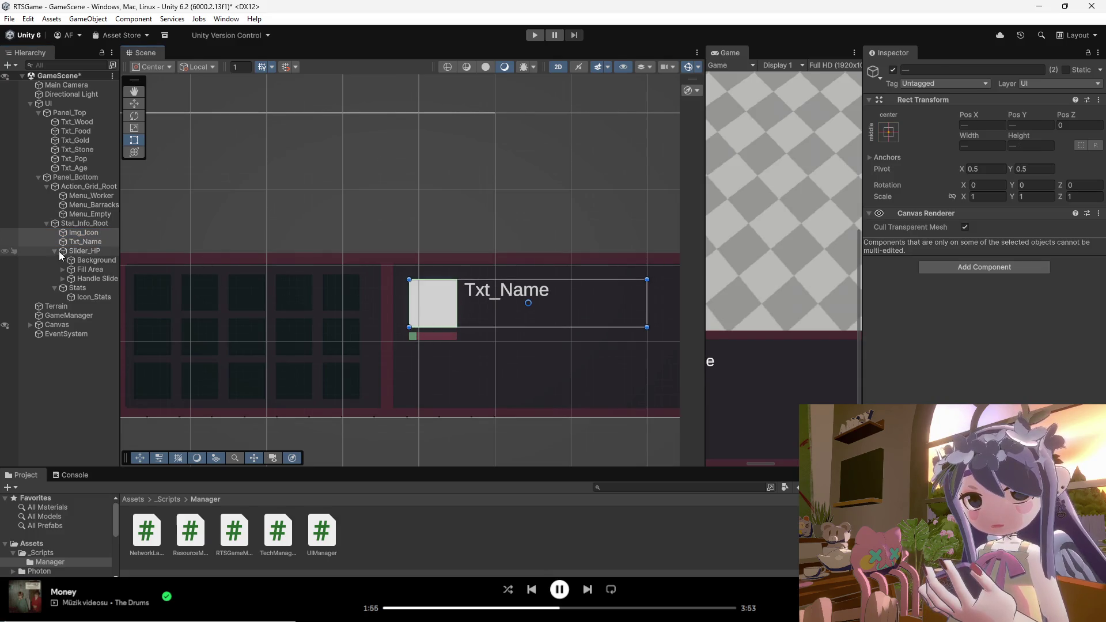
pyautogui.click(54, 251)
pyautogui.keyDown('ctrl'); pyautogui.click(71, 251); pyautogui.keyUp('ctrl')
pyautogui.moveTo(496, 324); pyautogui.dragTo(494, 349)
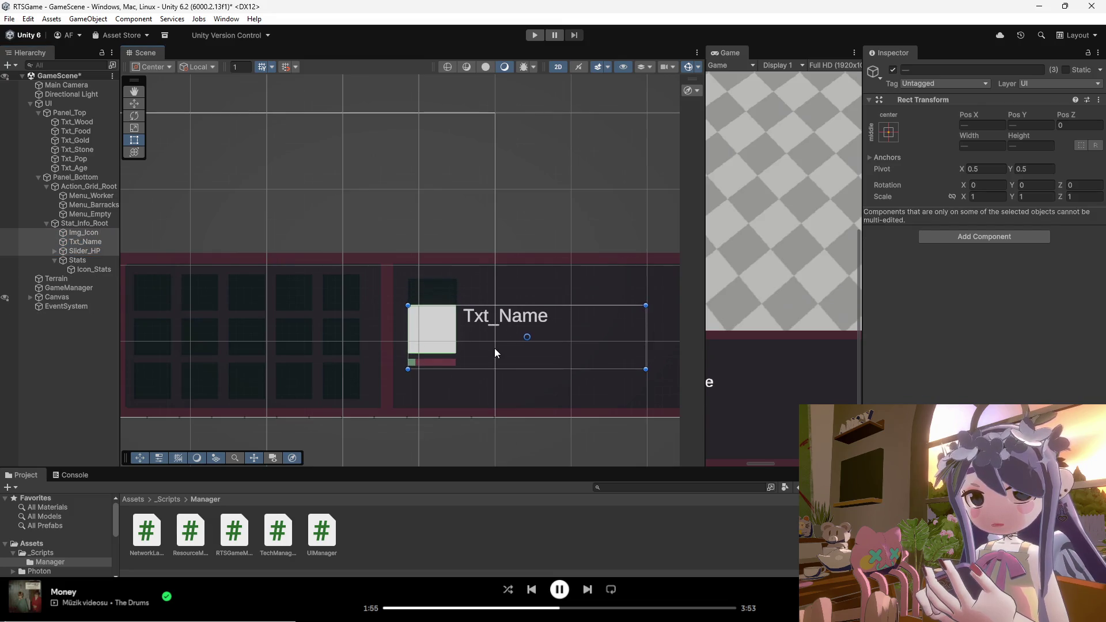
pyautogui.scroll(3, 495, 357)
pyautogui.moveTo(413, 340); pyautogui.dragTo(411, 323)
# Drag Txt_Name up above the portrait icon, then bring Aseprite back to front.
pyautogui.click(85, 242)
pyautogui.moveTo(398, 238); pyautogui.dragTo(392, 227)
pyautogui.click(258, 310)
pyautogui.scroll(-2, 268, 317)
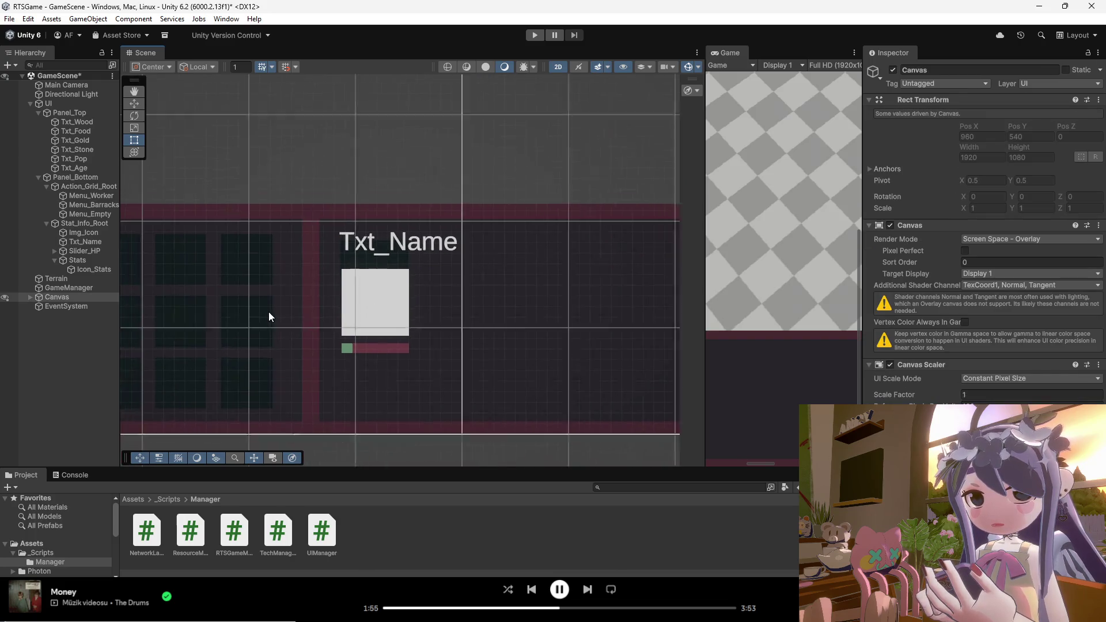
pyautogui.scroll(-5, 334, 348)
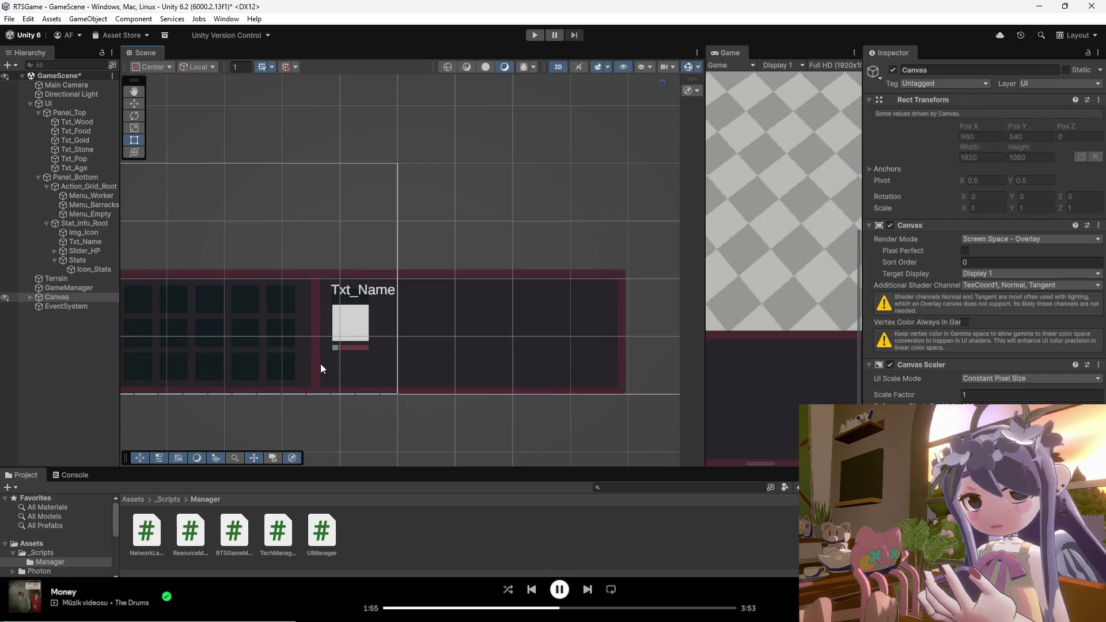
pyautogui.scroll(3, 331, 350)
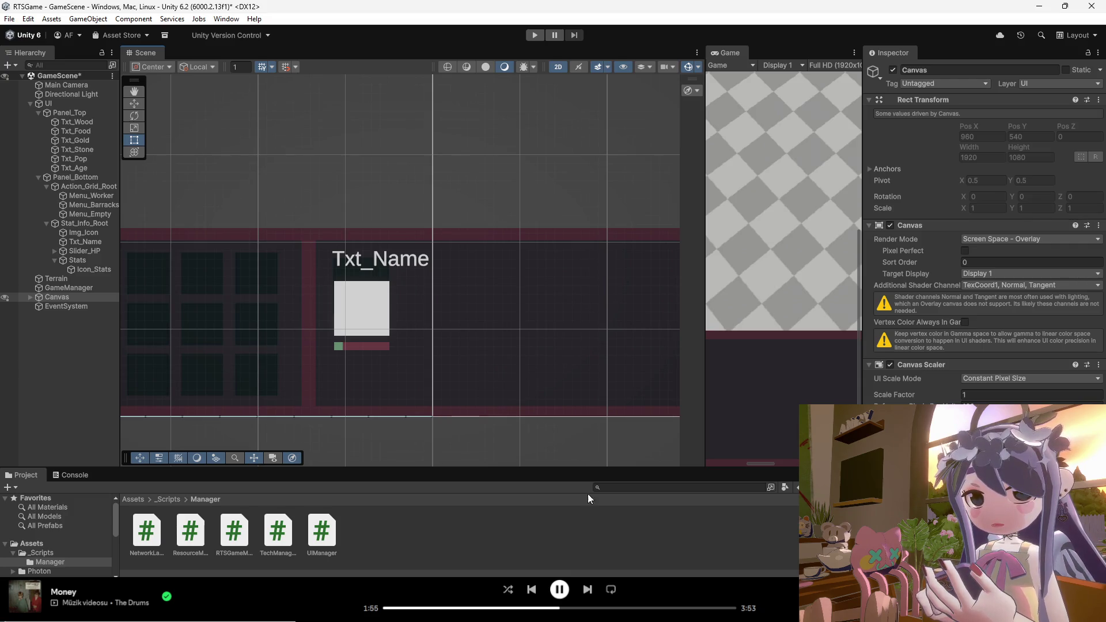
pyautogui.moveTo(634, 605)
pyautogui.click(634, 548)
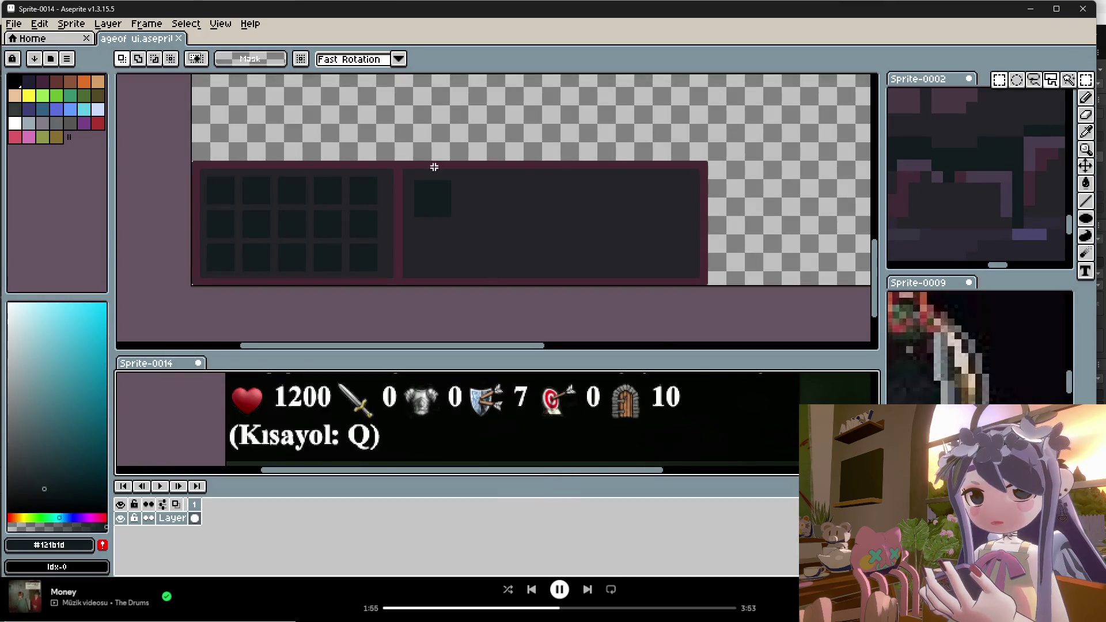
# Select the large dark square and move it about 4 pixels down.
pyautogui.scroll(2, 415, 185)
pyautogui.moveTo(494, 141); pyautogui.dragTo(388, 249)
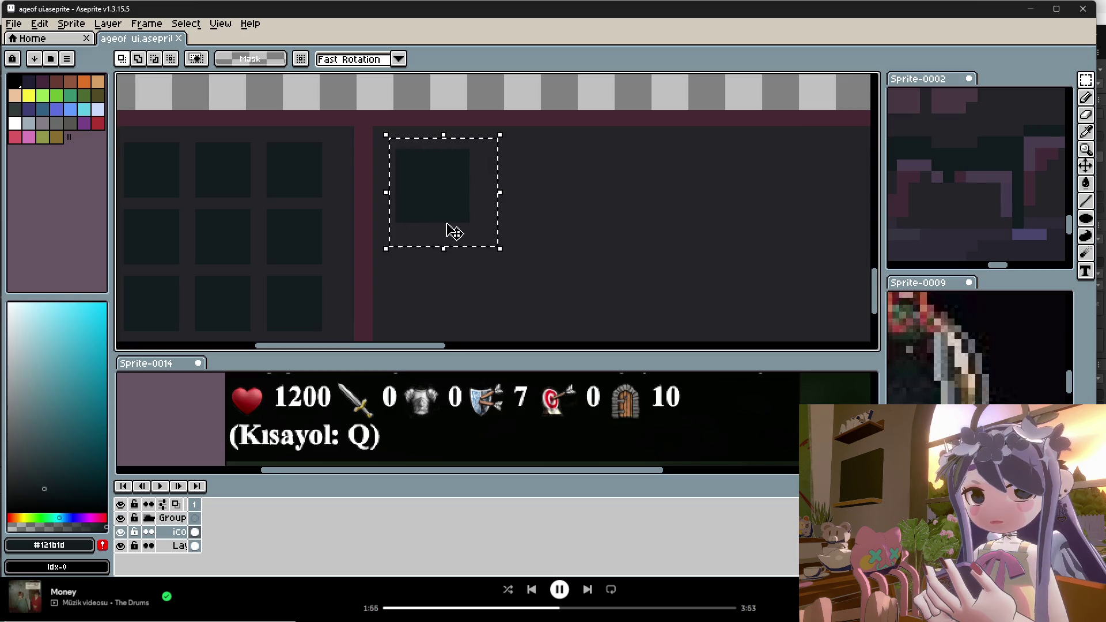
pyautogui.moveTo(459, 212)
pyautogui.mouseDown()
pyautogui.moveTo(464, 261)
pyautogui.moveTo(463, 246)
pyautogui.mouseUp()
pyautogui.click(507, 245)
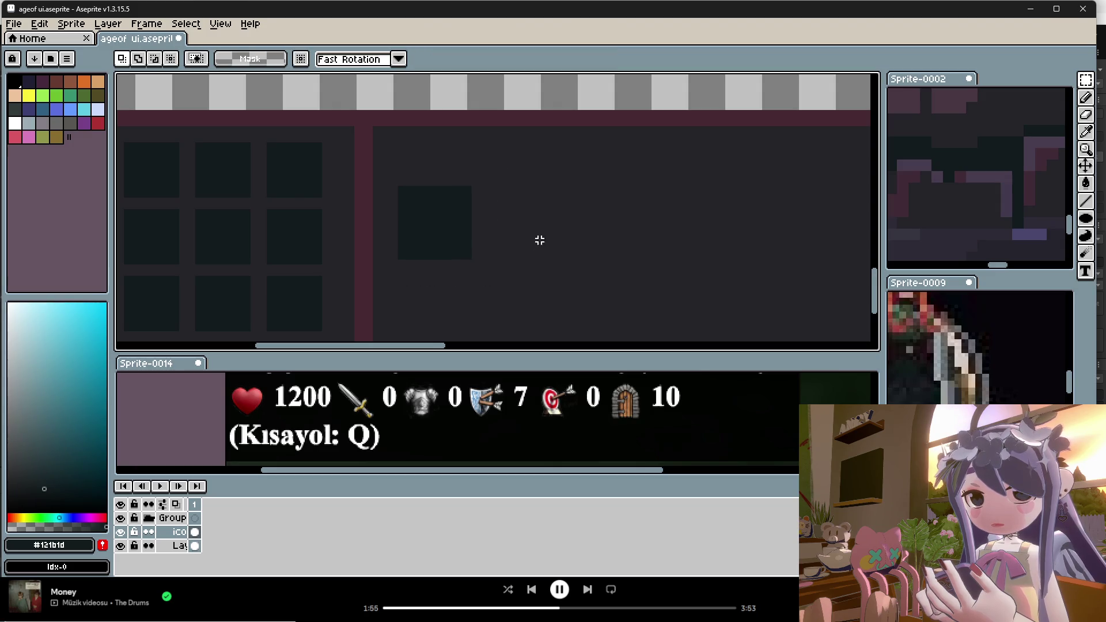
# Zoom in and out over the mockup to check the moved square.
pyautogui.scroll(-3, 492, 212)
pyautogui.scroll(3, 492, 213)
pyautogui.scroll(-3, 493, 213)
pyautogui.scroll(3, 492, 212)
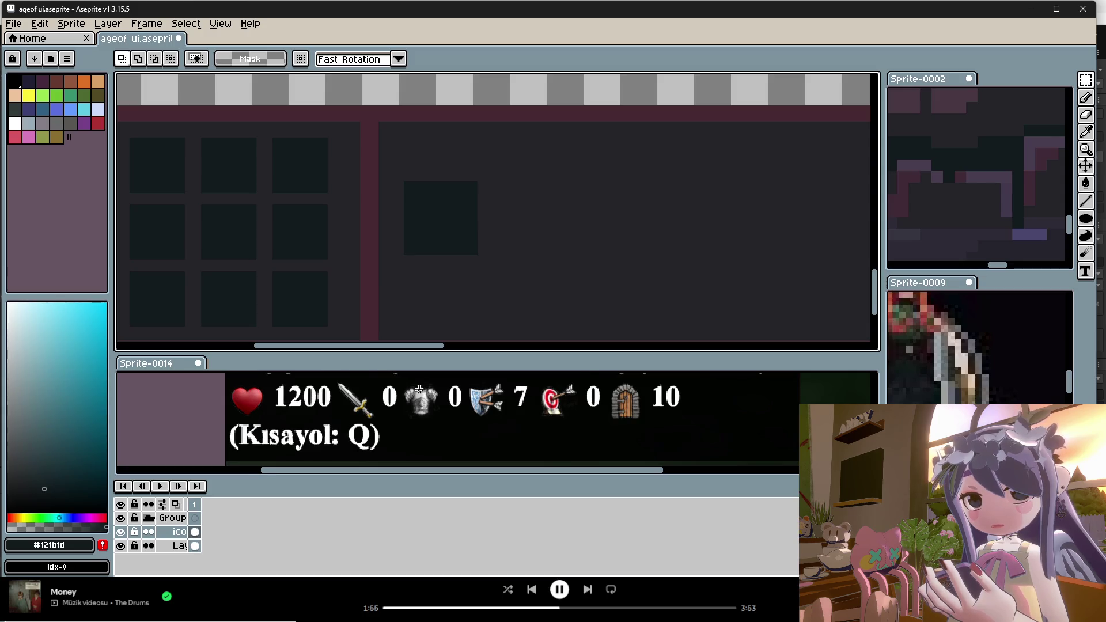
pyautogui.scroll(-1, 425, 390)
pyautogui.scroll(2, 409, 390)
pyautogui.scroll(-1, 395, 390)
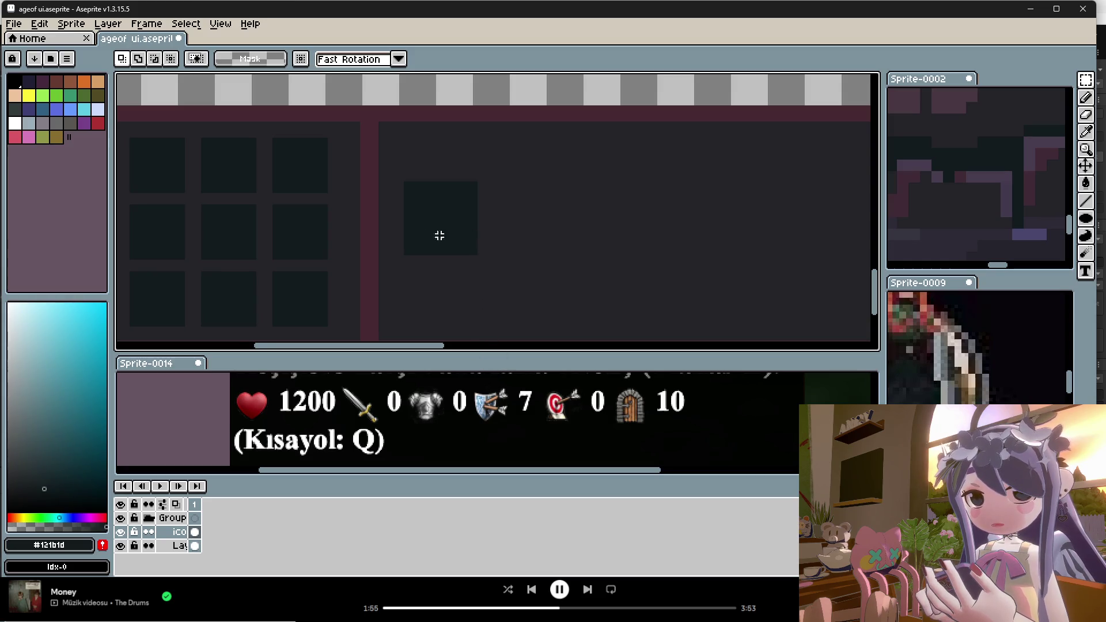
pyautogui.scroll(-2, 440, 236)
pyautogui.scroll(2, 432, 222)
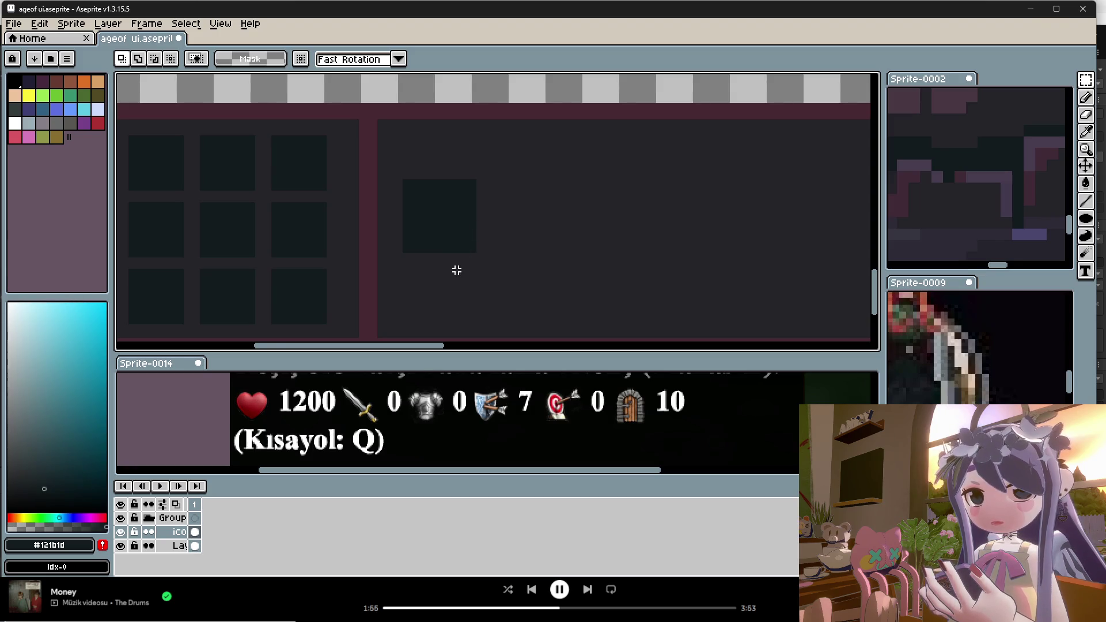
pyautogui.scroll(-4, 929, 224)
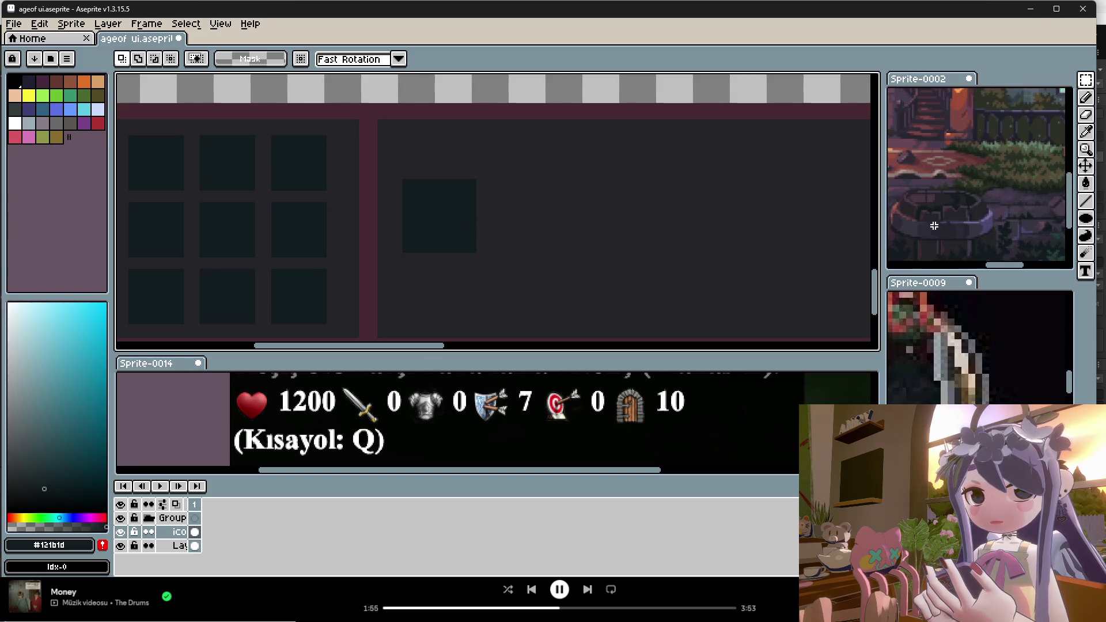
pyautogui.scroll(-2, 515, 285)
pyautogui.scroll(2, 479, 230)
pyautogui.scroll(-2, 477, 247)
pyautogui.scroll(2, 475, 266)
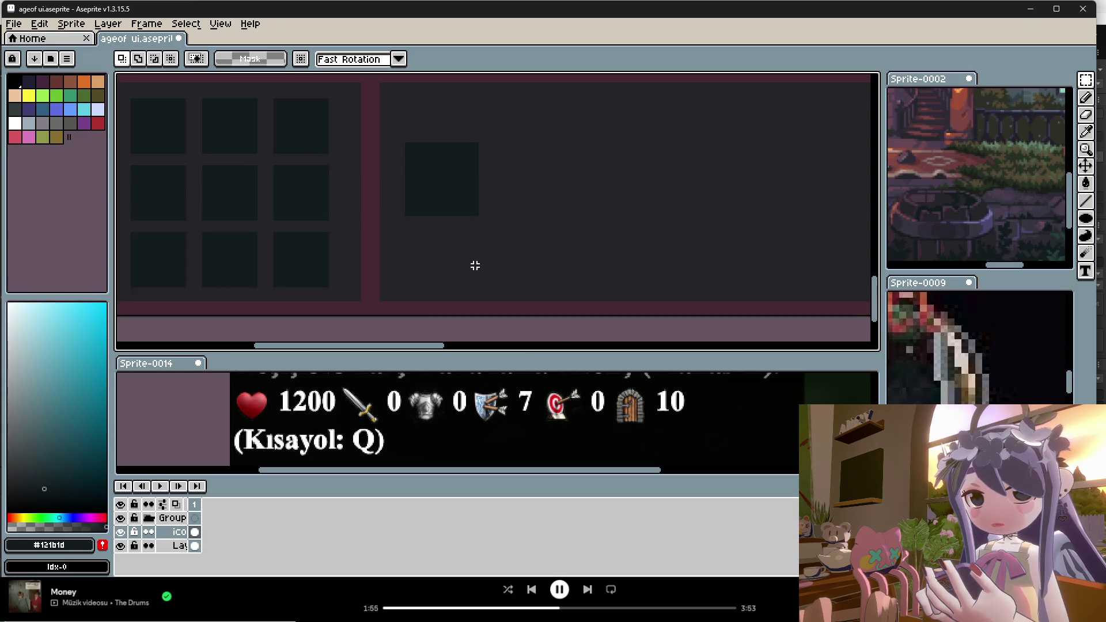
pyautogui.scroll(-2, 467, 252)
pyautogui.scroll(2, 459, 248)
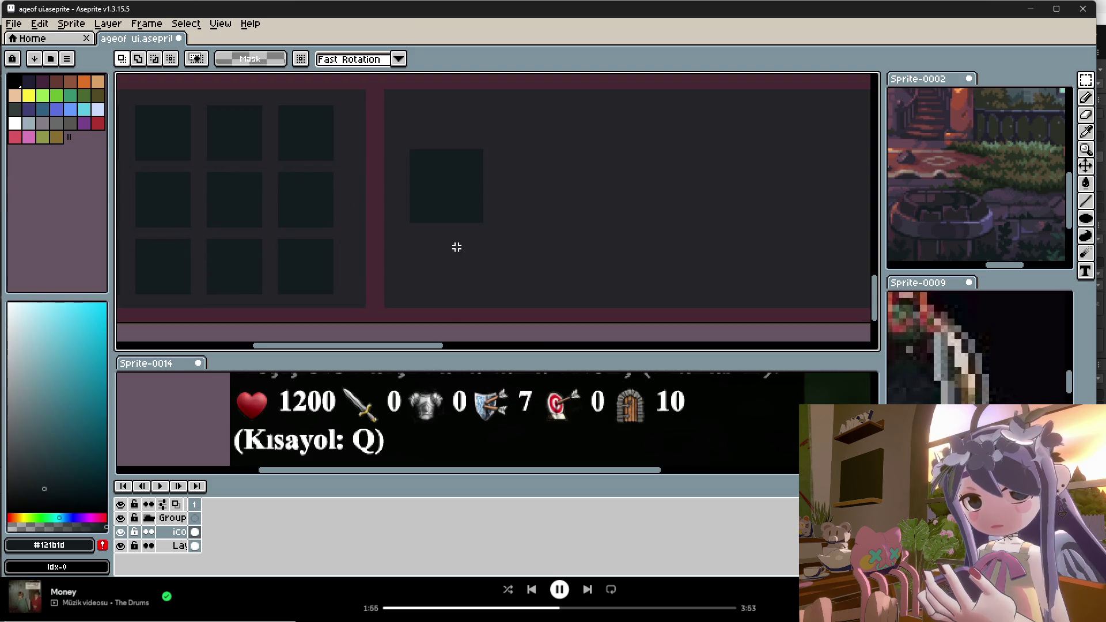
# Check the stat-row reference sprite, then return to the UI mockup.
pyautogui.click(502, 409)
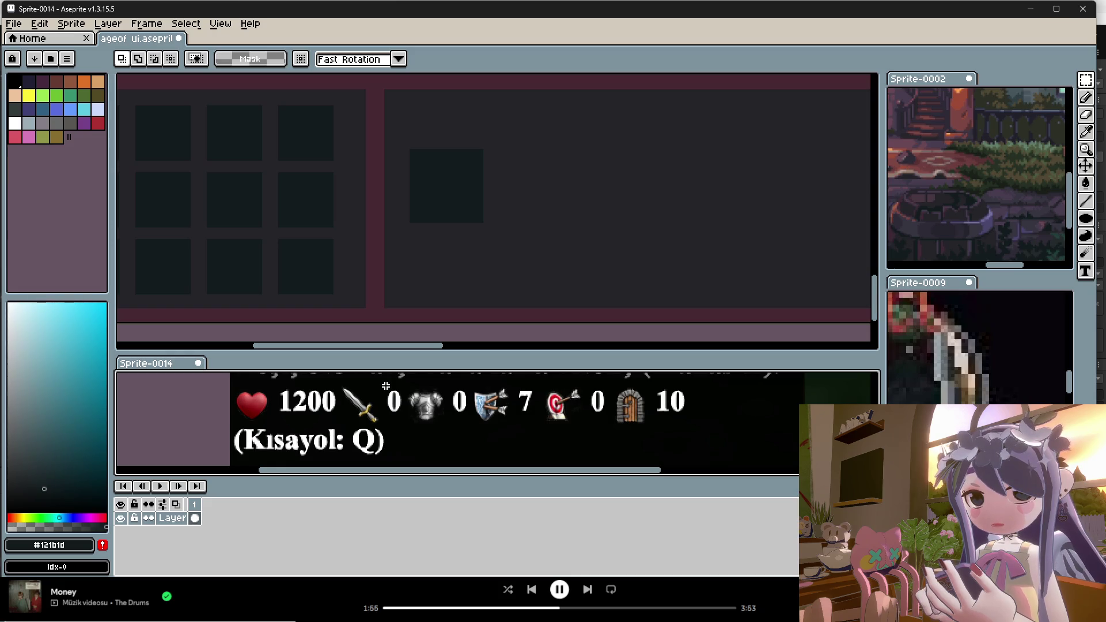
pyautogui.click(314, 197)
pyautogui.click(13, 24)
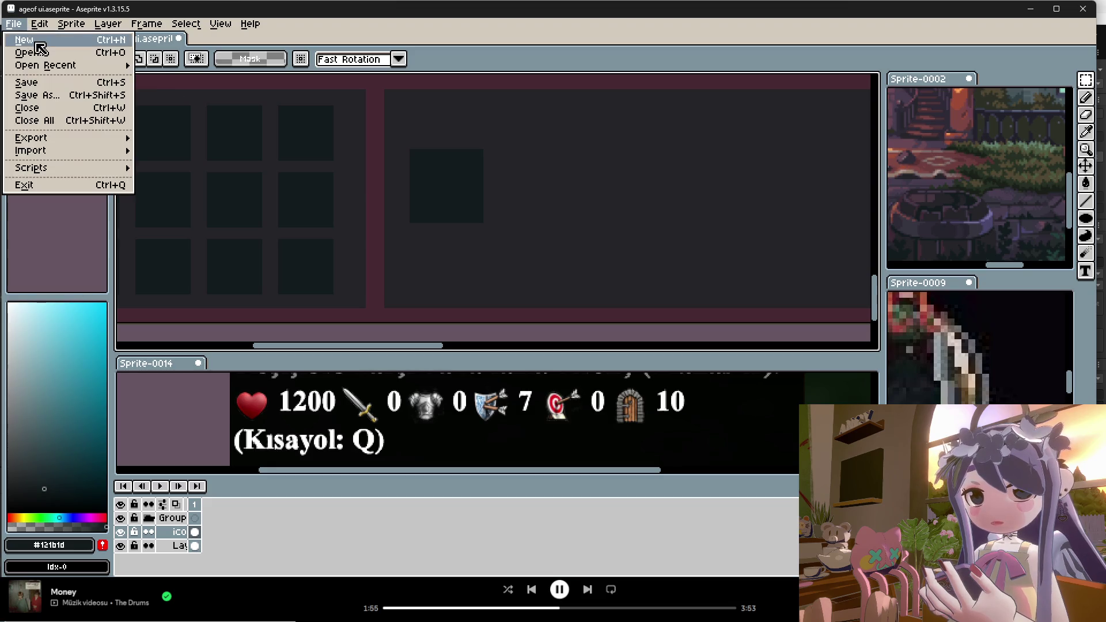
# Create a new 12×12 sprite.
pyautogui.click(36, 43)
pyautogui.write('12')
pyautogui.press('Tab')
pyautogui.write('12')
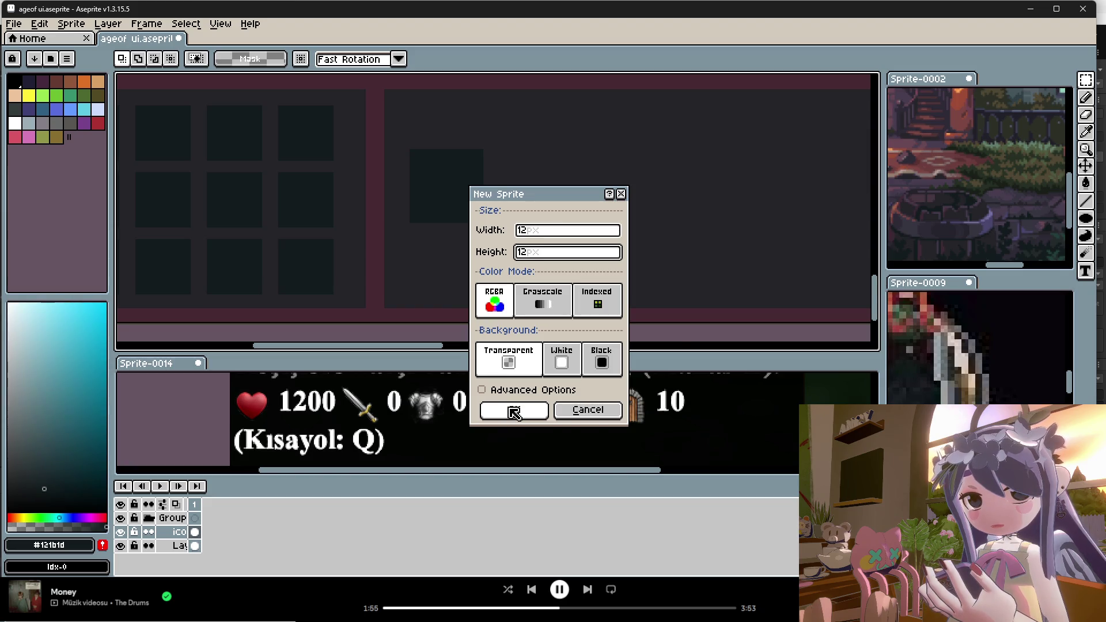
pyautogui.click(513, 411)
# Bucket-fill the new sprite with dark #121b1d, then select all of it to copy.
pyautogui.click(1086, 98)
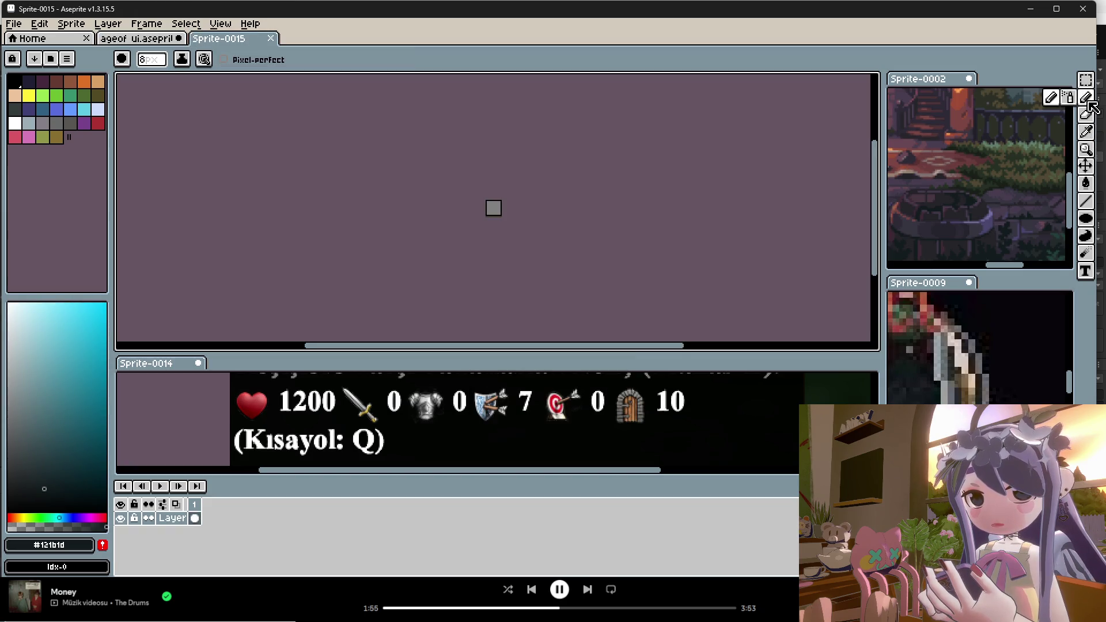
pyautogui.click(1087, 184)
pyautogui.click(1086, 98)
pyautogui.scroll(1, 479, 229)
pyautogui.scroll(2, 494, 205)
pyautogui.click(1086, 184)
pyautogui.click(509, 186)
pyautogui.click(1086, 80)
pyautogui.hotkey('ctrl', 'a')
# Paste the dark square into the ageof ui mock-up and place copies beside the large square.
pyautogui.click(154, 46)
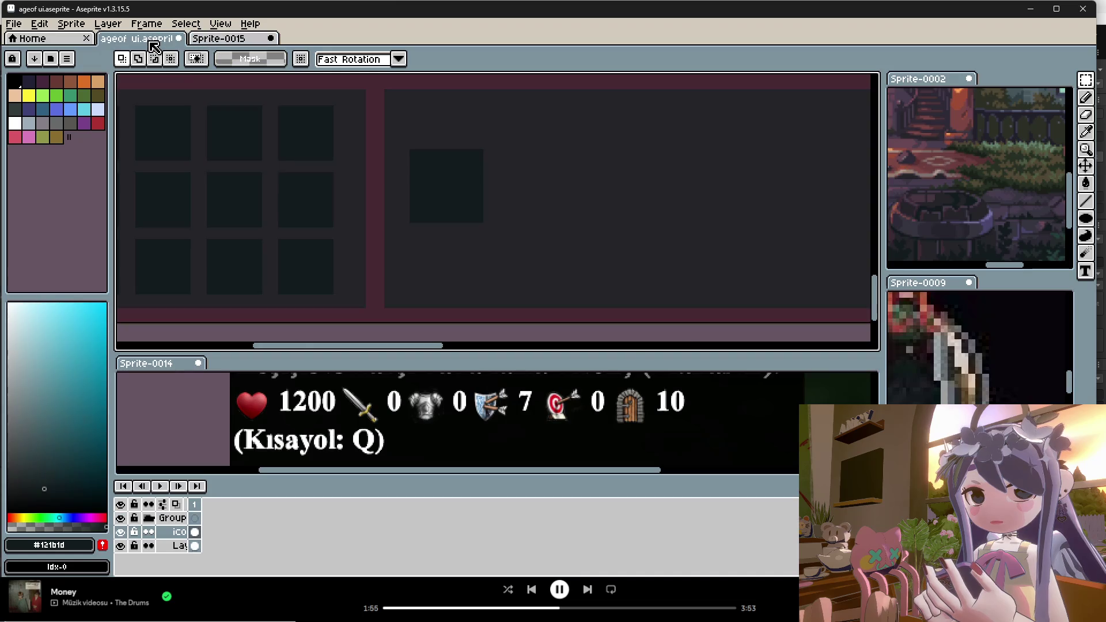
pyautogui.hotkey('ctrl', 'v')
pyautogui.moveTo(497, 223)
pyautogui.mouseDown()
pyautogui.moveTo(526, 136)
pyautogui.moveTo(524, 176)
pyautogui.mouseUp()
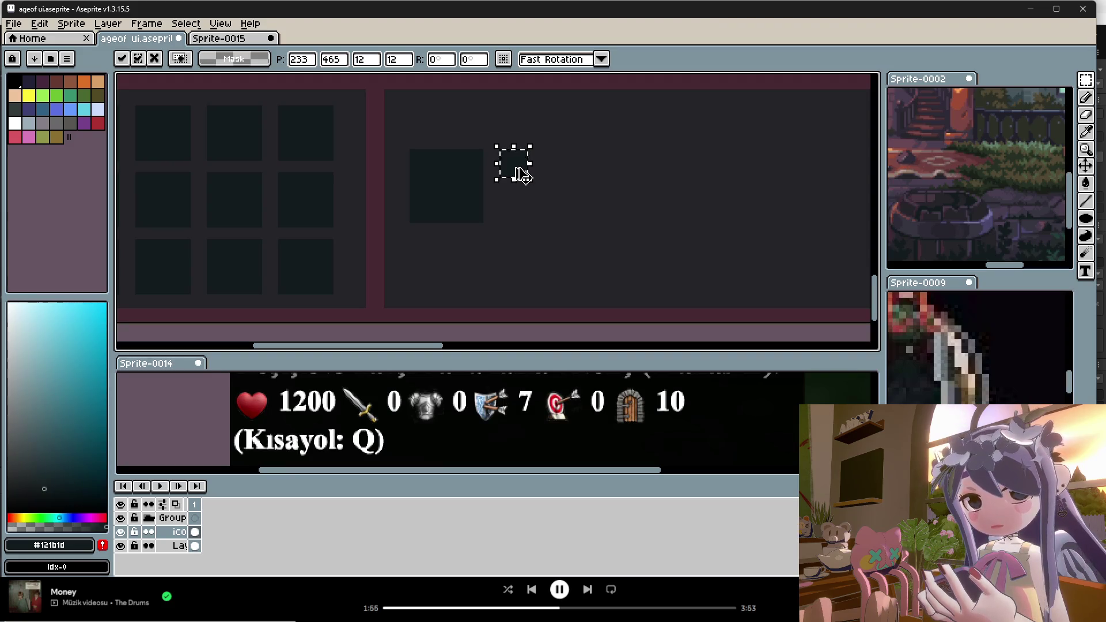
pyautogui.moveTo(522, 167); pyautogui.dragTo(522, 209)
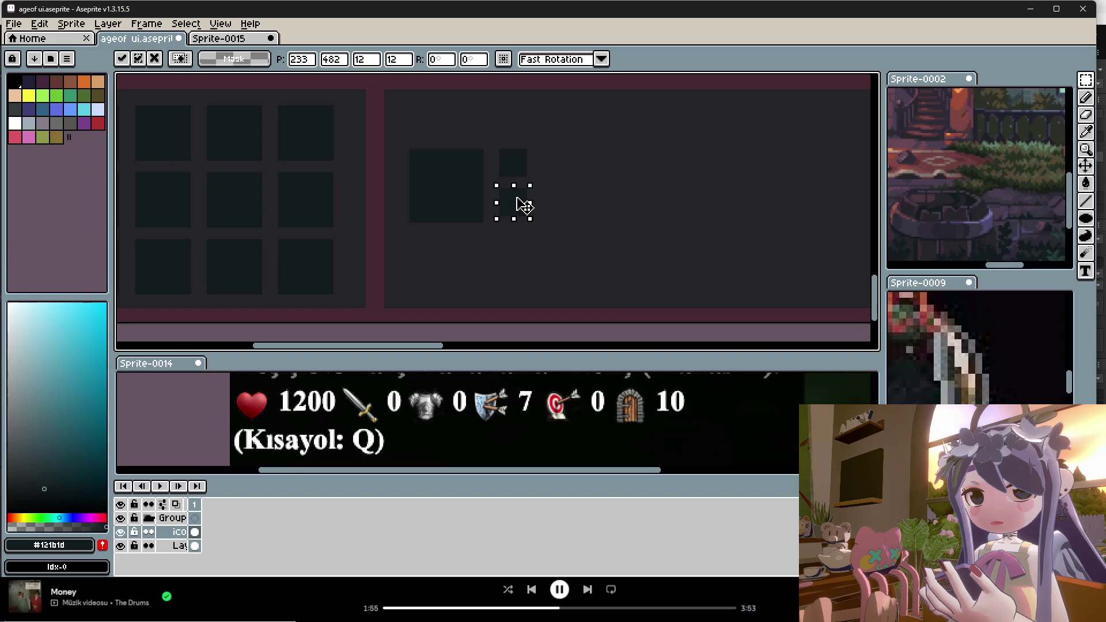
pyautogui.moveTo(519, 206); pyautogui.dragTo(521, 286)
pyautogui.press('Return')
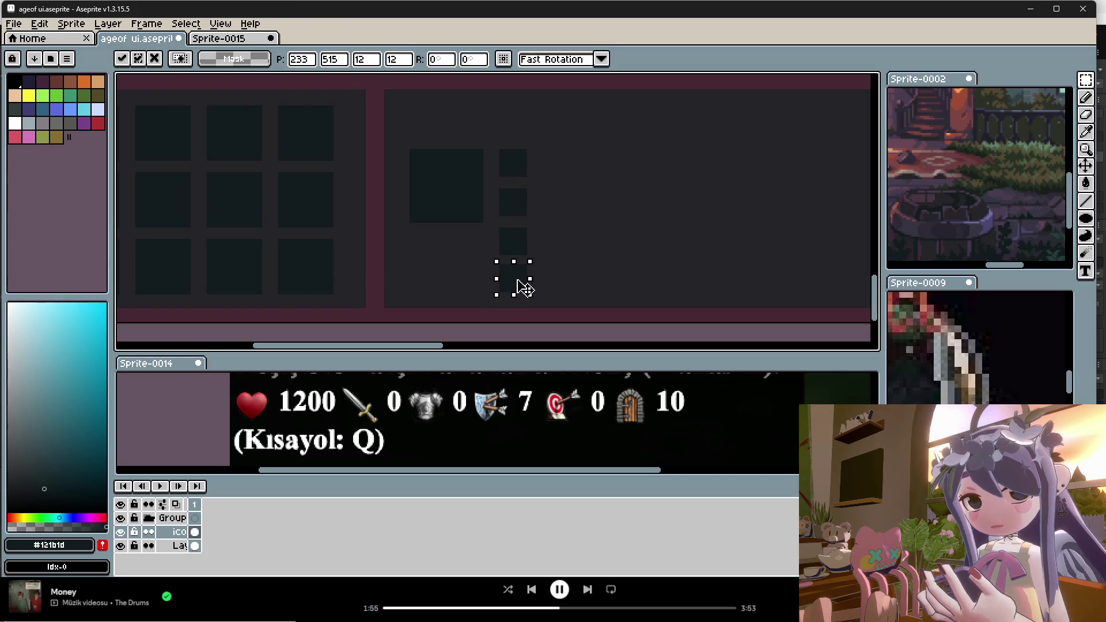
# Realign the middle and bottom small squares into a vertical column.
pyautogui.press('Return')
pyautogui.scroll(4, 535, 218)
pyautogui.moveTo(533, 138)
pyautogui.mouseDown()
pyautogui.moveTo(439, 244)
pyautogui.moveTo(486, 224)
pyautogui.moveTo(433, 329)
pyautogui.moveTo(469, 289)
pyautogui.mouseUp()
pyautogui.click(558, 247)
pyautogui.press('Return')
pyautogui.scroll(-3, 543, 168)
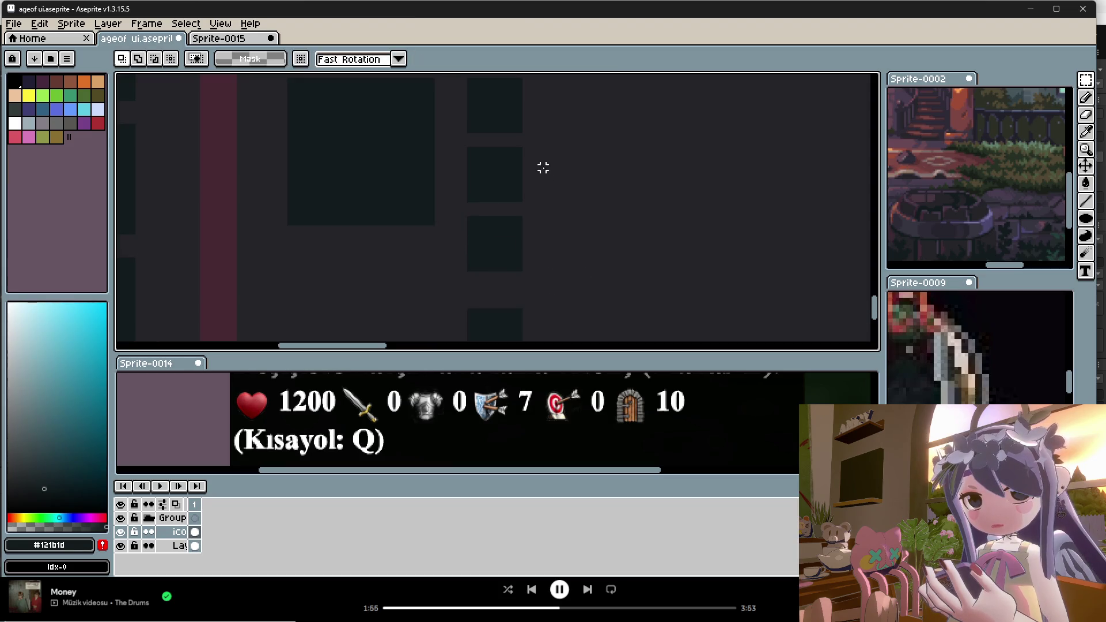
# Move the bottom small square up into line with the column.
pyautogui.scroll(3, 531, 301)
pyautogui.moveTo(548, 271)
pyautogui.mouseDown()
pyautogui.moveTo(451, 333)
pyautogui.moveTo(512, 311)
pyautogui.mouseUp()
pyautogui.click(568, 279)
pyautogui.scroll(-3, 571, 261)
pyautogui.scroll(3, 569, 259)
pyautogui.scroll(2, 569, 258)
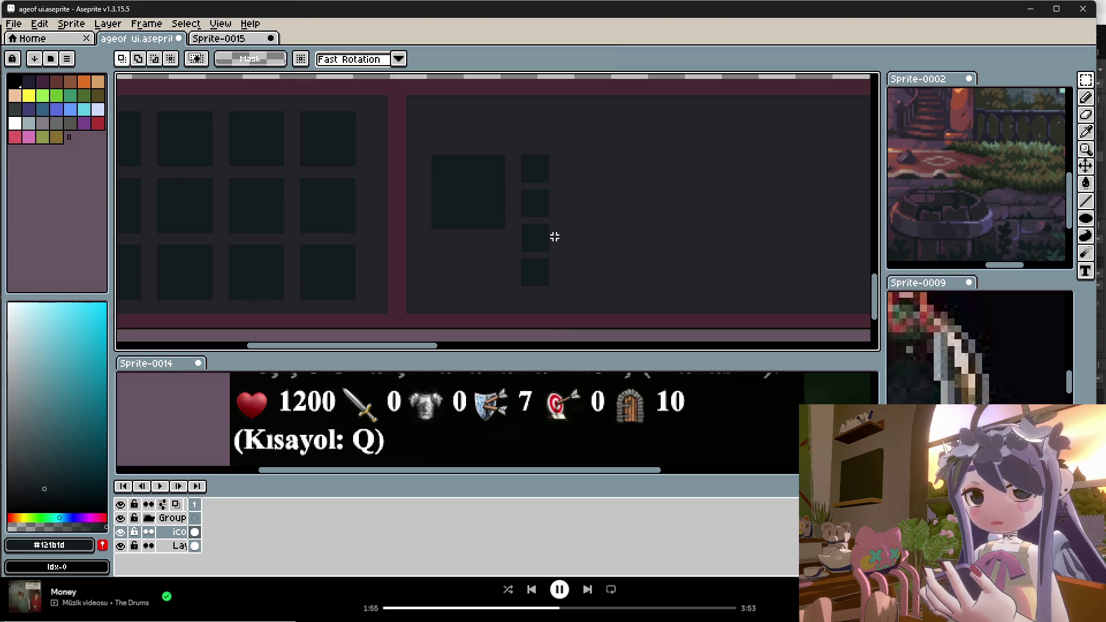
# Eyedrop the purple-grey #363441 from Sprite-0002's bricks.
pyautogui.click(1087, 134)
pyautogui.scroll(3, 1009, 218)
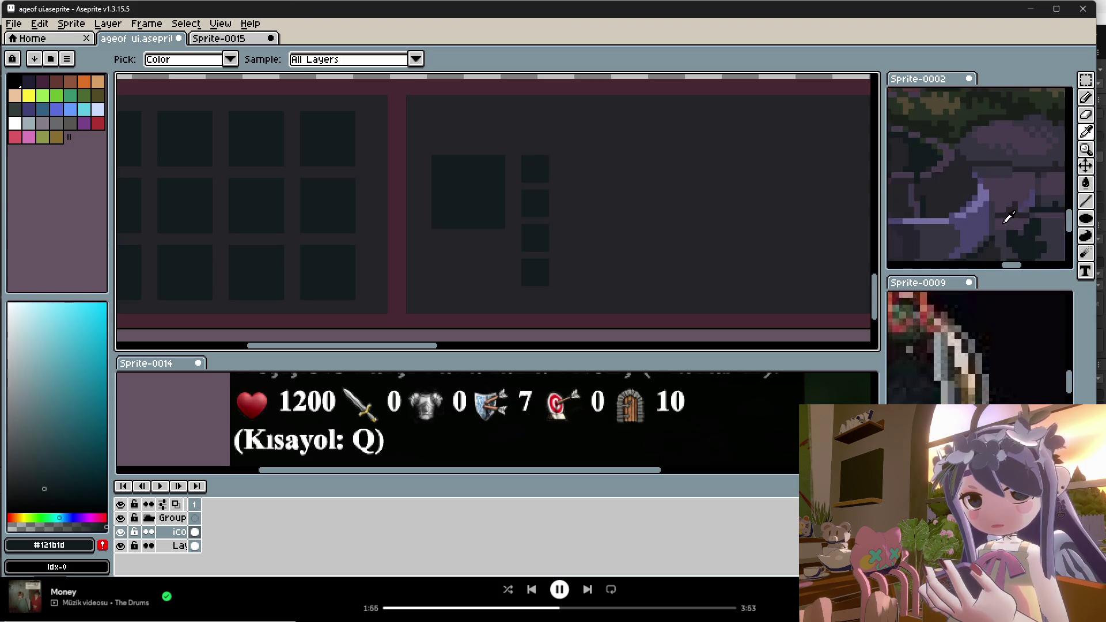
pyautogui.scroll(-4, 929, 198)
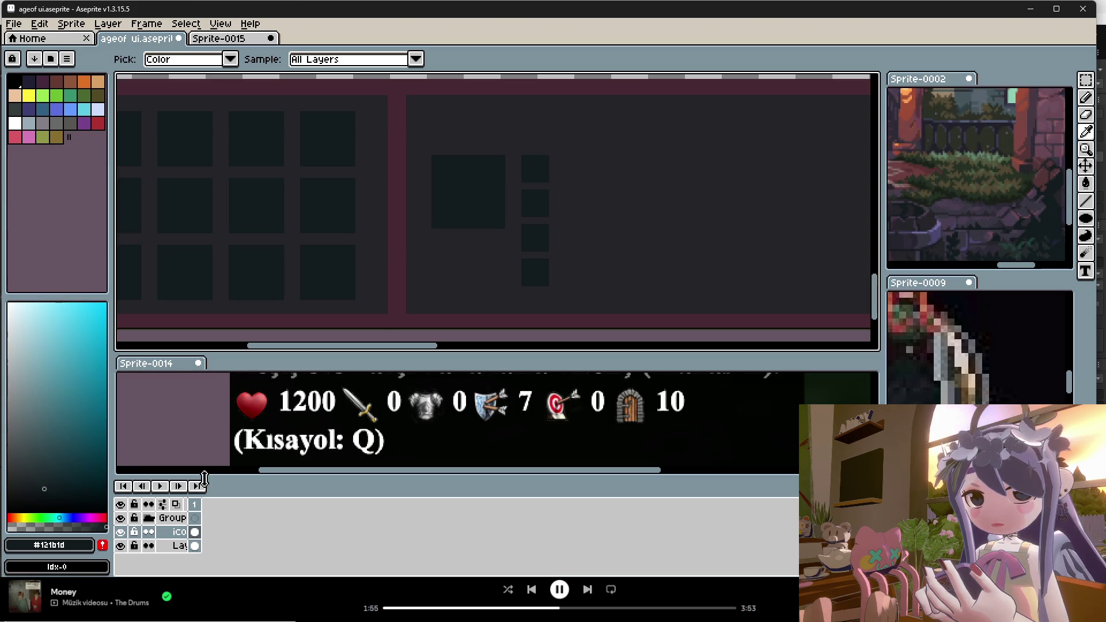
pyautogui.scroll(4, 1020, 119)
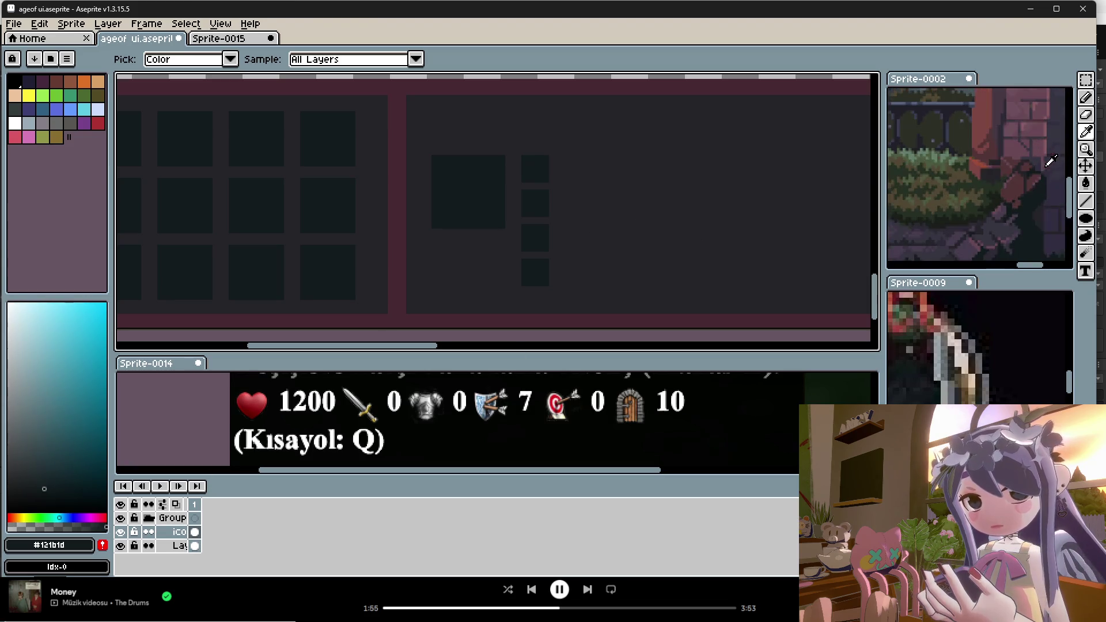
pyautogui.scroll(-2, 1016, 195)
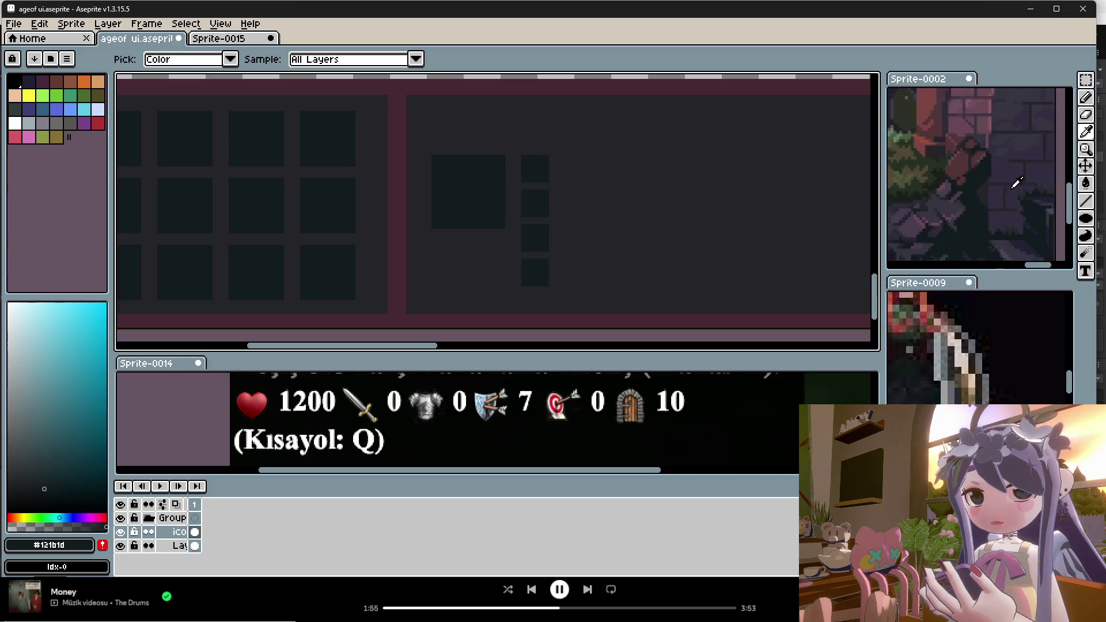
pyautogui.keyDown('alt'); pyautogui.click(1025, 124); pyautogui.keyUp('alt')
pyautogui.scroll(1, 521, 195)
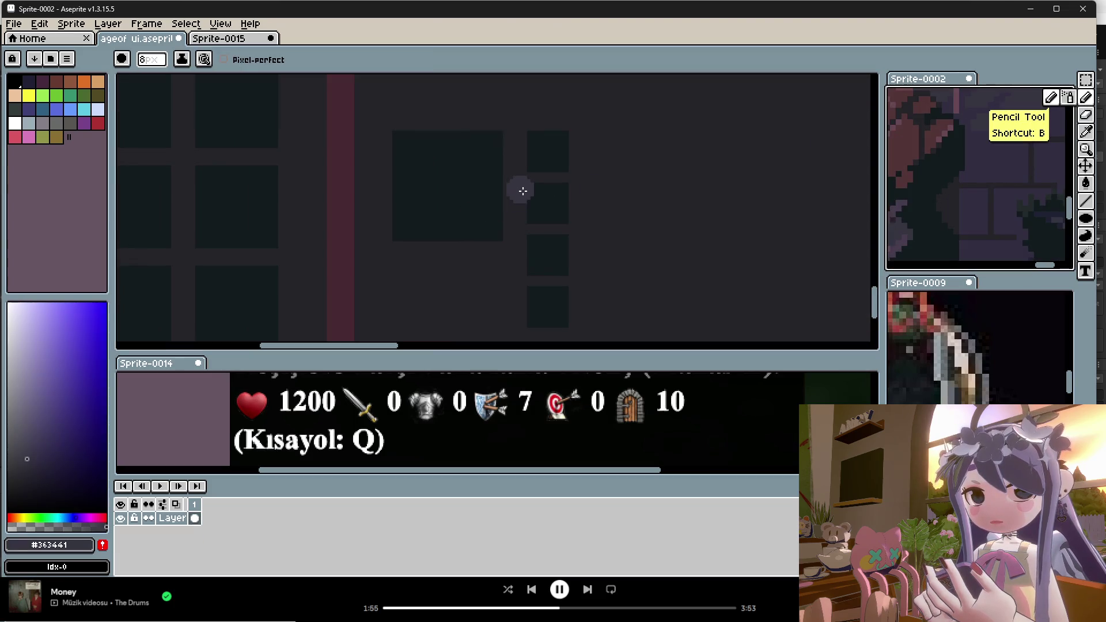
# Switch to the Pencil with a brush size of 4.
pyautogui.press('-')
pyautogui.press('-')
pyautogui.press('-')
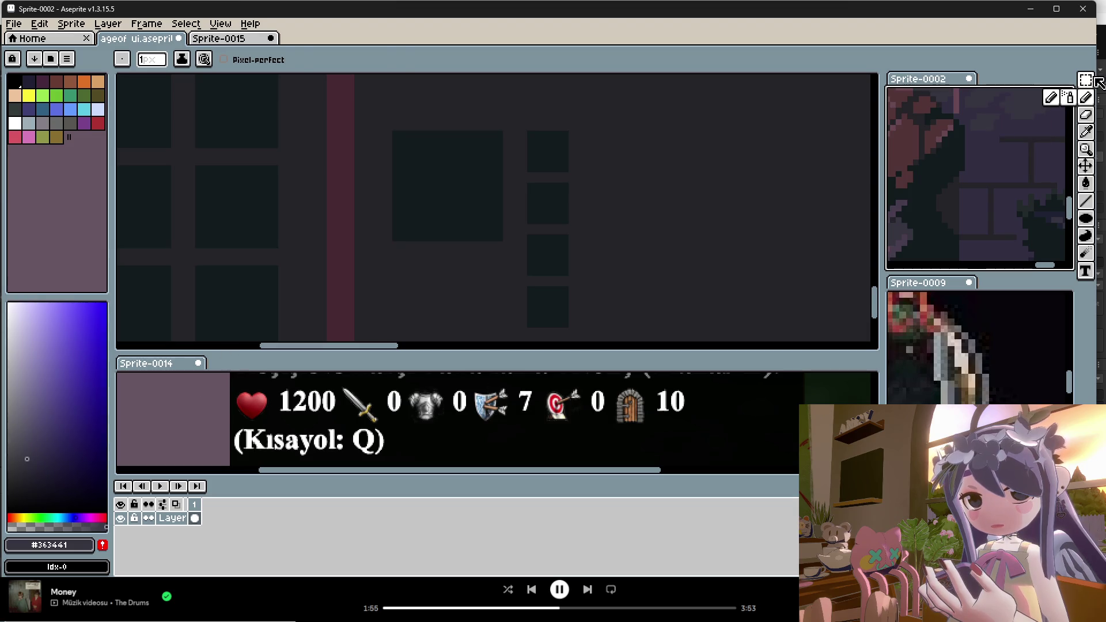
pyautogui.press('m')
pyautogui.click(694, 171)
pyautogui.moveTo(632, 118); pyautogui.dragTo(522, 340)
pyautogui.click(439, 248)
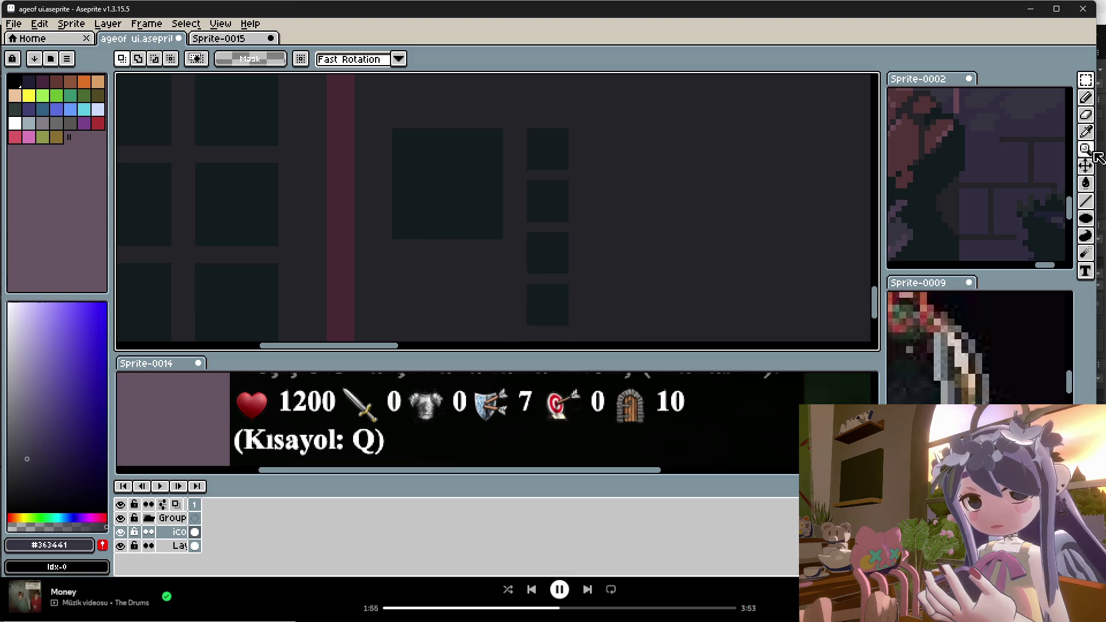
pyautogui.click(1087, 132)
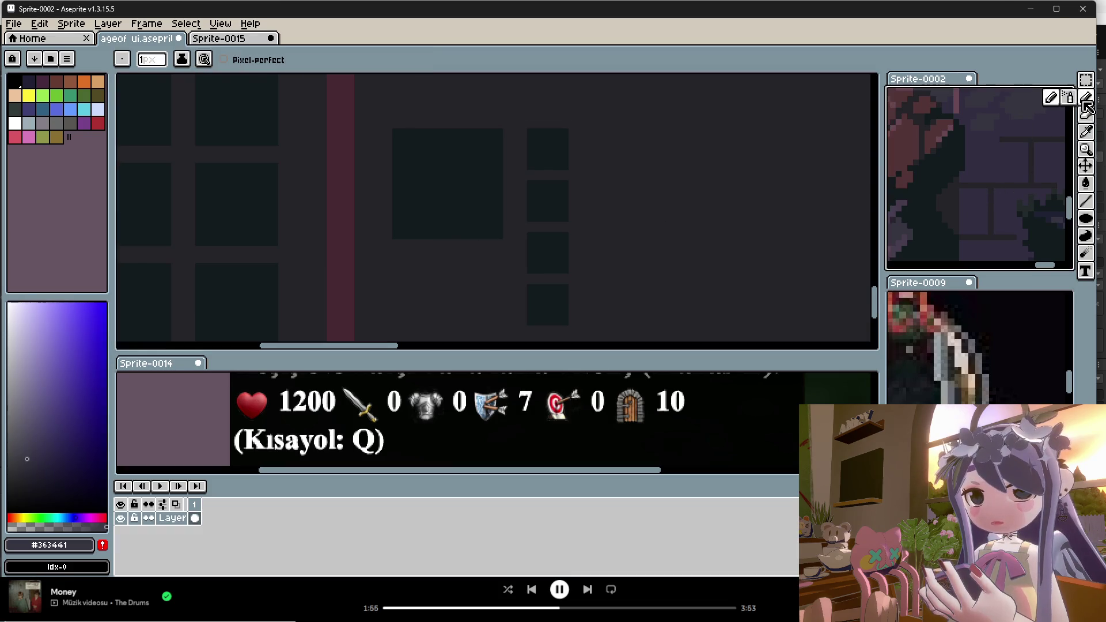
pyautogui.click(1086, 98)
pyautogui.scroll(1, 526, 144)
pyautogui.press('+')
pyautogui.press('+')
pyautogui.press('+')
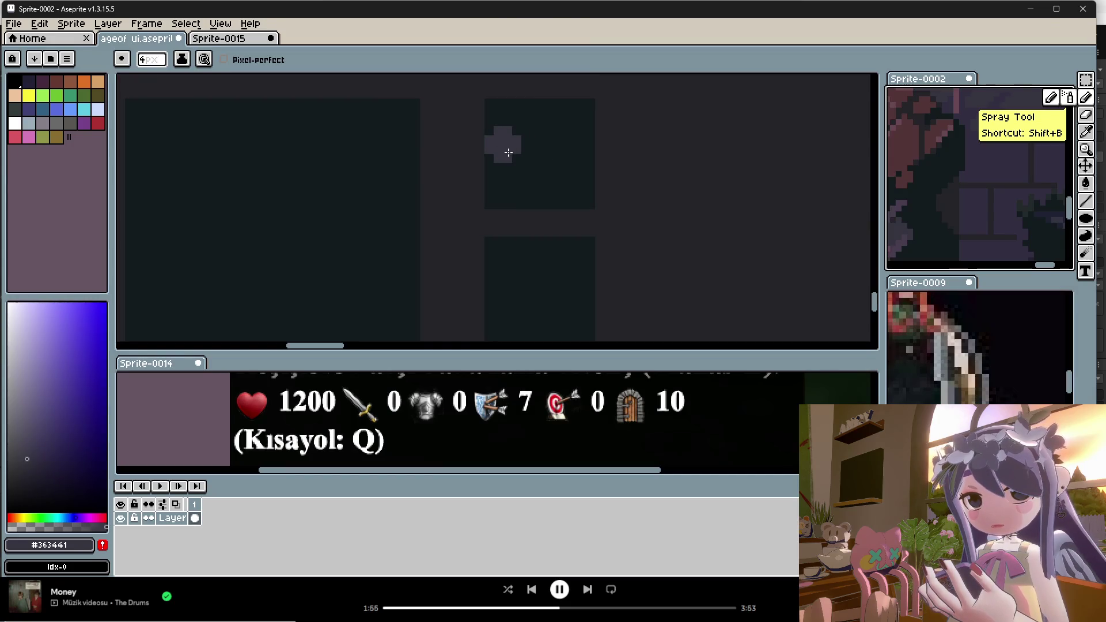
# Pencil the armour shape in the top square and trim its bottom, undoing stray strokes.
pyautogui.click(513, 145)
pyautogui.moveTo(529, 139)
pyautogui.mouseDown()
pyautogui.moveTo(574, 151)
pyautogui.moveTo(541, 157)
pyautogui.moveTo(530, 187)
pyautogui.moveTo(548, 167)
pyautogui.moveTo(544, 178)
pyautogui.moveTo(529, 191)
pyautogui.moveTo(558, 188)
pyautogui.moveTo(570, 155)
pyautogui.mouseUp()
pyautogui.hotkey('ctrl', 'z')
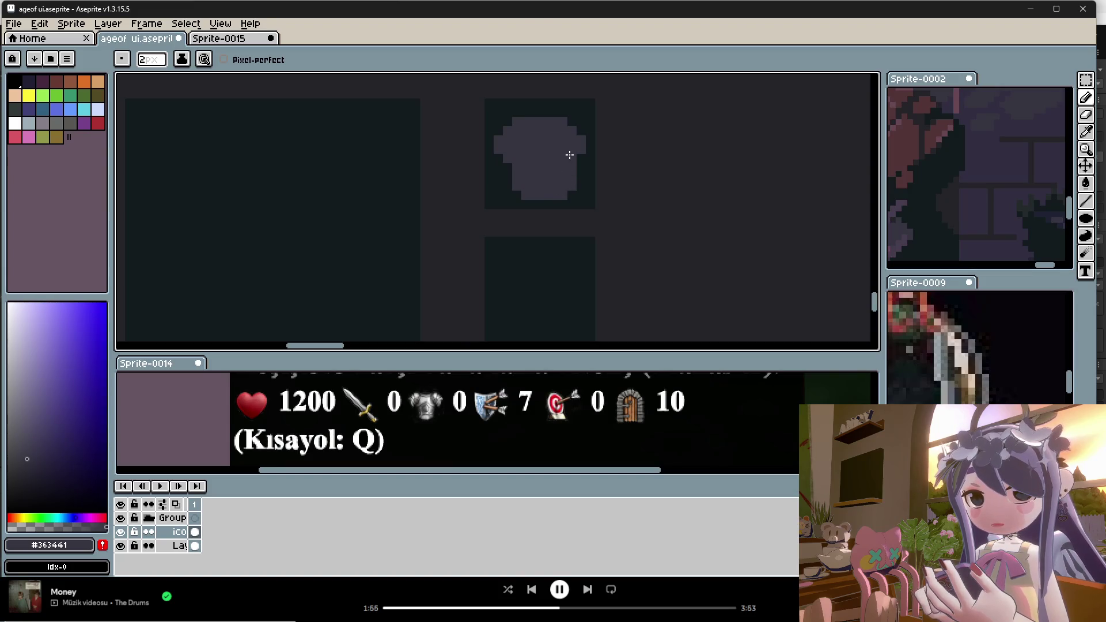
pyautogui.hotkey('ctrl', 'z')
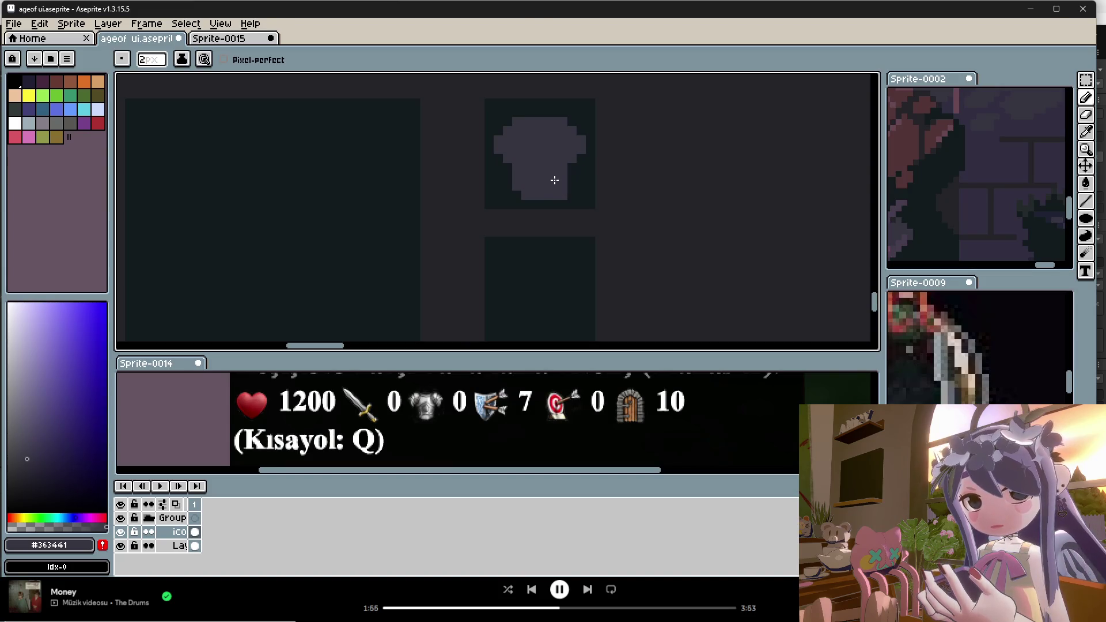
pyautogui.press('w')
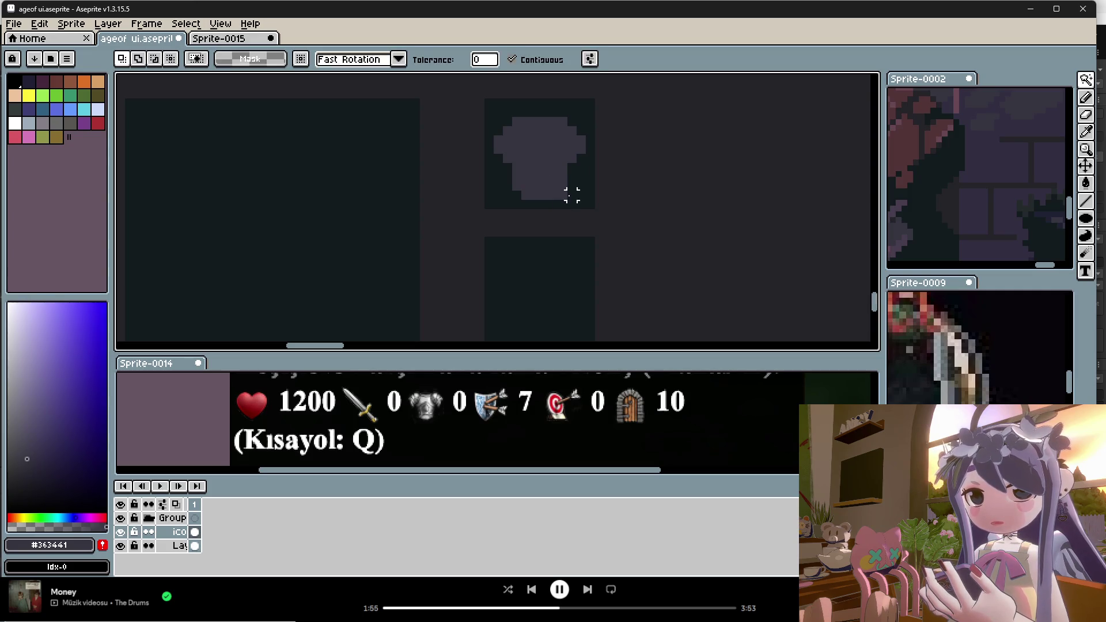
pyautogui.keyDown('alt'); pyautogui.click(587, 182); pyautogui.keyUp('alt')
pyautogui.press('ctrl')
pyautogui.press('alt')
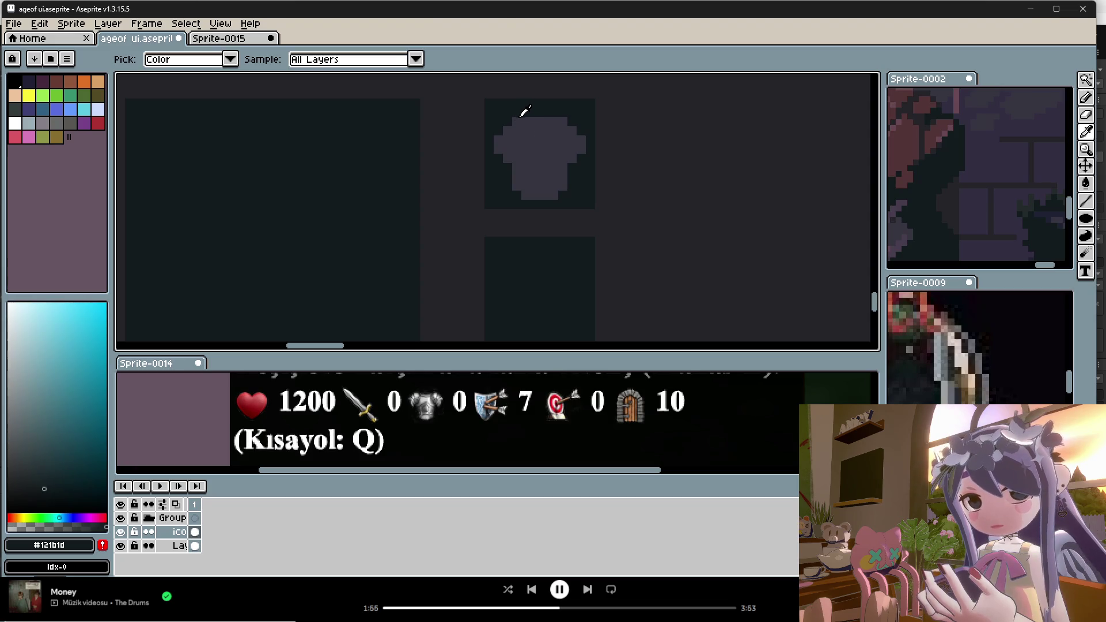
pyautogui.keyDown('alt'); pyautogui.click(510, 124); pyautogui.keyUp('alt')
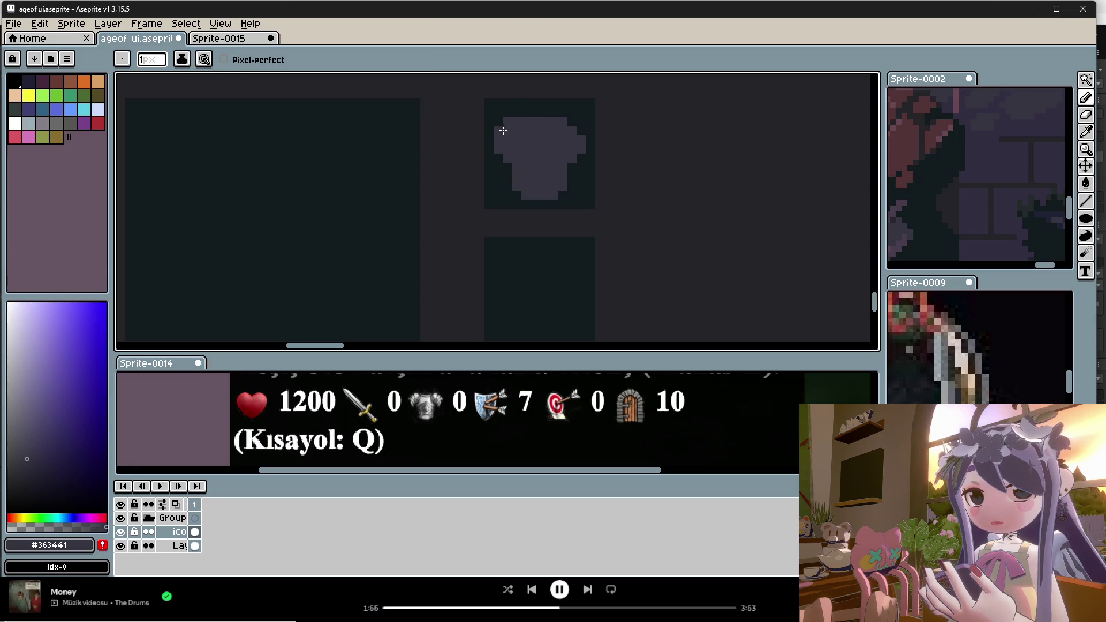
pyautogui.keyDown('alt'); pyautogui.click(581, 164); pyautogui.keyUp('alt')
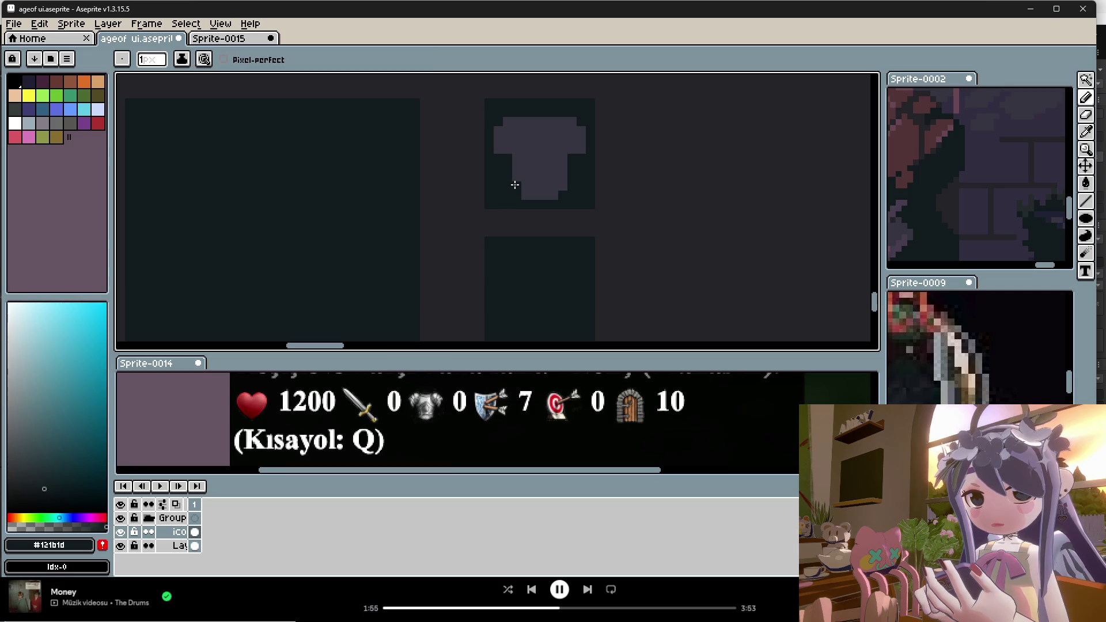
pyautogui.hotkey('ctrl', 'z')
pyautogui.hotkey('ctrl', 'z')
pyautogui.hotkey('ctrl', 'z')
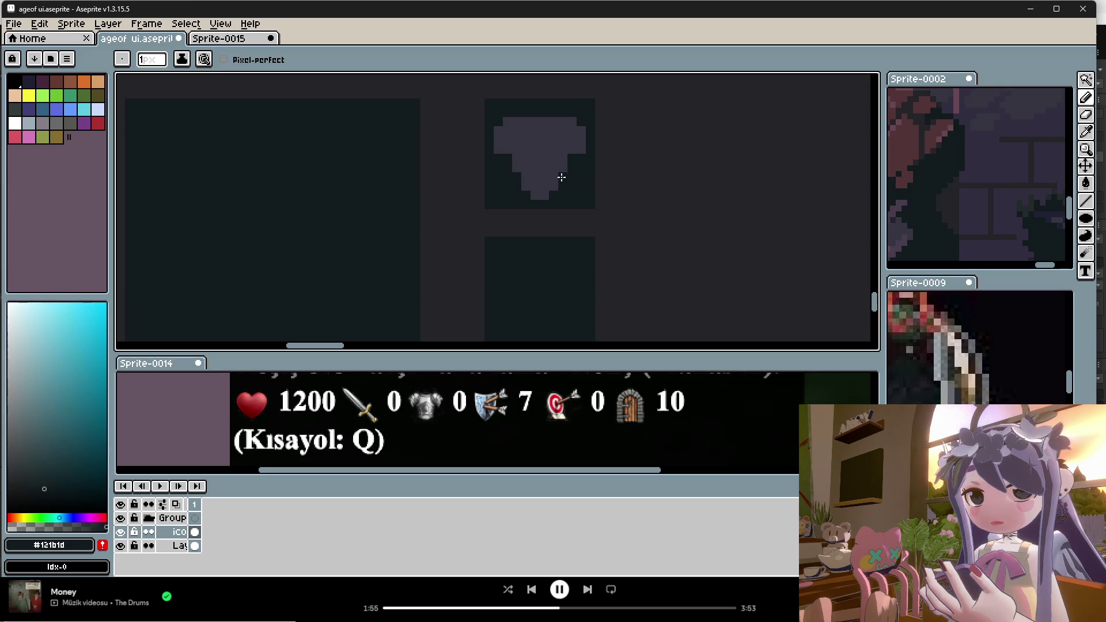
# Paint dark background pixels into the armour's bottom and sample tones from Sprite-0002.
pyautogui.scroll(-3, 562, 177)
pyautogui.scroll(3, 560, 182)
pyautogui.click(556, 182)
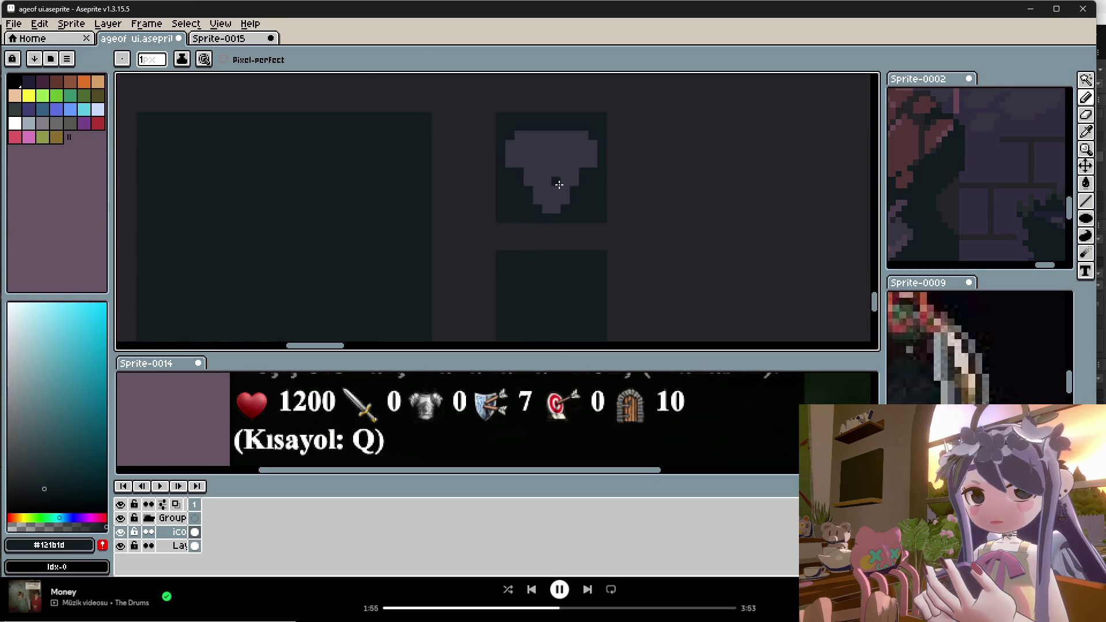
pyautogui.keyDown('alt'); pyautogui.click(560, 187); pyautogui.keyUp('alt')
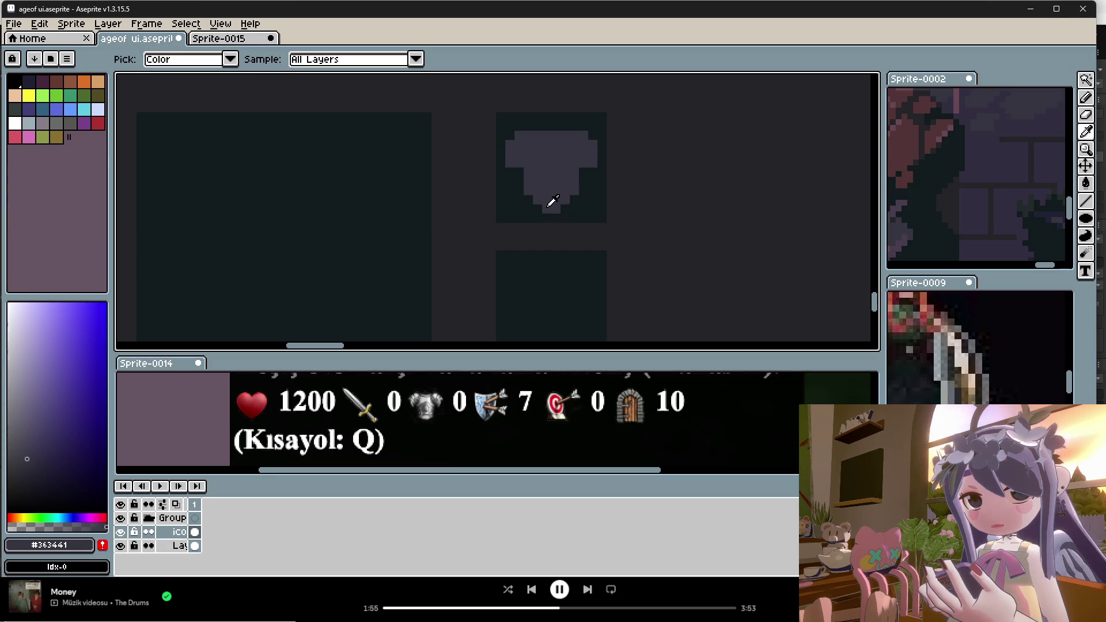
pyautogui.keyDown('alt'); pyautogui.click(552, 210); pyautogui.keyUp('alt')
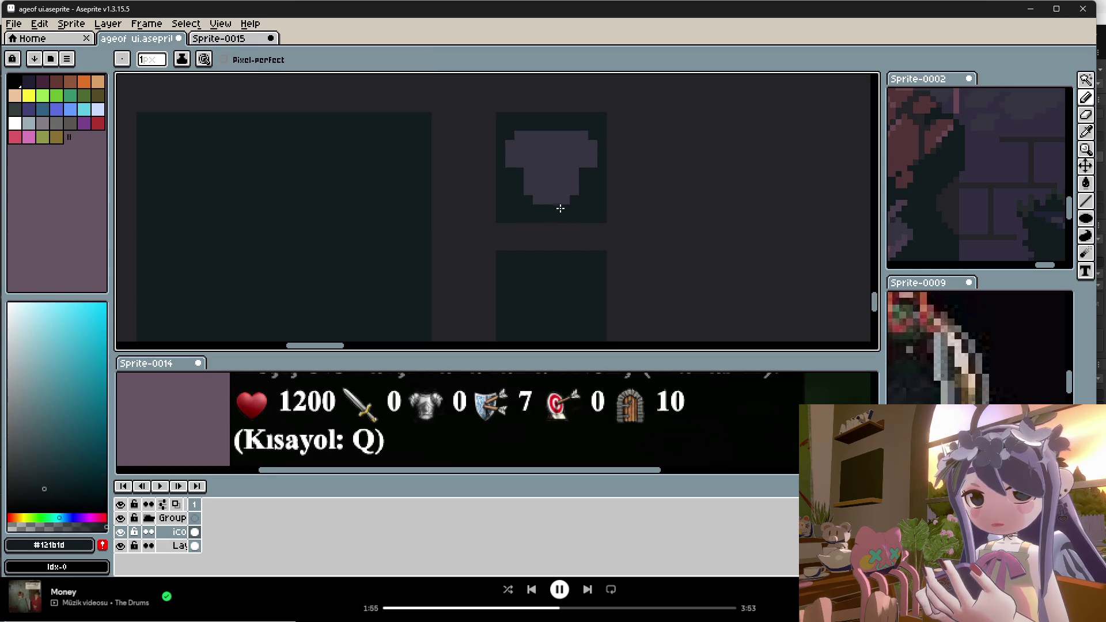
pyautogui.keyDown('alt'); pyautogui.click(994, 171); pyautogui.keyUp('alt')
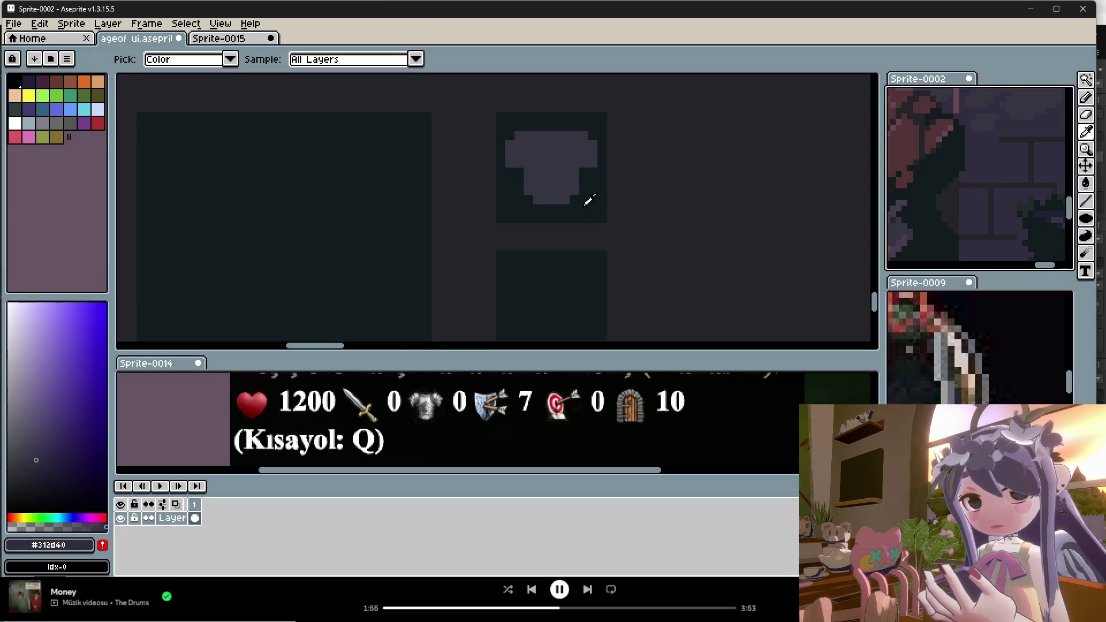
pyautogui.click(524, 165)
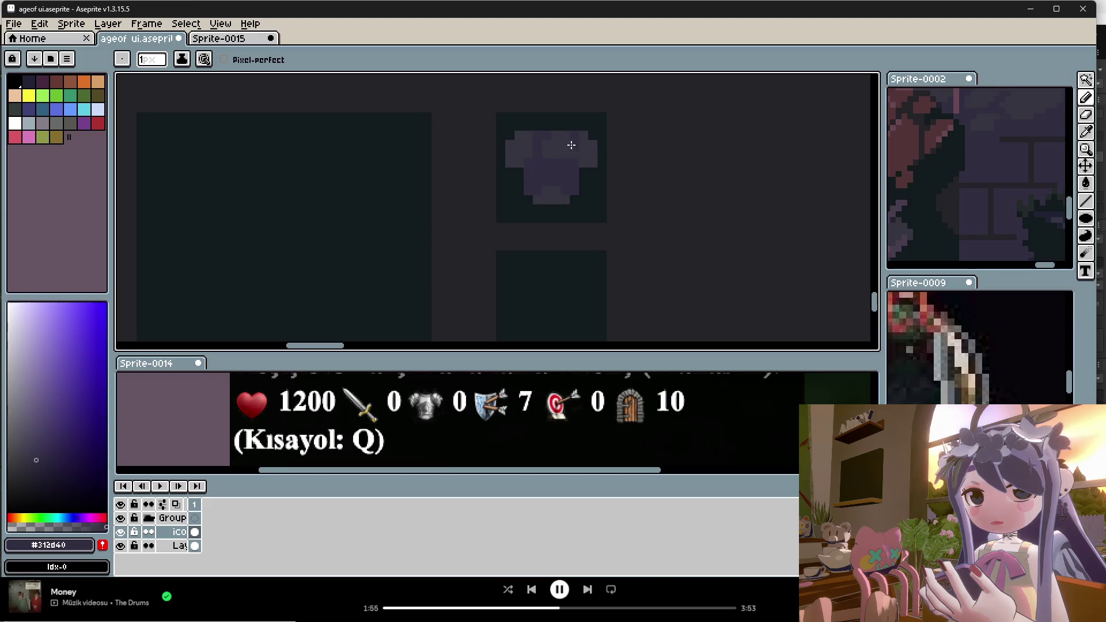
pyautogui.keyDown('alt'); pyautogui.click(573, 146); pyautogui.keyUp('alt')
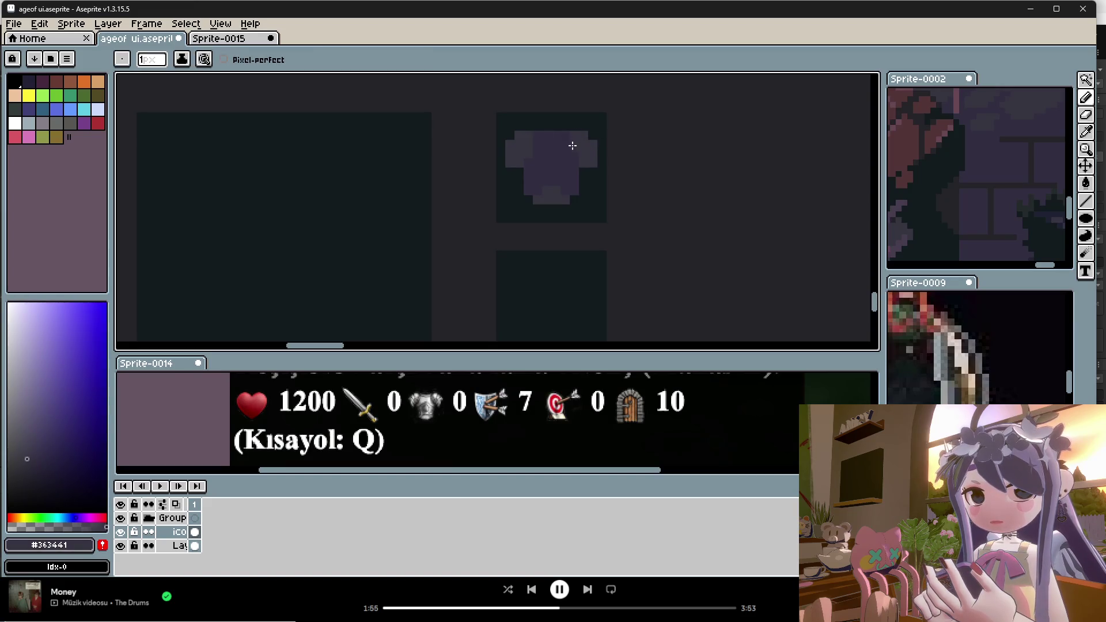
pyautogui.moveTo(601, 164); pyautogui.dragTo(647, 194)
# Bucket-fill the armour's shoulders and bottom piece with a grey-blue from Sprite-0002.
pyautogui.press('i')
pyautogui.scroll(-3, 976, 178)
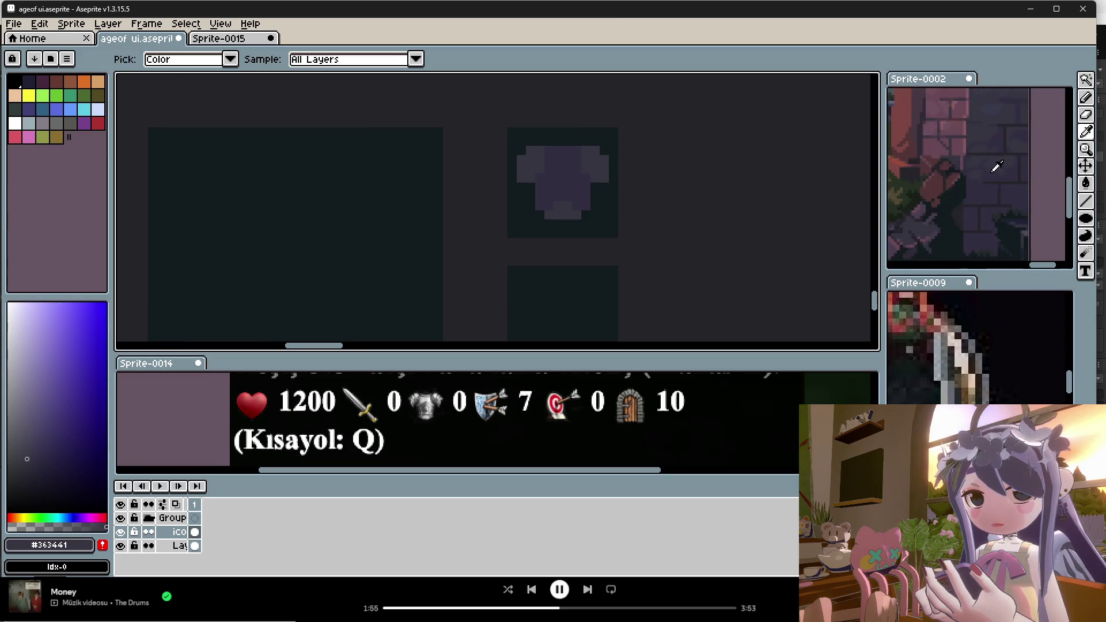
pyautogui.scroll(-4, 1002, 168)
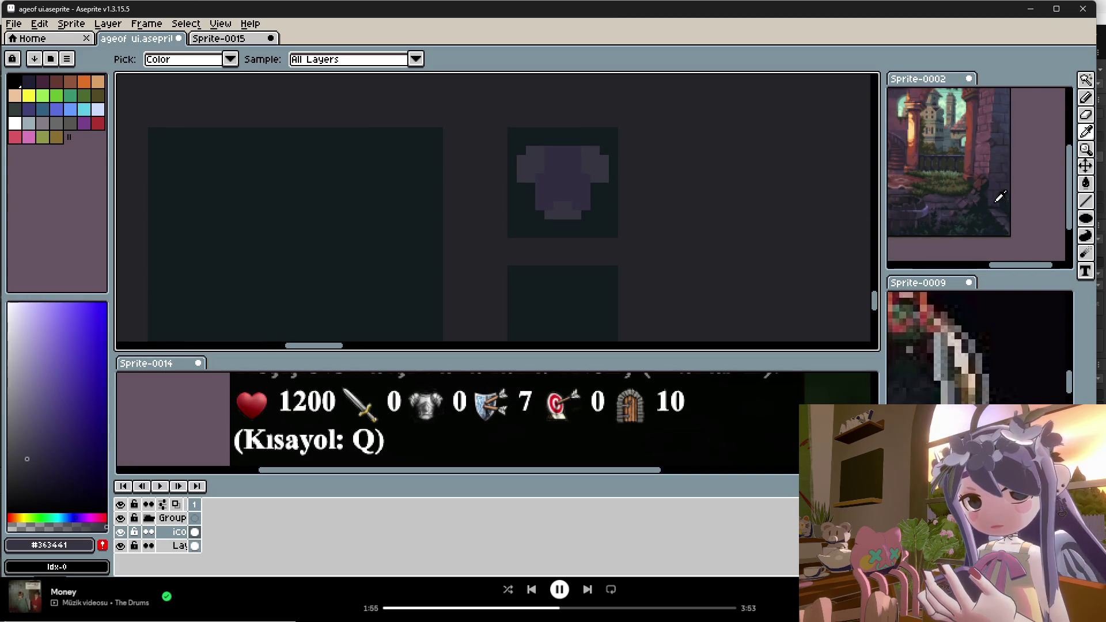
pyautogui.scroll(6, 927, 120)
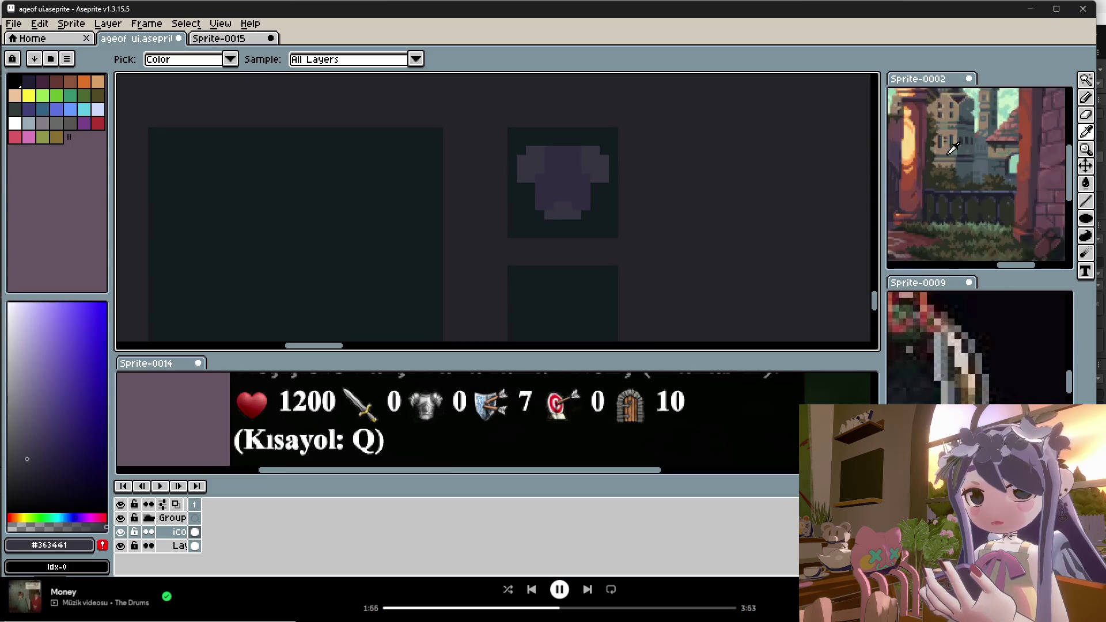
pyautogui.scroll(-2, 951, 165)
pyautogui.scroll(3, 953, 167)
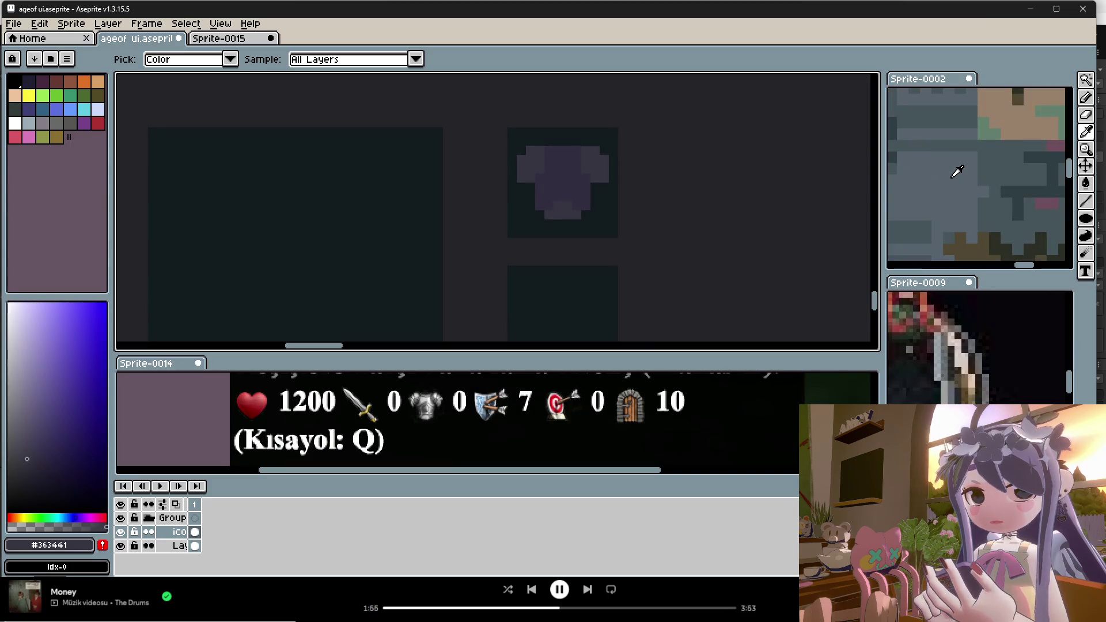
pyautogui.click(958, 172)
pyautogui.click(1086, 182)
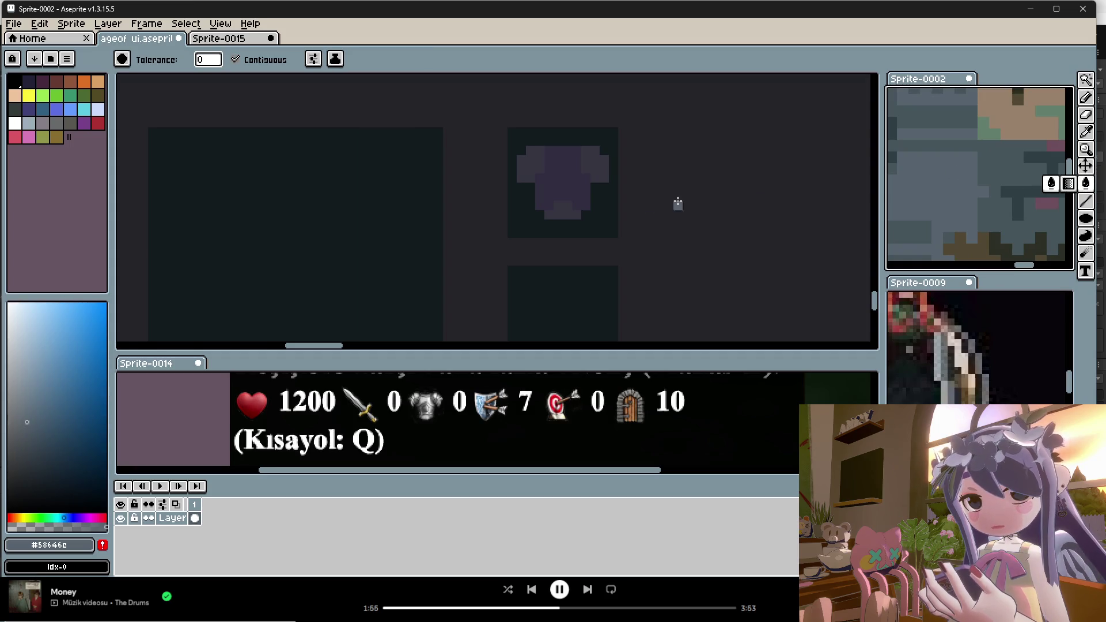
pyautogui.click(548, 161)
pyautogui.click(587, 165)
pyautogui.click(573, 210)
# Fill the armour's body with mid grey-blue and its centre with a darker grey-blue.
pyautogui.keyDown('alt'); pyautogui.click(985, 164); pyautogui.keyUp('alt')
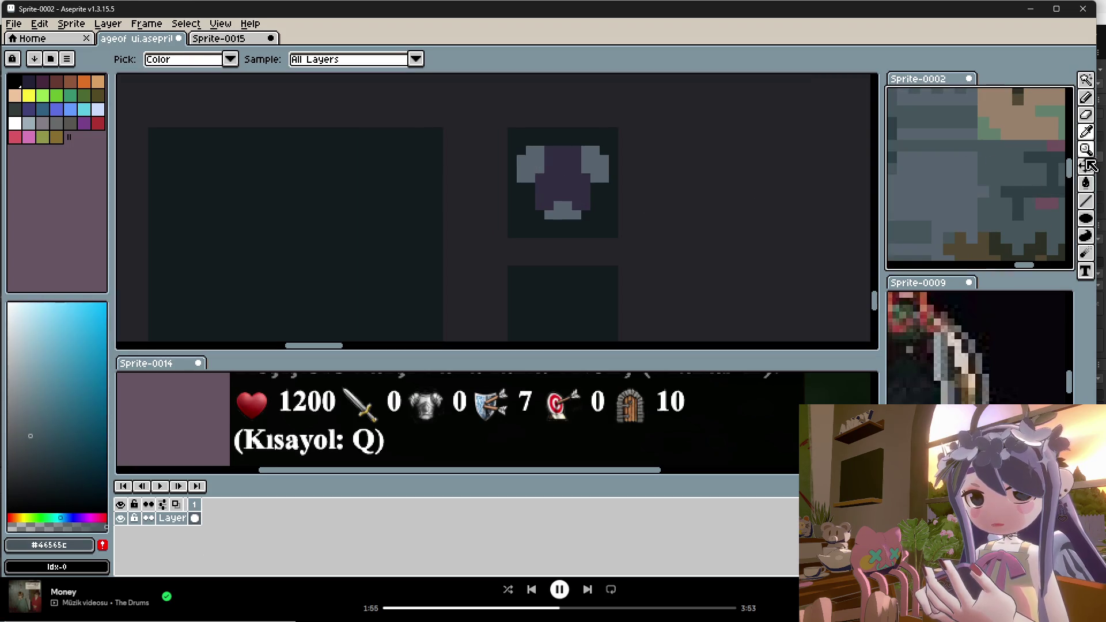
pyautogui.click(562, 174)
pyautogui.keyDown('alt'); pyautogui.click(1018, 187); pyautogui.keyUp('alt')
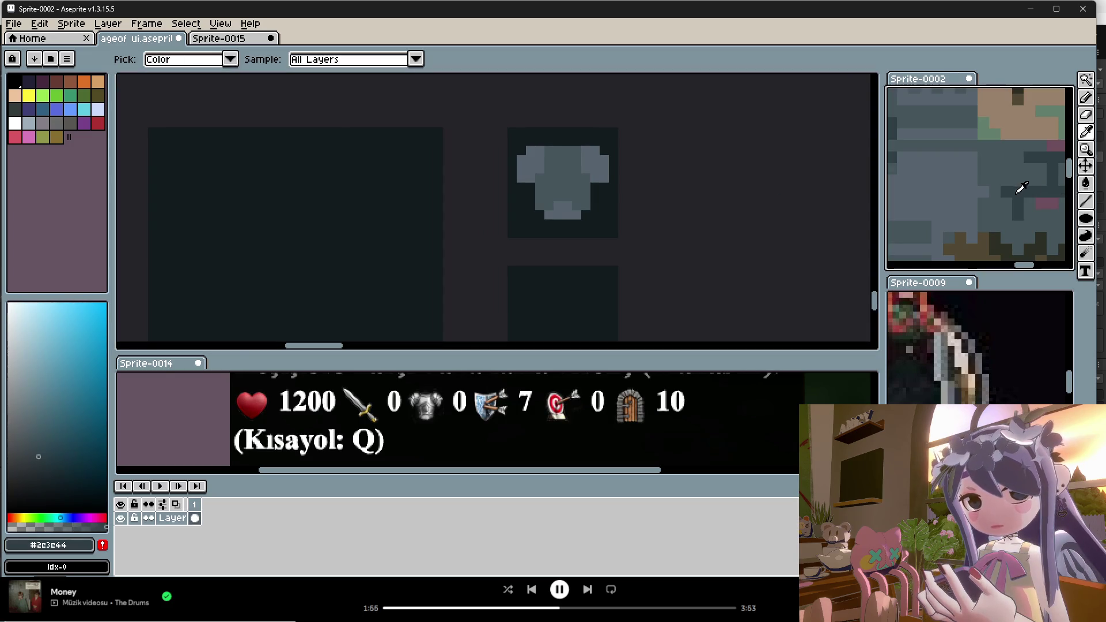
pyautogui.click(576, 173)
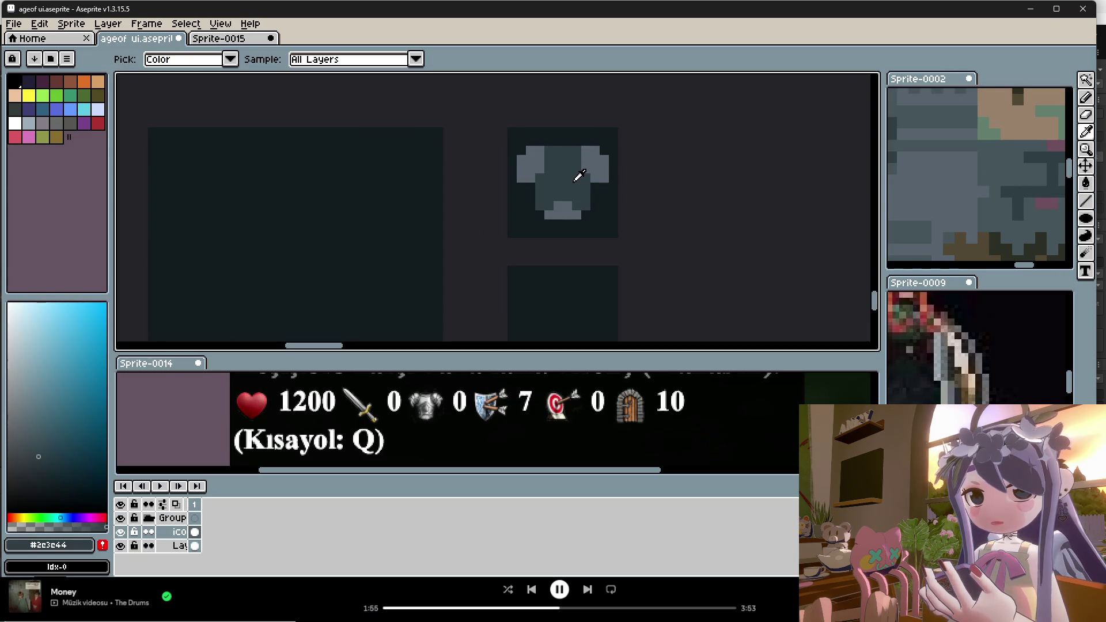
# Paint lighter grey highlights across the armour's upper body and chest.
pyautogui.keyDown('alt'); pyautogui.click(969, 201); pyautogui.keyUp('alt')
pyautogui.click(576, 160)
pyautogui.moveTo(553, 173)
pyautogui.mouseDown()
pyautogui.moveTo(559, 149)
pyautogui.moveTo(574, 166)
pyautogui.mouseUp()
pyautogui.keyDown('alt'); pyautogui.click(550, 175); pyautogui.keyUp('alt')
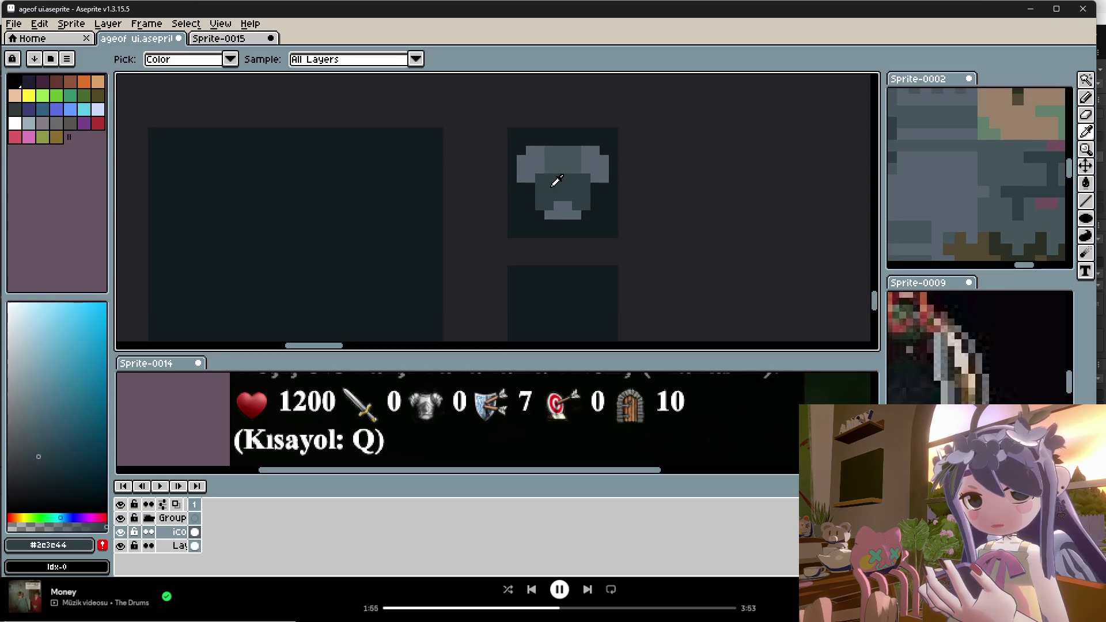
pyautogui.keyDown('alt'); pyautogui.click(576, 168); pyautogui.keyUp('alt')
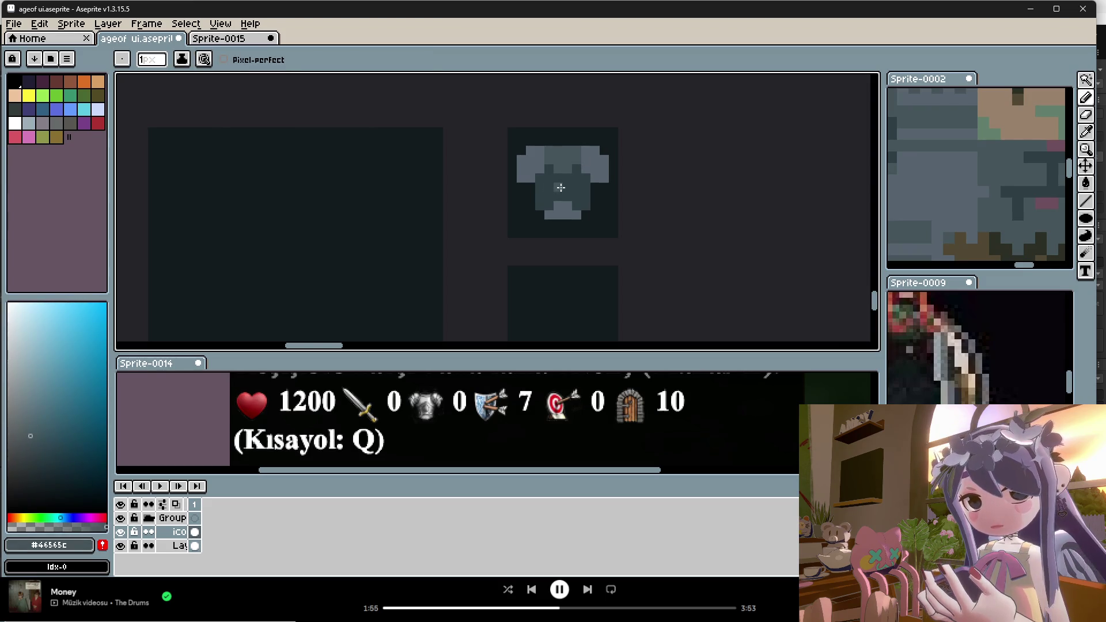
pyautogui.moveTo(549, 197); pyautogui.dragTo(582, 197)
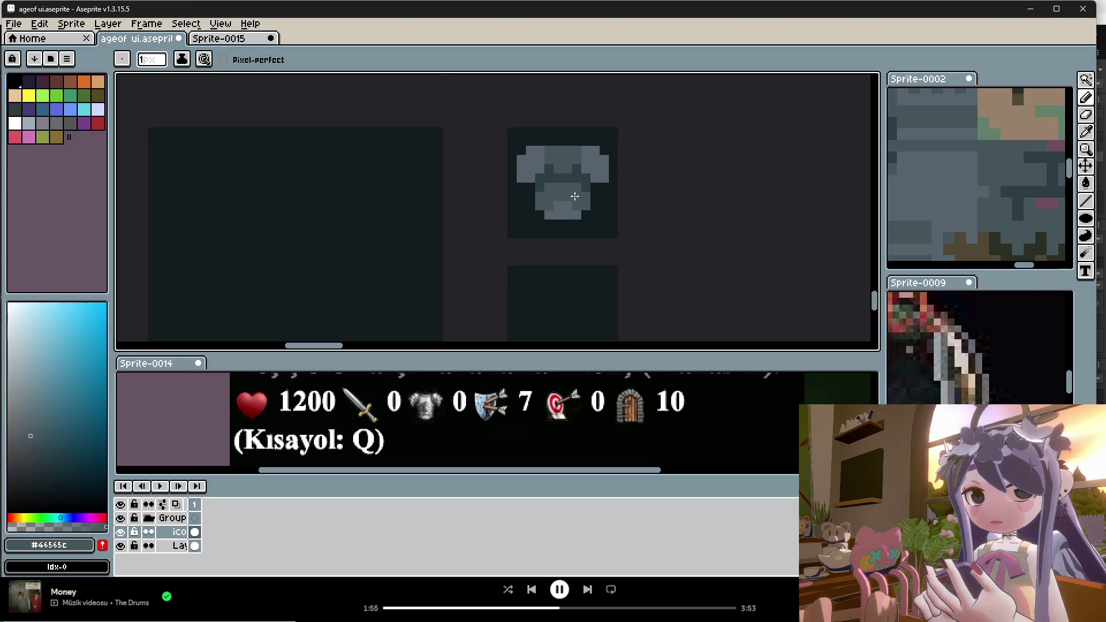
pyautogui.scroll(-3, 575, 196)
pyautogui.scroll(2, 593, 209)
pyautogui.scroll(1, 585, 202)
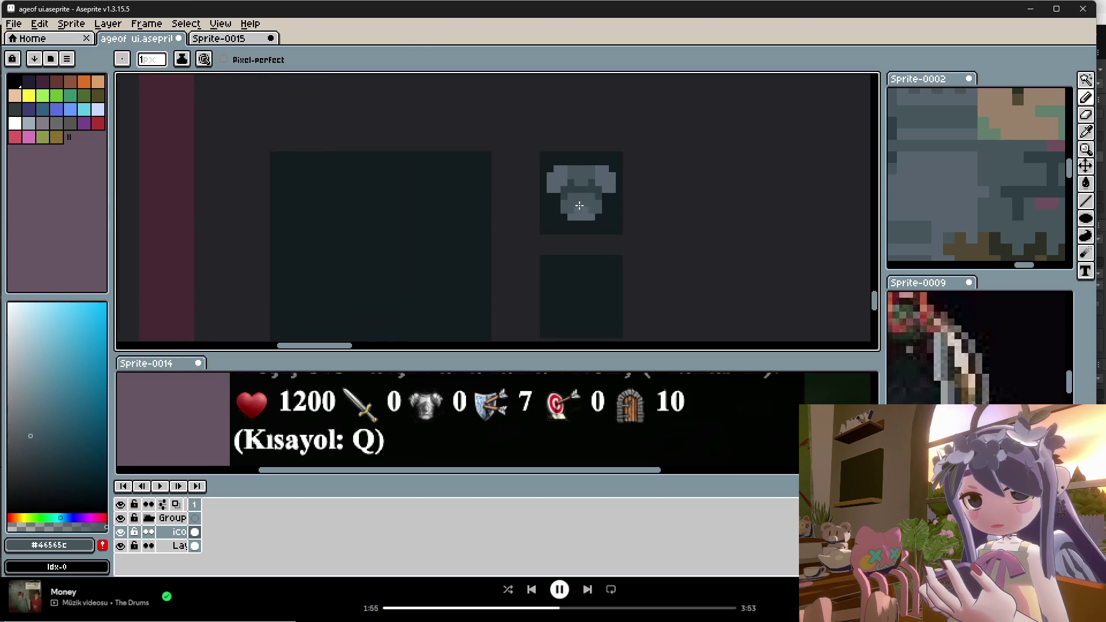
pyautogui.keyDown('alt'); pyautogui.click(582, 191); pyautogui.keyUp('alt')
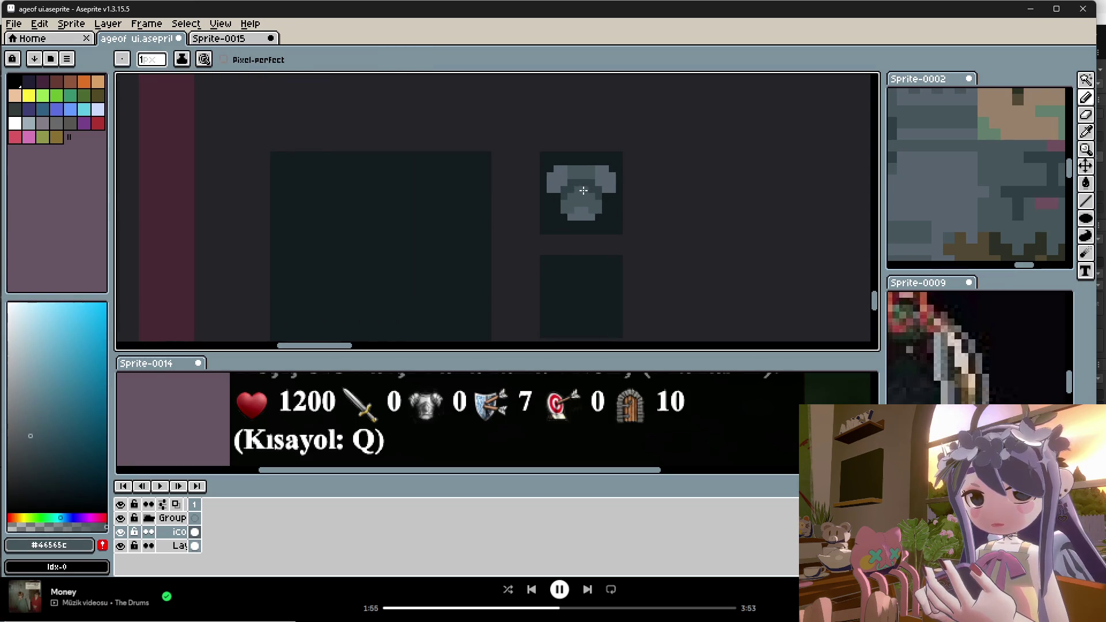
pyautogui.scroll(-5, 611, 199)
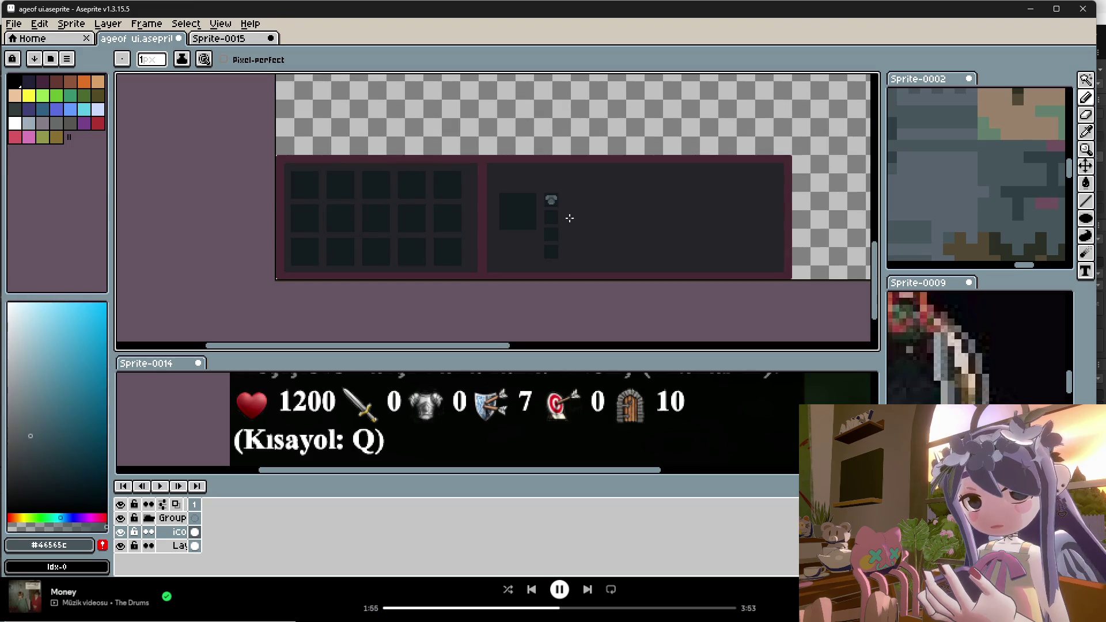
pyautogui.scroll(4, 557, 181)
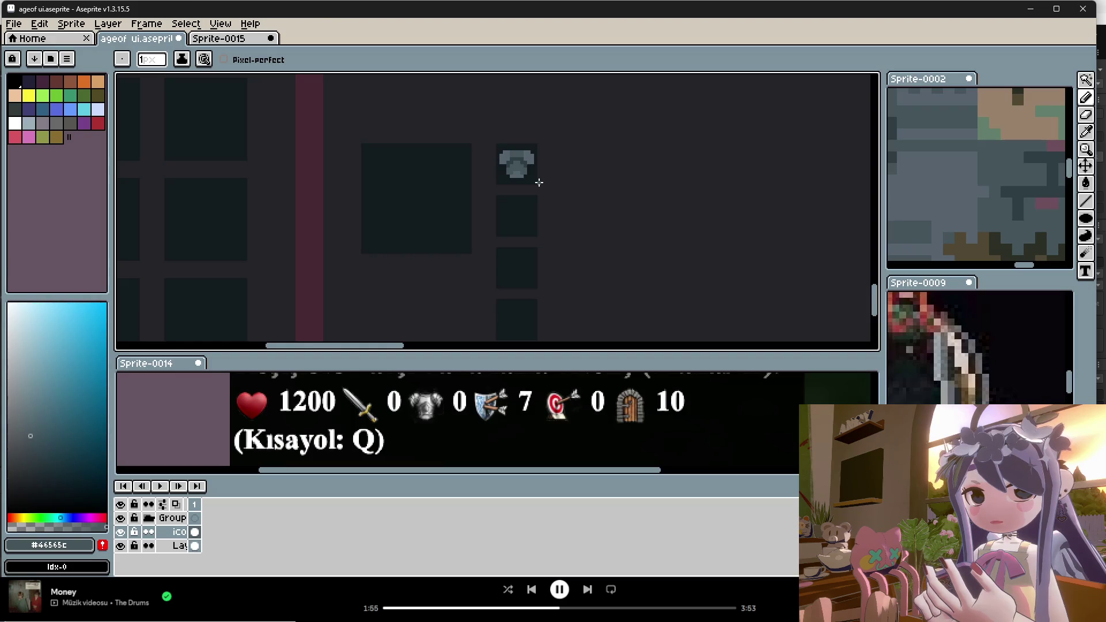
pyautogui.scroll(1, 538, 182)
pyautogui.scroll(-2, 539, 182)
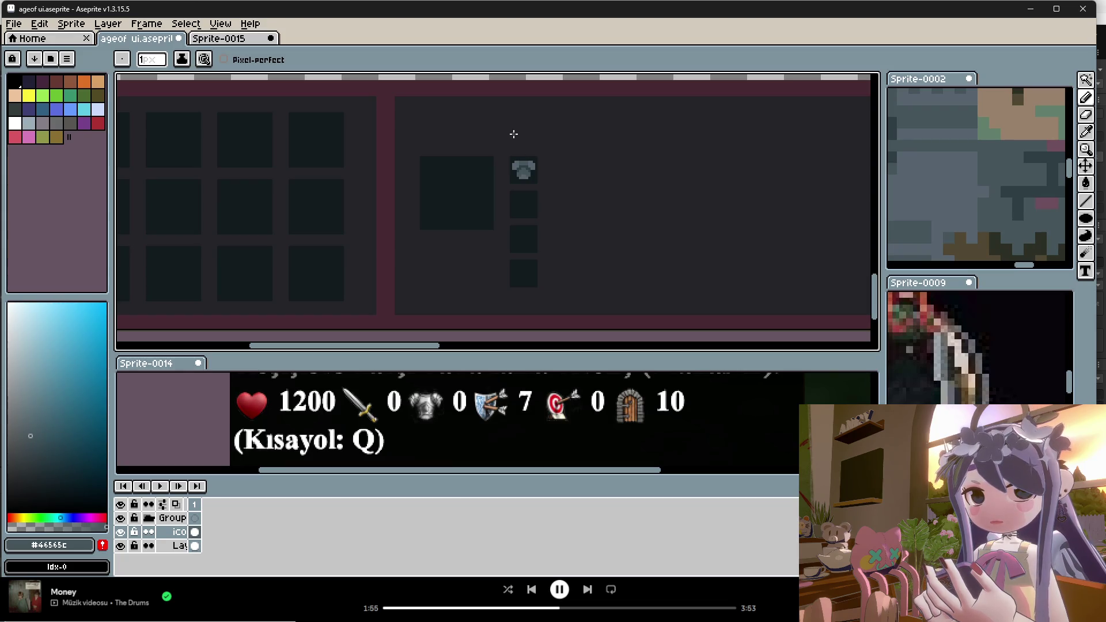
pyautogui.scroll(3, 523, 168)
pyautogui.press('i')
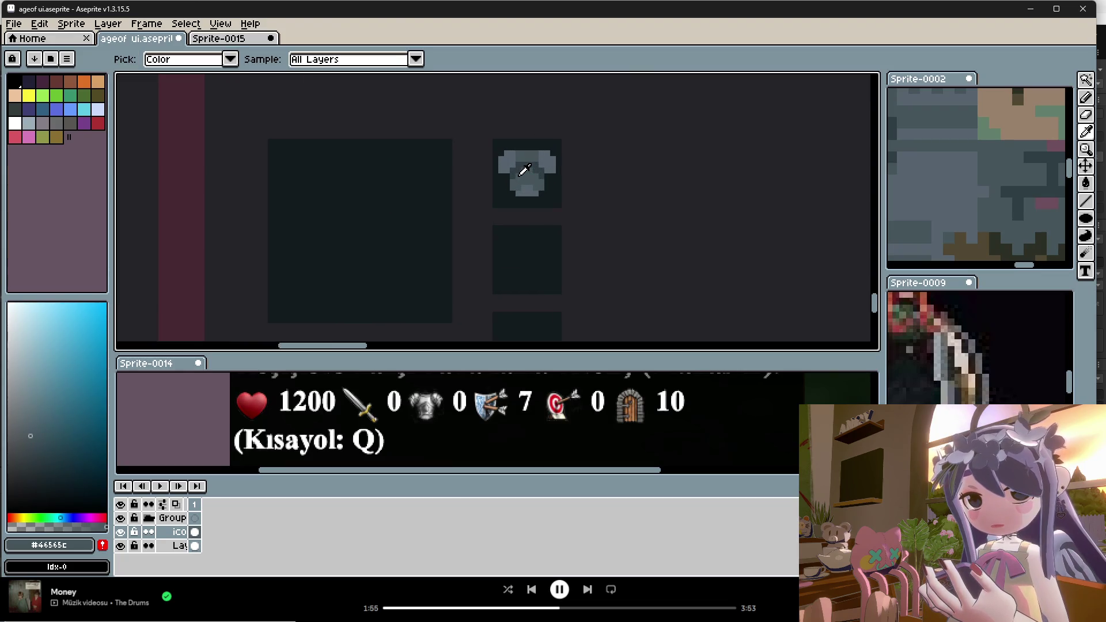
pyautogui.scroll(1, 522, 169)
pyautogui.press('b')
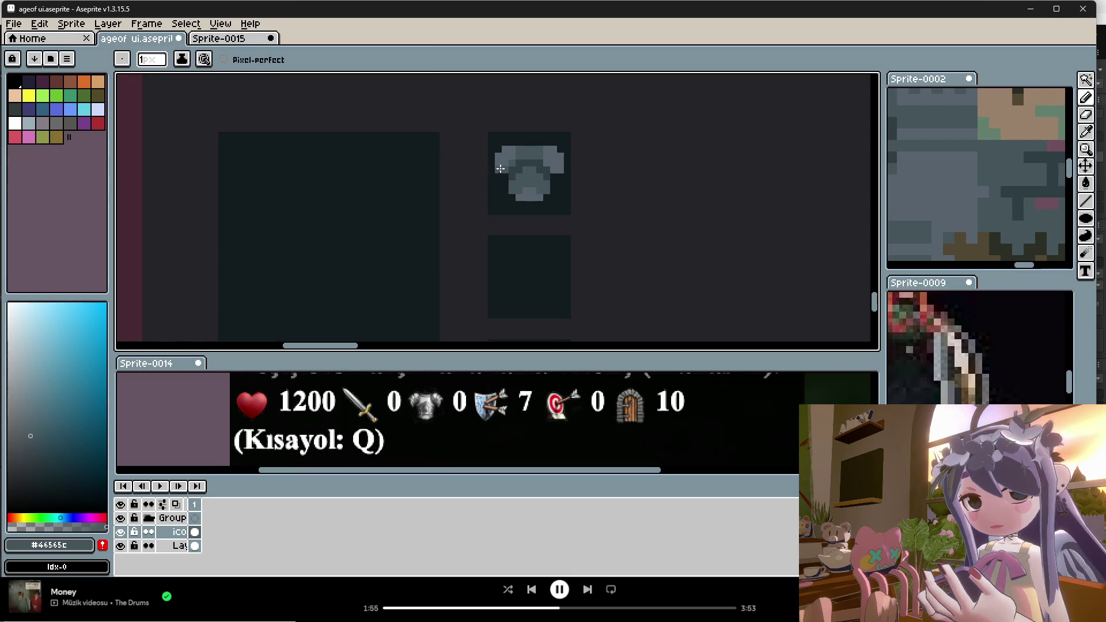
pyautogui.keyDown('alt'); pyautogui.click(510, 160); pyautogui.keyUp('alt')
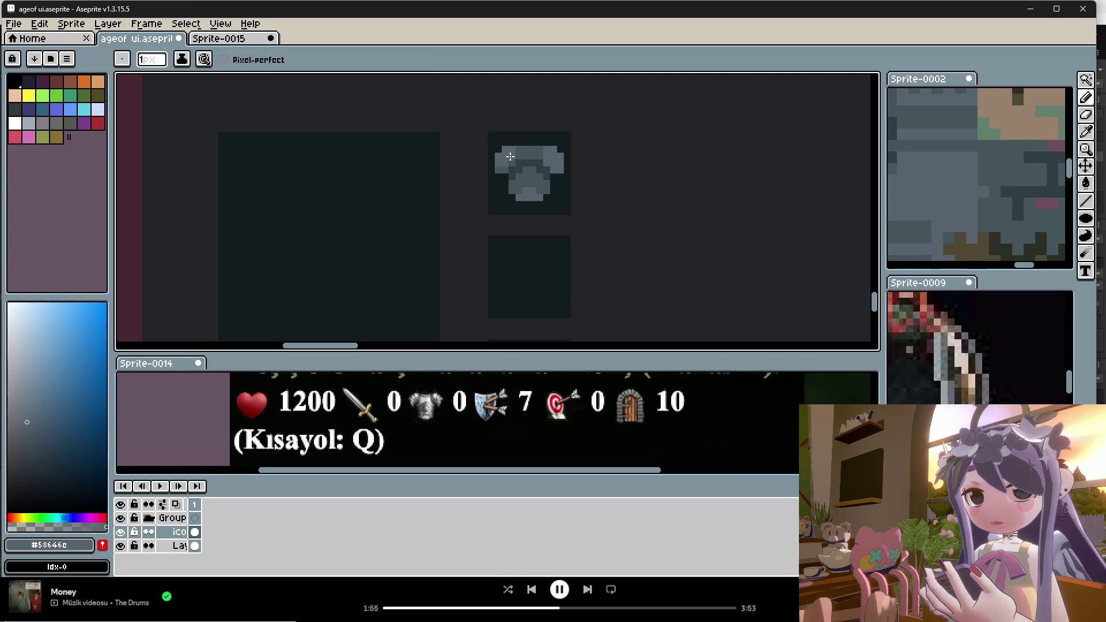
pyautogui.keyDown('alt'); pyautogui.click(500, 169); pyautogui.keyUp('alt')
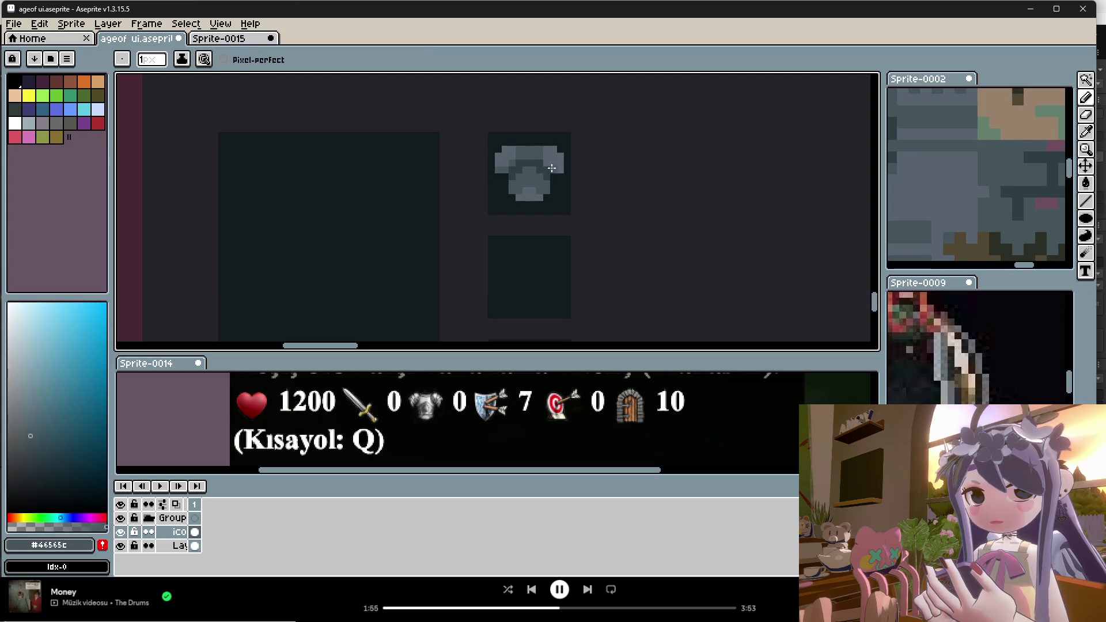
pyautogui.scroll(-2, 553, 173)
pyautogui.scroll(1, 534, 187)
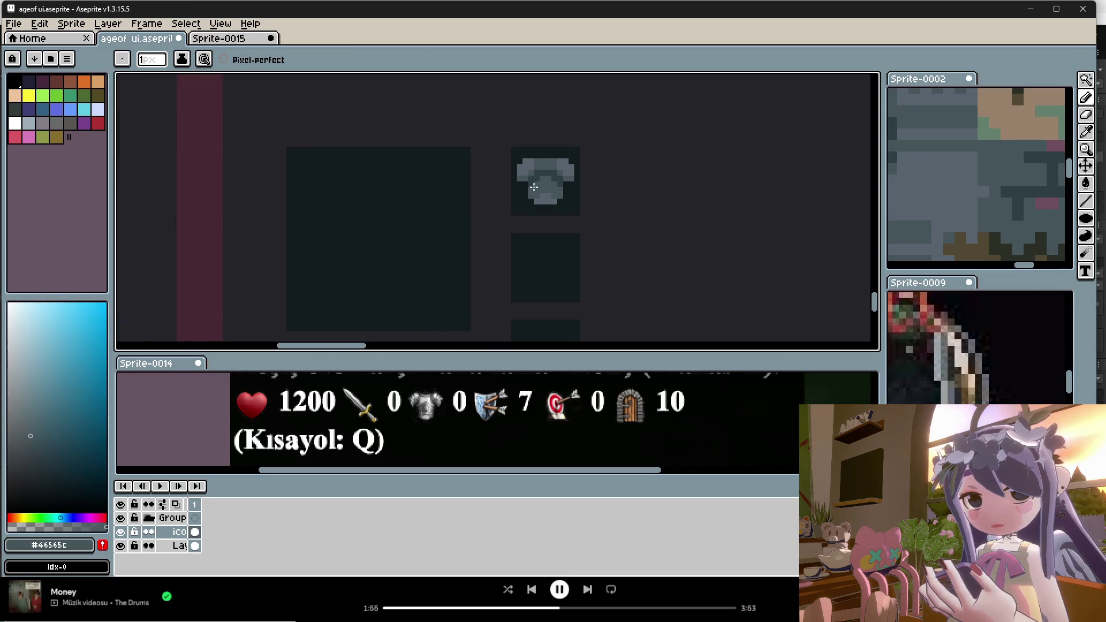
pyautogui.press('alt')
pyautogui.scroll(1, 542, 186)
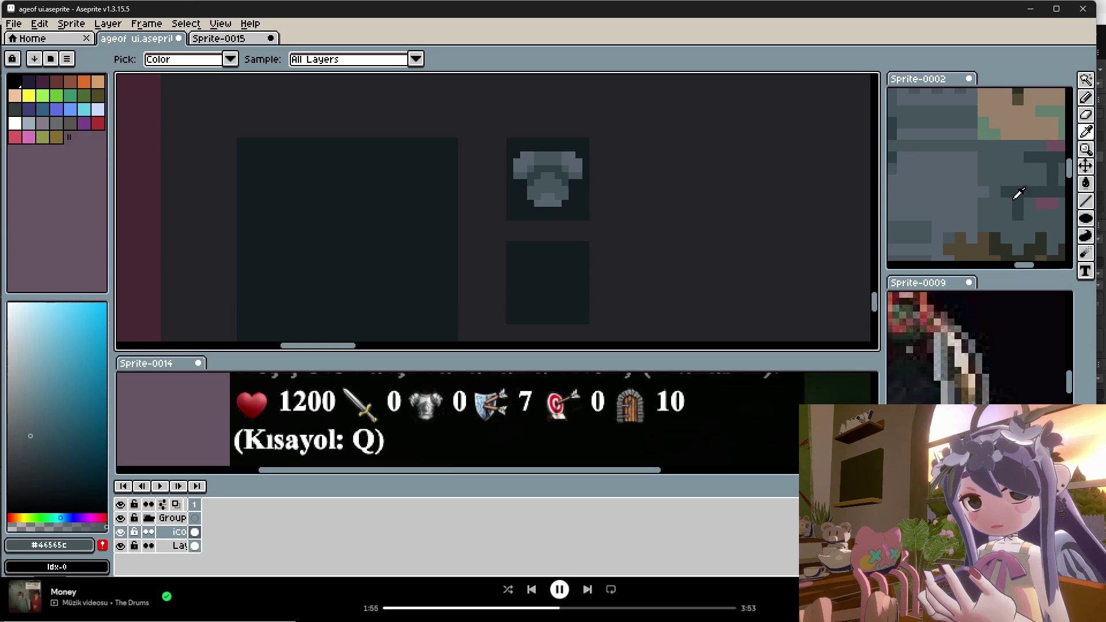
pyautogui.scroll(-2, 1015, 189)
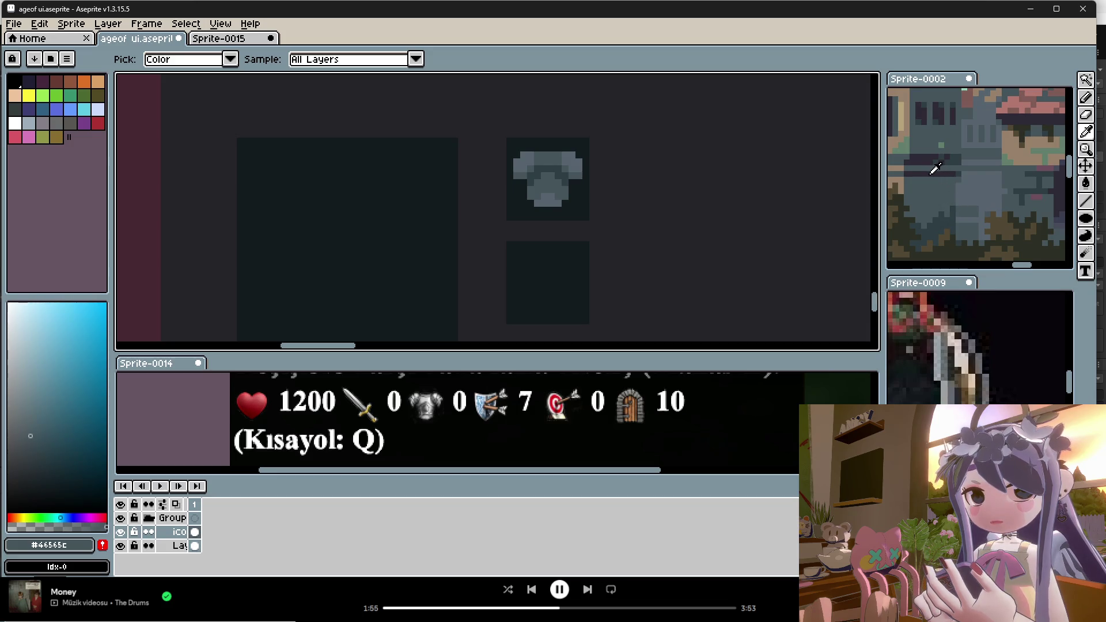
# Bucket-fill part of the armour with dark purple #2d2935 and add a dark #2c3c44 pixel.
pyautogui.keyDown('alt'); pyautogui.click(935, 169); pyautogui.keyUp('alt')
pyautogui.press('g')
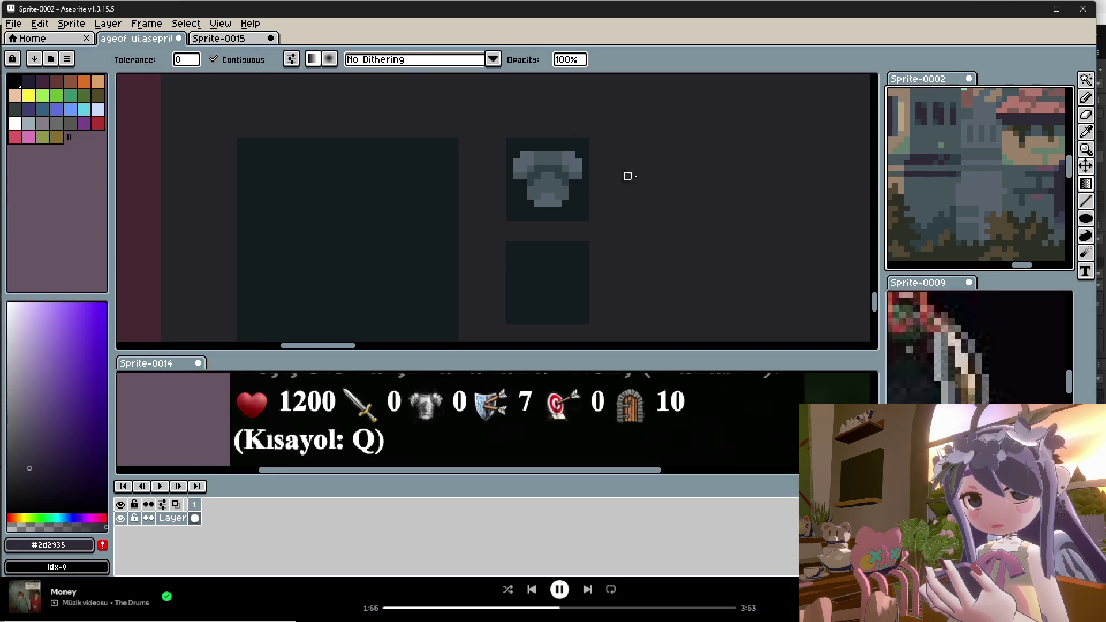
pyautogui.click(547, 171)
pyautogui.keyDown('alt'); pyautogui.click(936, 216); pyautogui.keyUp('alt')
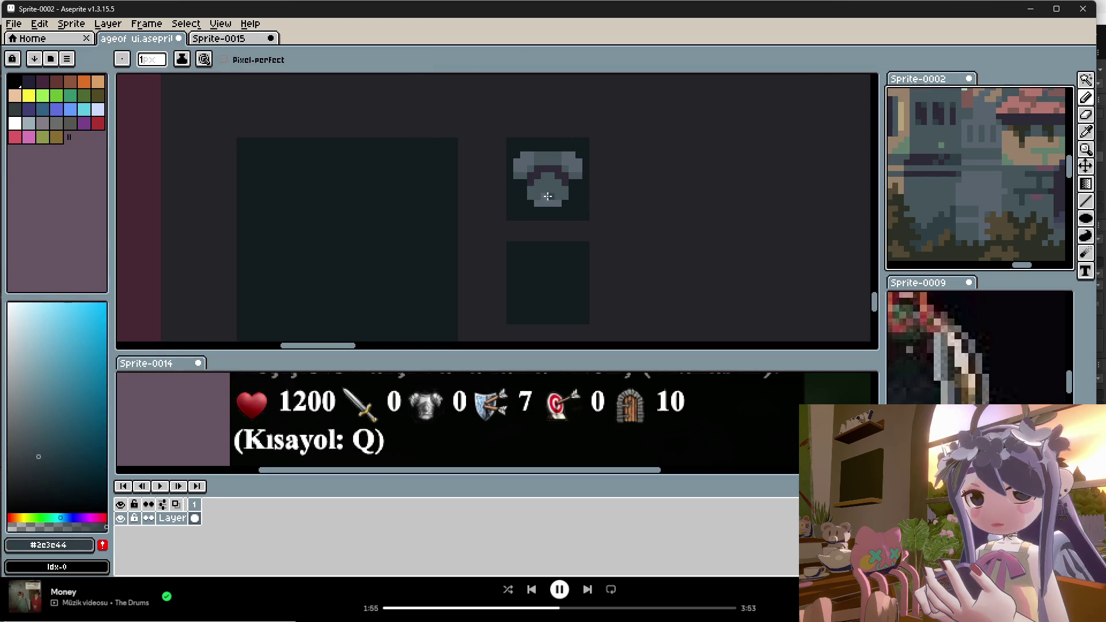
pyautogui.click(534, 190)
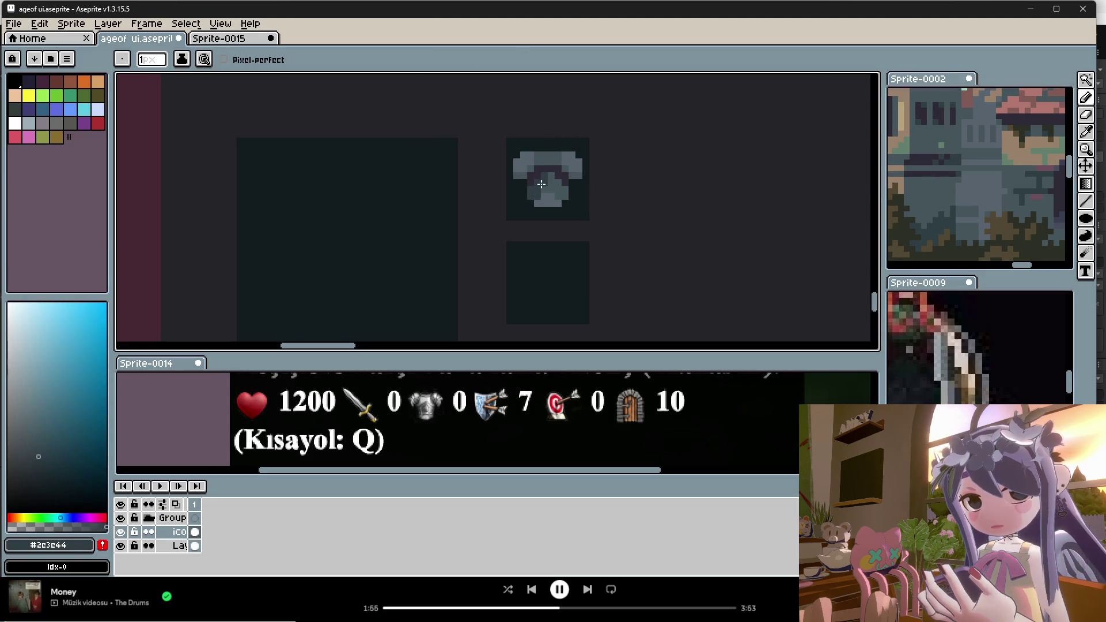
# Pencil more dark #2c3c44 shading pixels onto the armour's chest.
pyautogui.keyDown('alt'); pyautogui.click(539, 162); pyautogui.keyUp('alt')
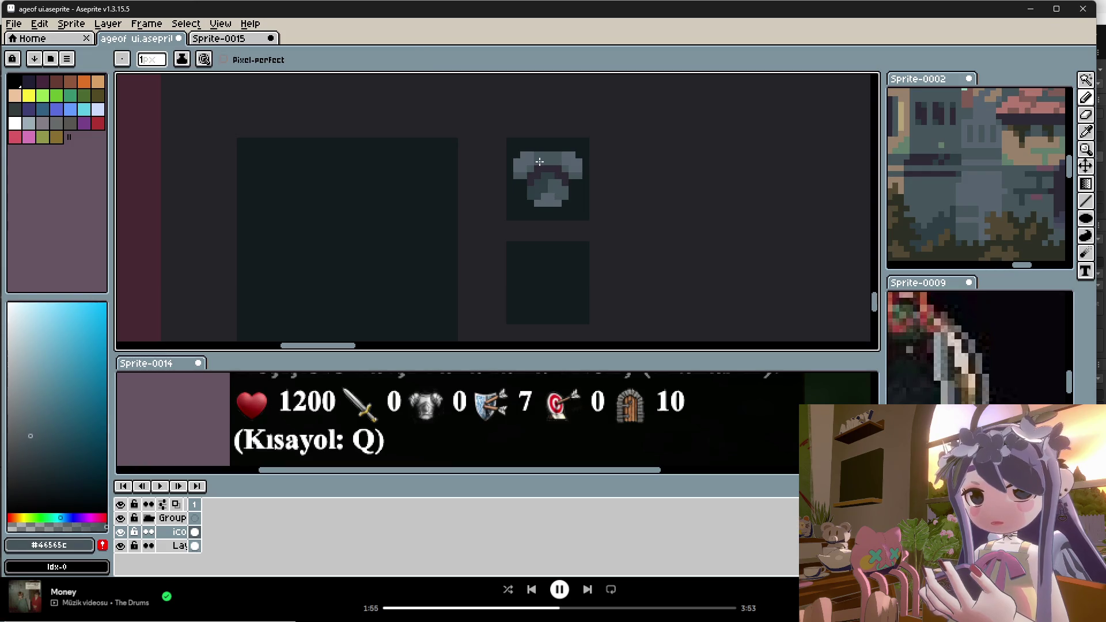
pyautogui.keyDown('alt'); pyautogui.click(528, 176); pyautogui.keyUp('alt')
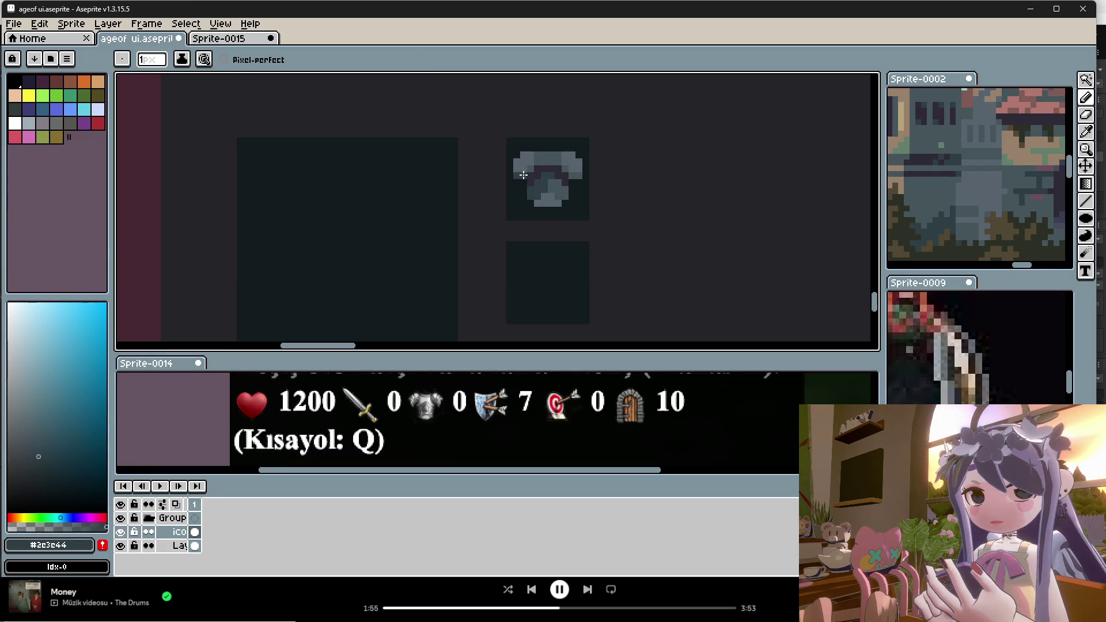
pyautogui.keyDown('alt'); pyautogui.click(544, 161); pyautogui.keyUp('alt')
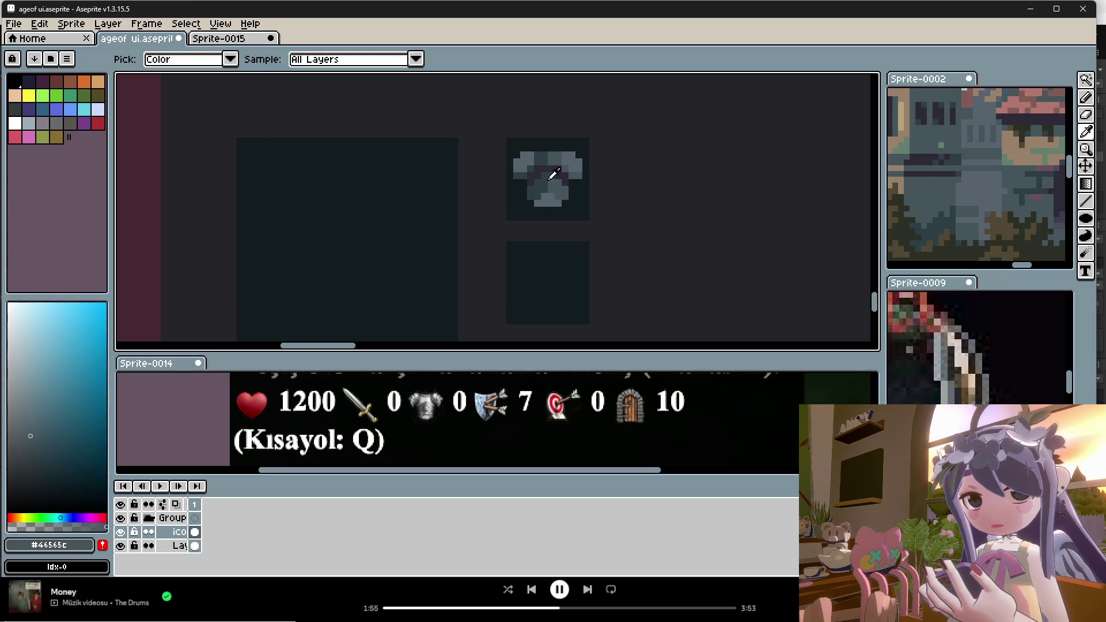
pyautogui.scroll(-2, 542, 167)
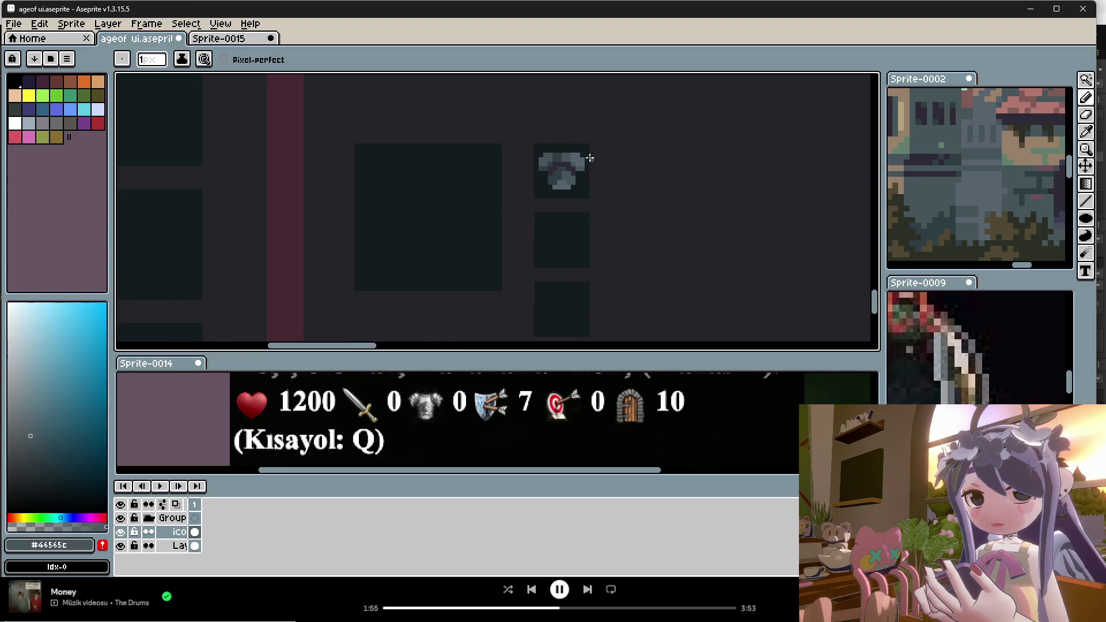
pyautogui.scroll(-1, 607, 172)
pyautogui.scroll(1, 589, 166)
pyautogui.scroll(3, 588, 166)
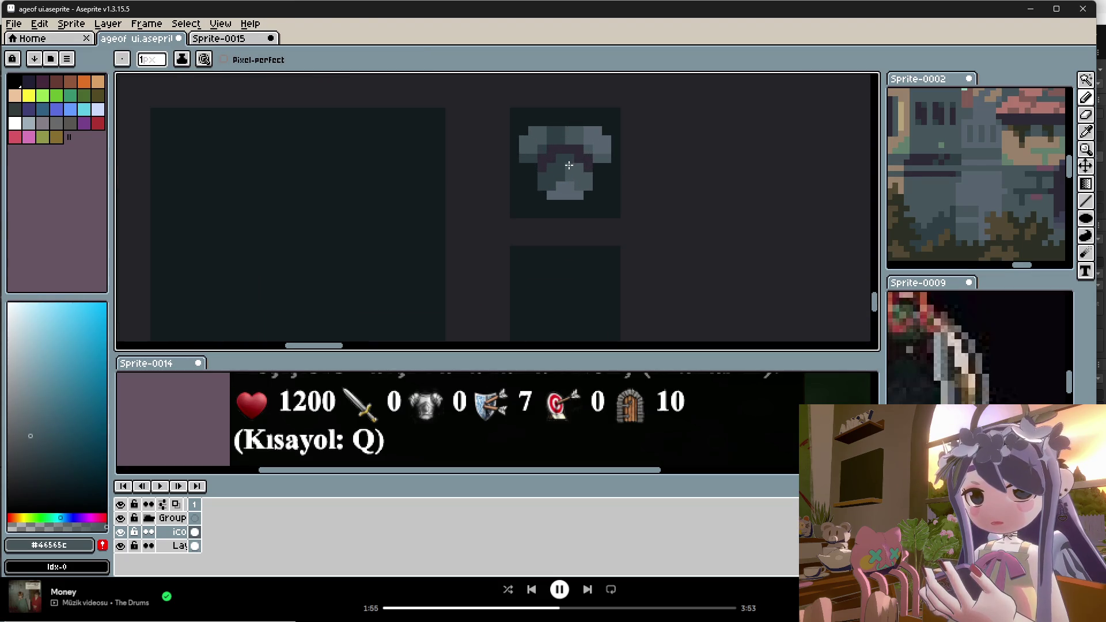
pyautogui.scroll(-2, 564, 165)
pyautogui.scroll(1, 567, 162)
pyautogui.keyDown('alt'); pyautogui.click(562, 160); pyautogui.keyUp('alt')
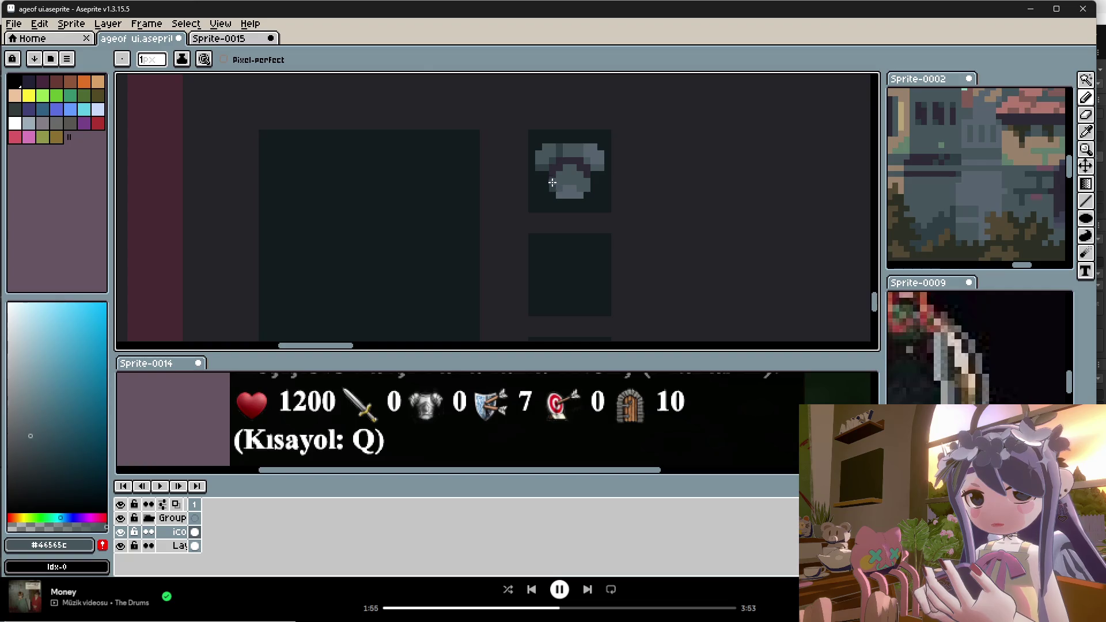
pyautogui.keyDown('alt'); pyautogui.click(552, 175); pyautogui.keyUp('alt')
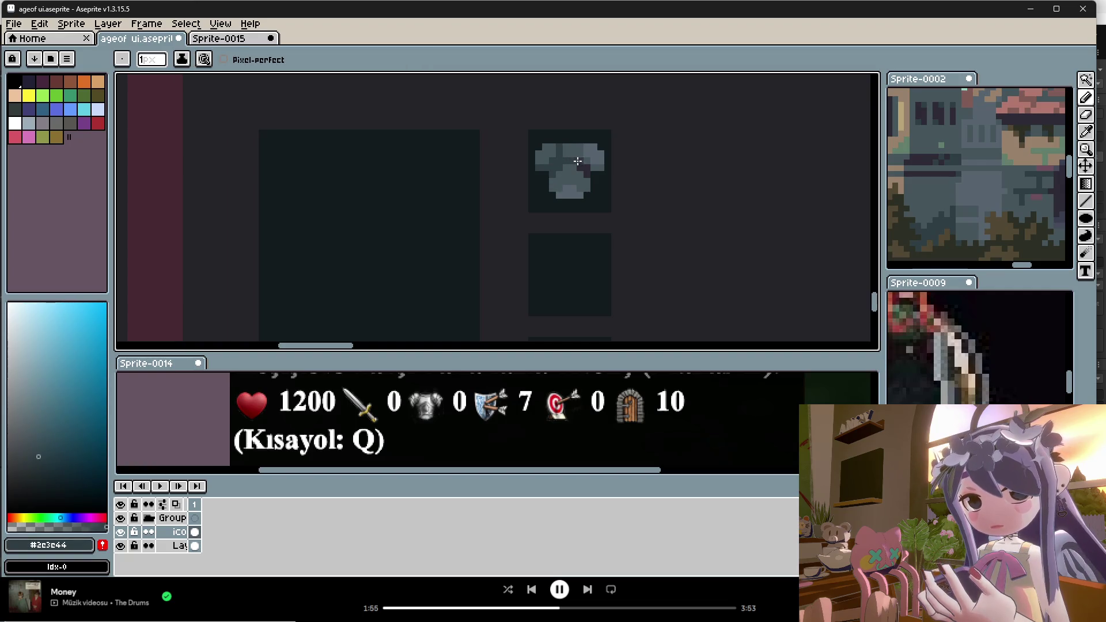
# Sample the armor icon's mid grey, lighter grey and dark shading colours.
pyautogui.scroll(-3, 586, 173)
pyautogui.scroll(3, 587, 184)
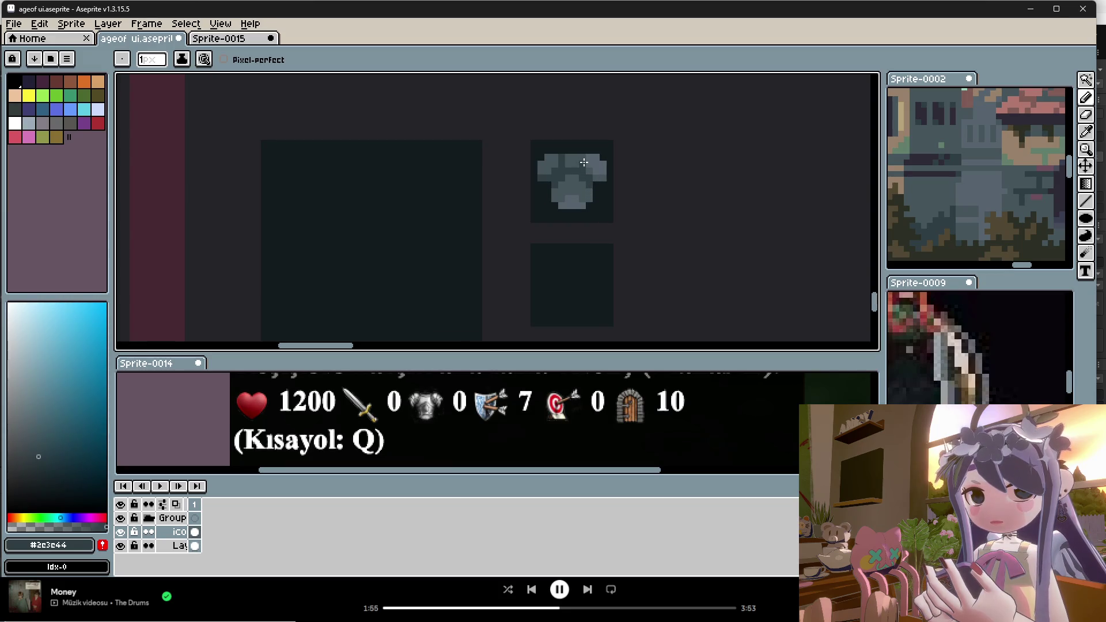
pyautogui.scroll(-2, 595, 171)
pyautogui.scroll(2, 597, 178)
pyautogui.keyDown('alt'); pyautogui.click(601, 202); pyautogui.keyUp('alt')
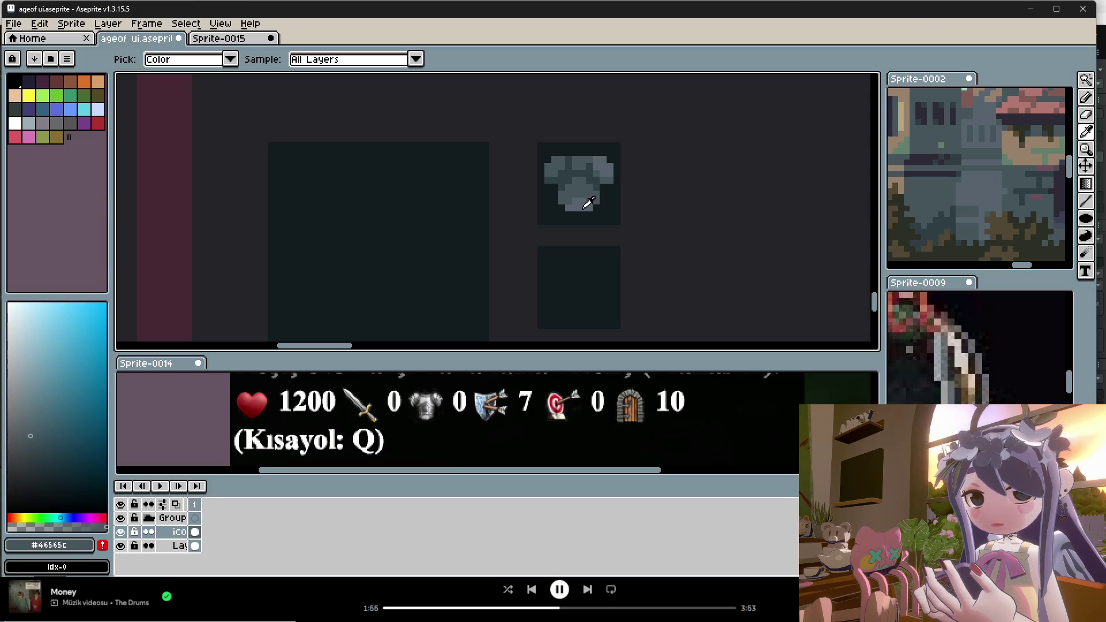
pyautogui.keyDown('alt'); pyautogui.click(579, 194); pyautogui.keyUp('alt')
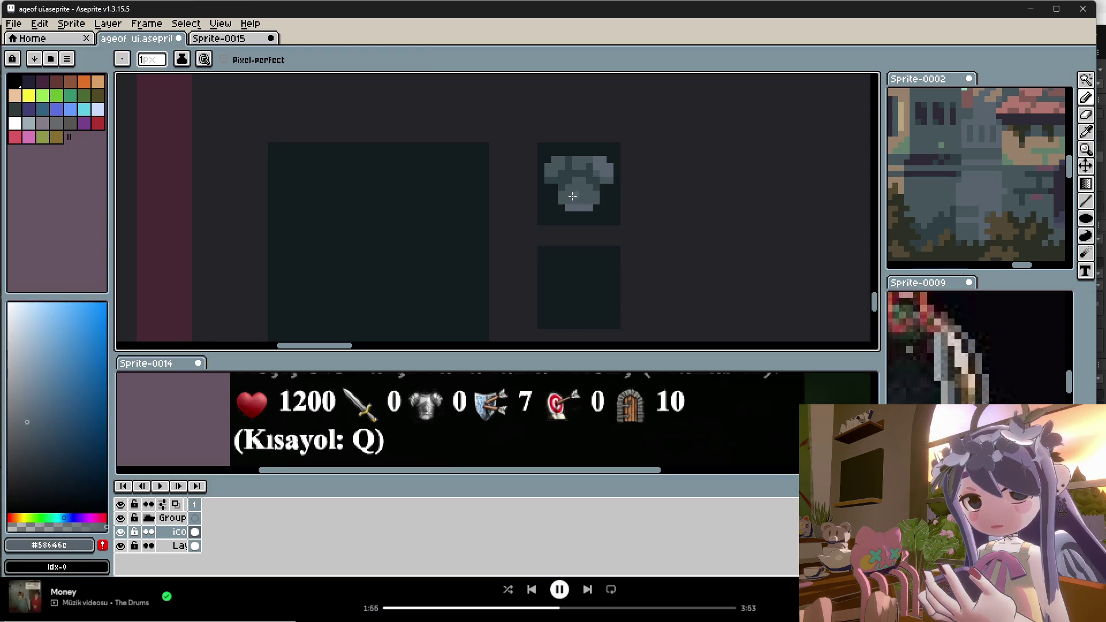
pyautogui.scroll(1, 575, 190)
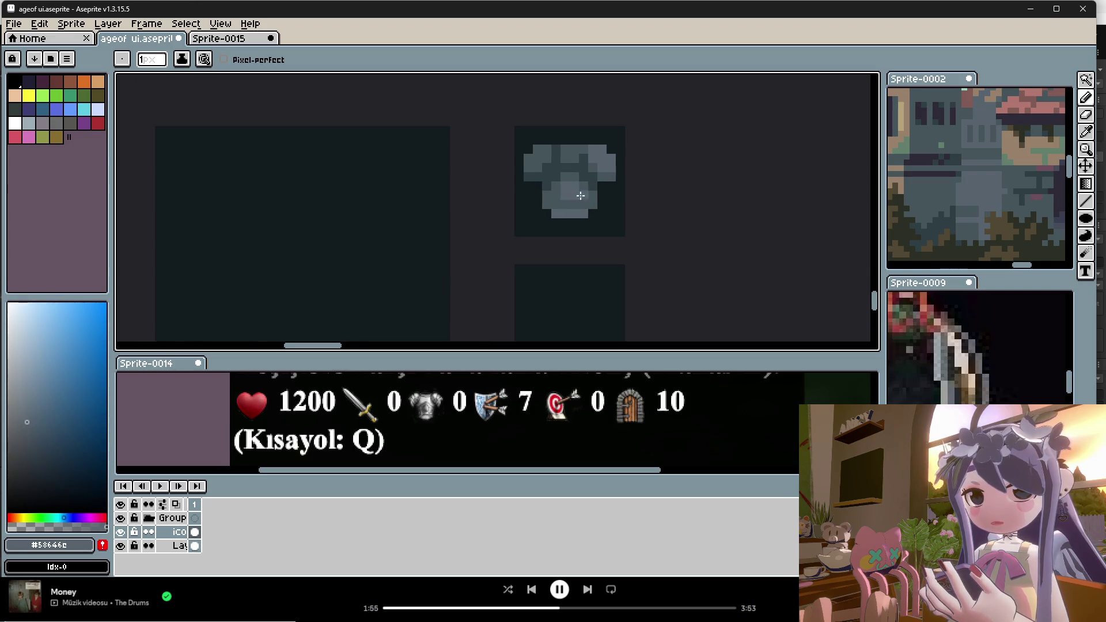
pyautogui.scroll(-2, 580, 195)
pyautogui.scroll(1, 605, 188)
pyautogui.scroll(-1, 609, 186)
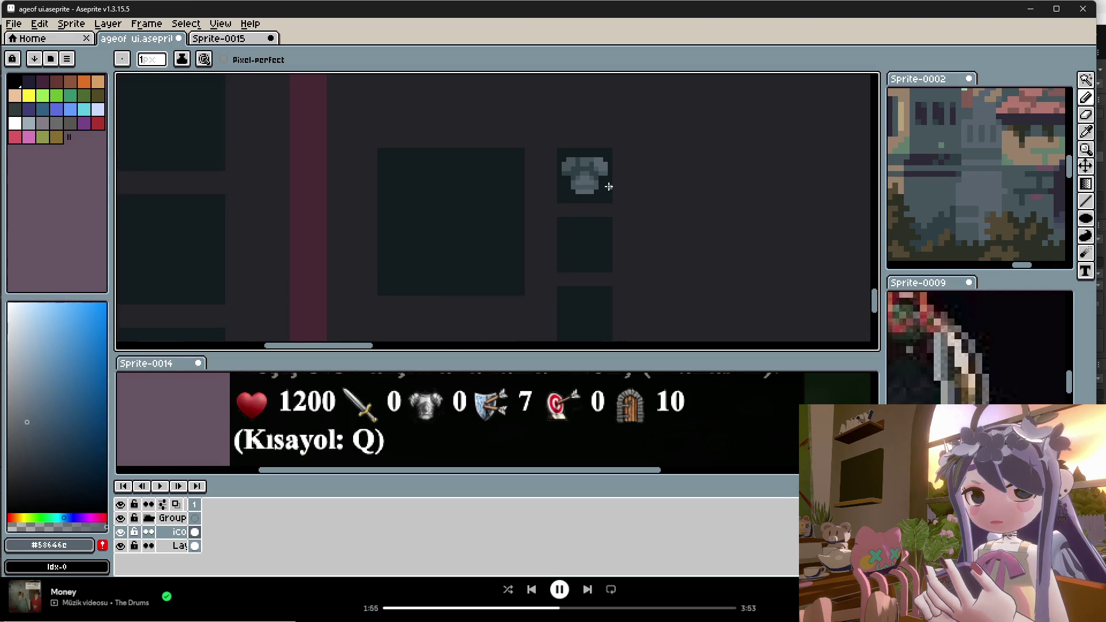
pyautogui.scroll(-1, 610, 187)
pyautogui.scroll(2, 596, 170)
pyautogui.keyDown('alt'); pyautogui.click(594, 165); pyautogui.keyUp('alt')
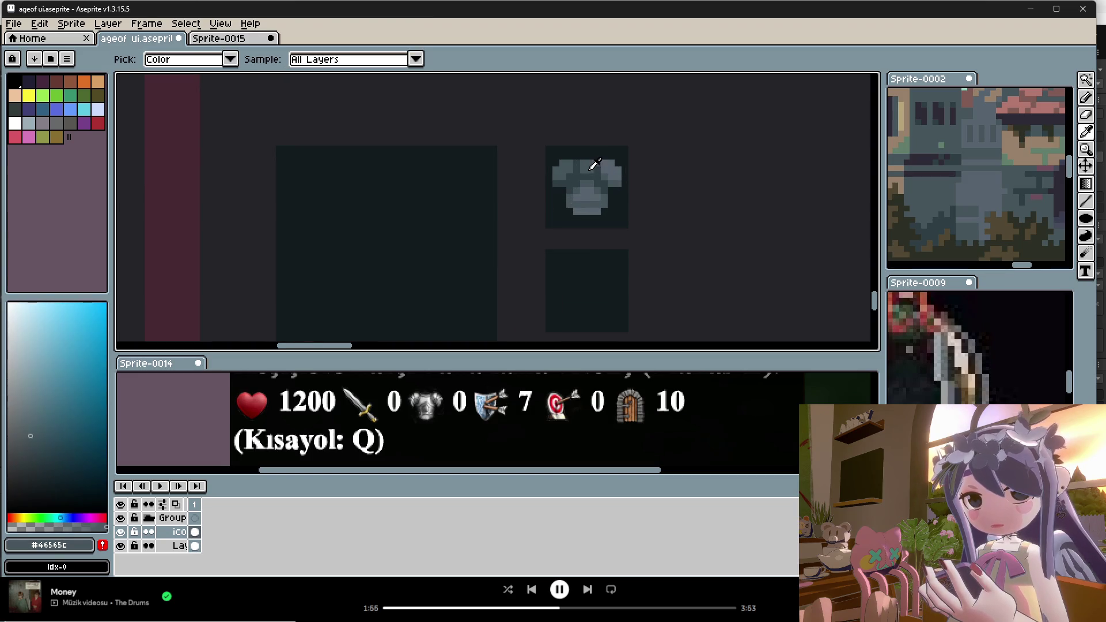
pyautogui.scroll(-2, 579, 175)
pyautogui.scroll(1, 600, 179)
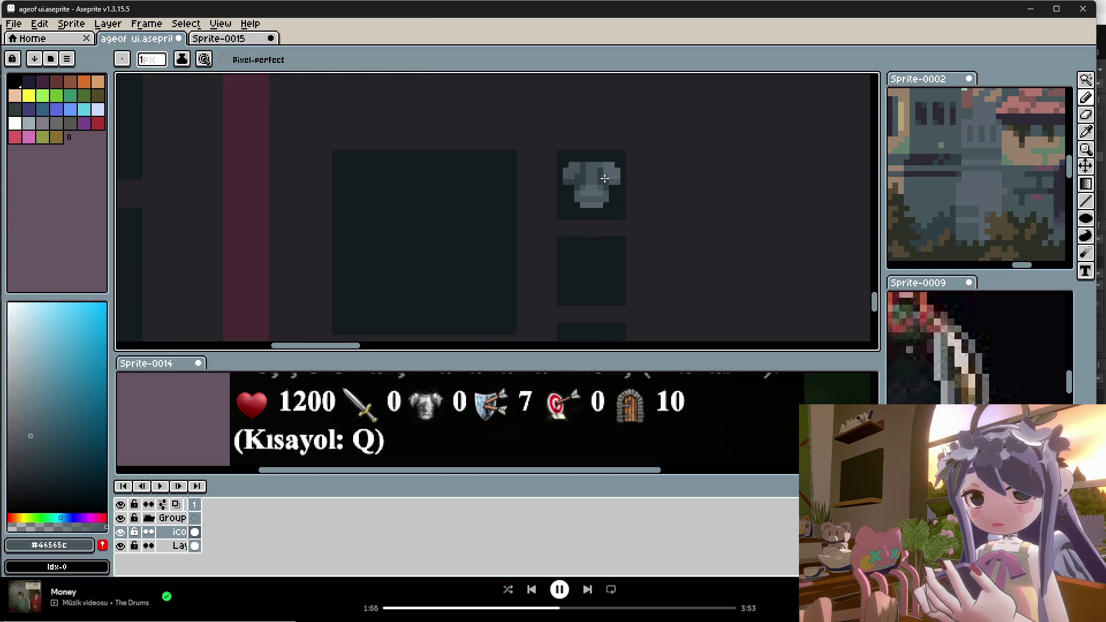
pyautogui.scroll(1, 603, 179)
pyautogui.keyDown('alt'); pyautogui.click(587, 173); pyautogui.keyUp('alt')
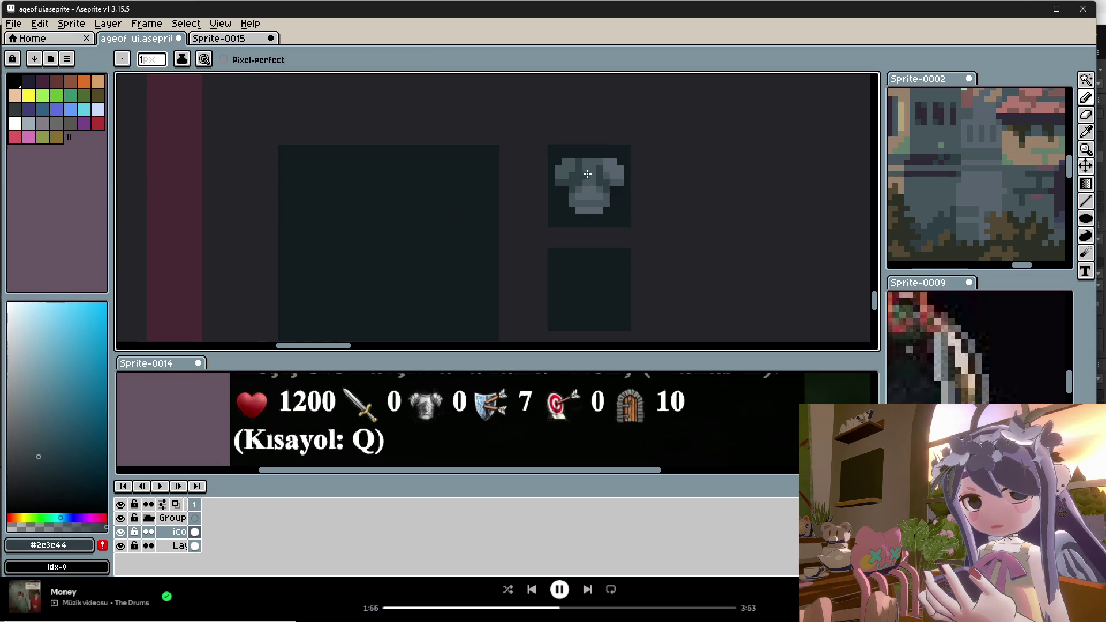
# Re-pick the armor's light grey, dark shading and mid grey tones from the icon.
pyautogui.scroll(-1, 617, 185)
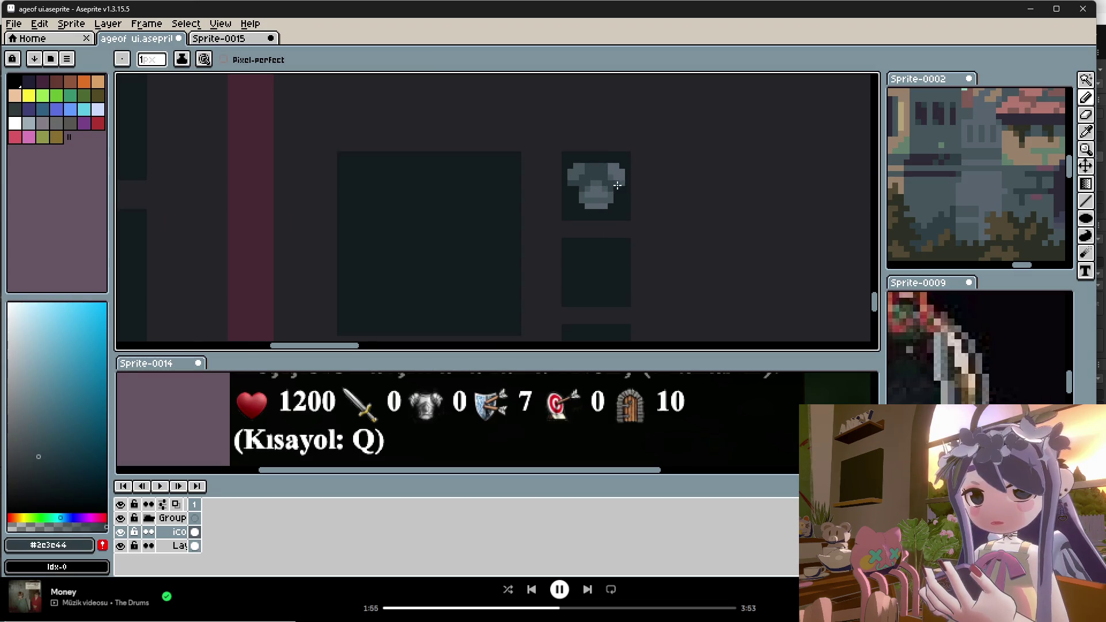
pyautogui.scroll(-1, 639, 197)
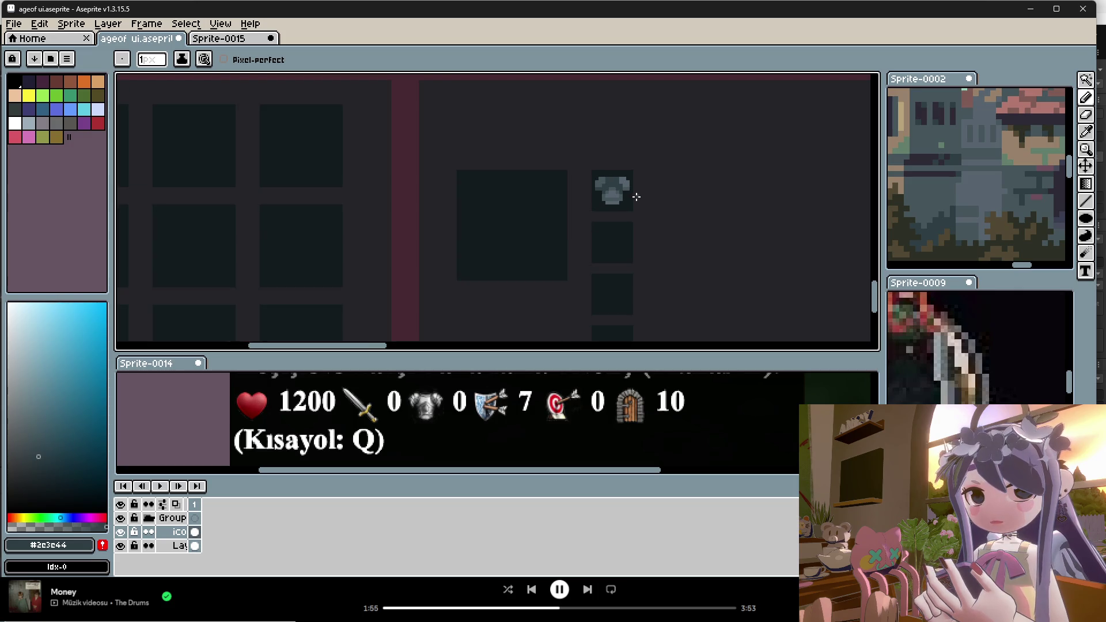
pyautogui.scroll(1, 634, 193)
pyautogui.keyDown('alt'); pyautogui.click(600, 185); pyautogui.keyUp('alt')
pyautogui.scroll(1, 600, 180)
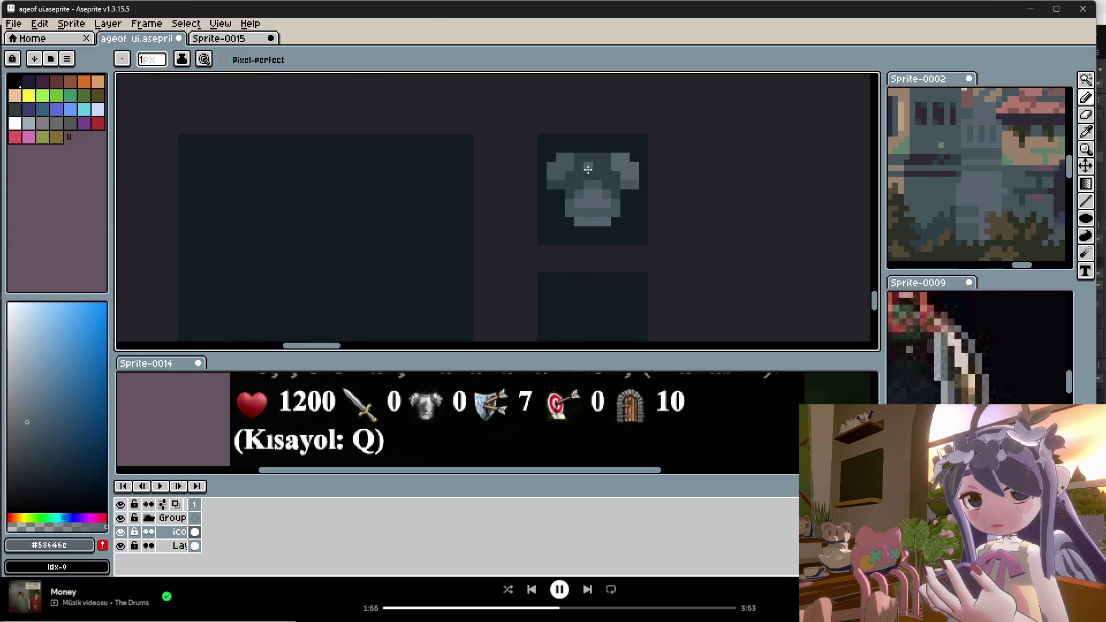
pyautogui.scroll(-1, 599, 163)
pyautogui.scroll(1, 602, 170)
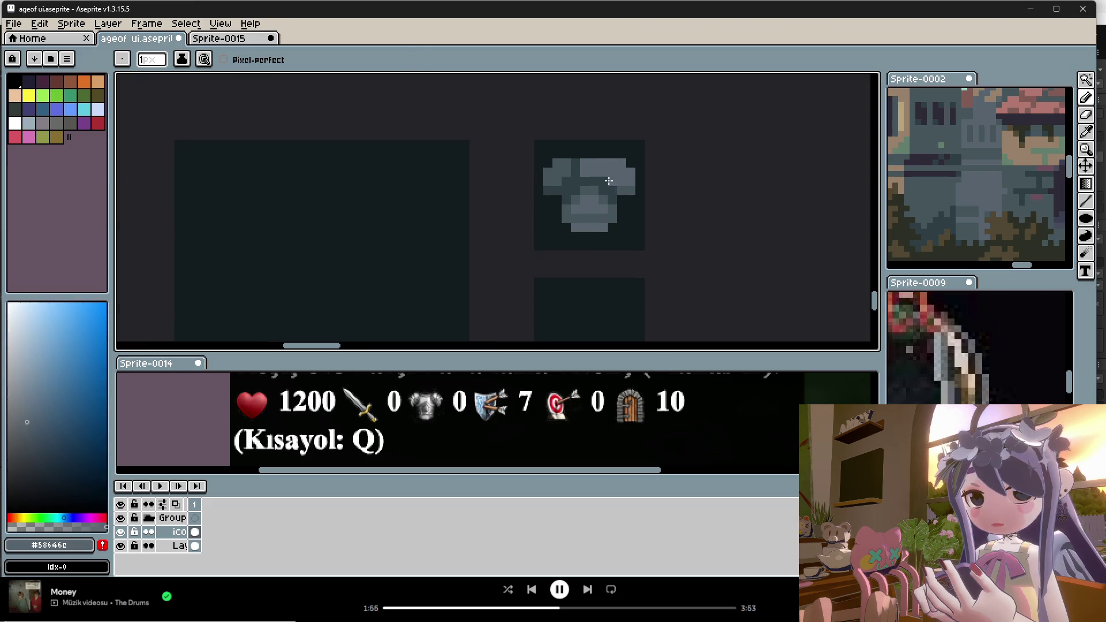
pyautogui.keyDown('alt'); pyautogui.click(604, 172); pyautogui.keyUp('alt')
pyautogui.keyDown('alt'); pyautogui.click(604, 172); pyautogui.keyUp('alt')
pyautogui.keyDown('alt'); pyautogui.click(603, 167); pyautogui.keyUp('alt')
pyautogui.scroll(-1, 633, 199)
pyautogui.scroll(2, 634, 198)
pyautogui.keyDown('alt'); pyautogui.click(634, 199); pyautogui.keyUp('alt')
pyautogui.scroll(-2, 639, 202)
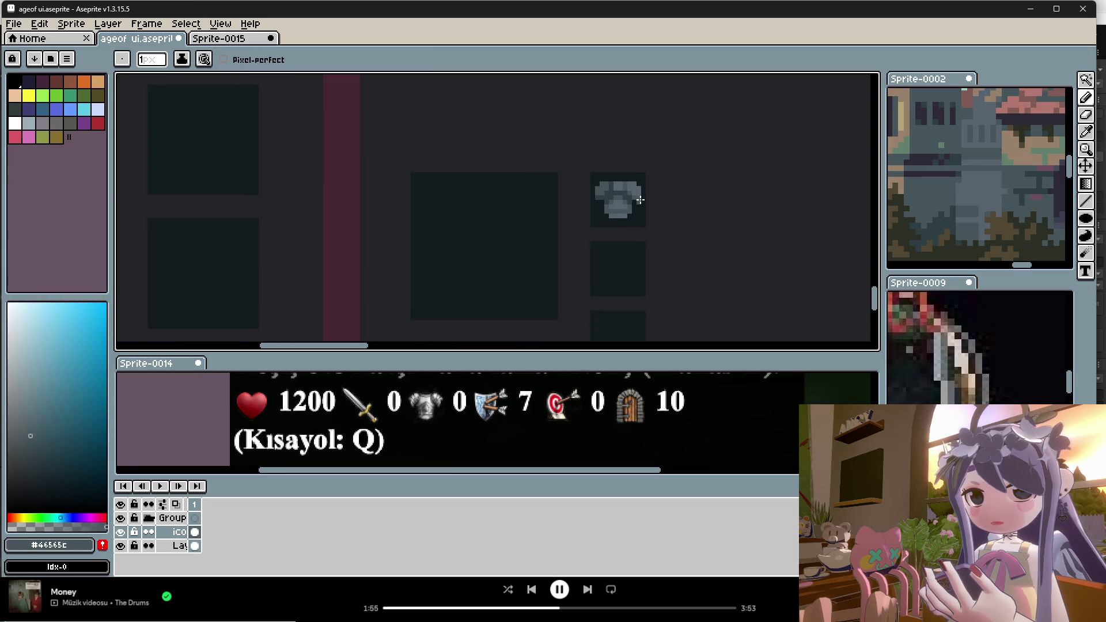
pyautogui.scroll(1, 653, 208)
pyautogui.scroll(-2, 653, 208)
pyautogui.scroll(1, 662, 217)
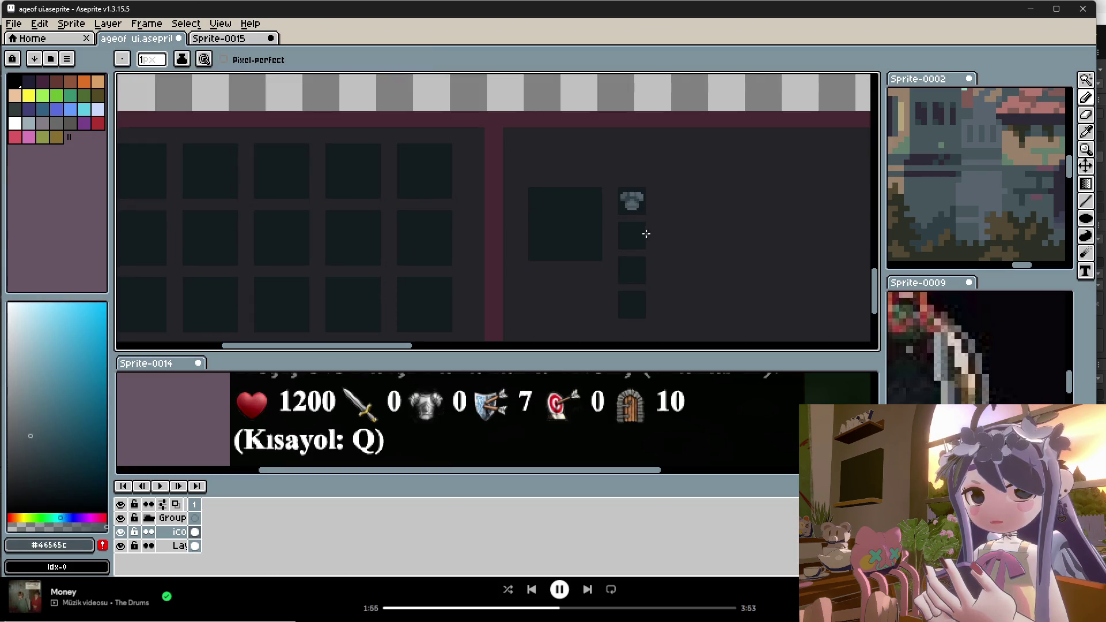
pyautogui.scroll(2, 640, 214)
pyautogui.keyDown('alt'); pyautogui.click(596, 175); pyautogui.keyUp('alt')
pyautogui.scroll(1, 596, 175)
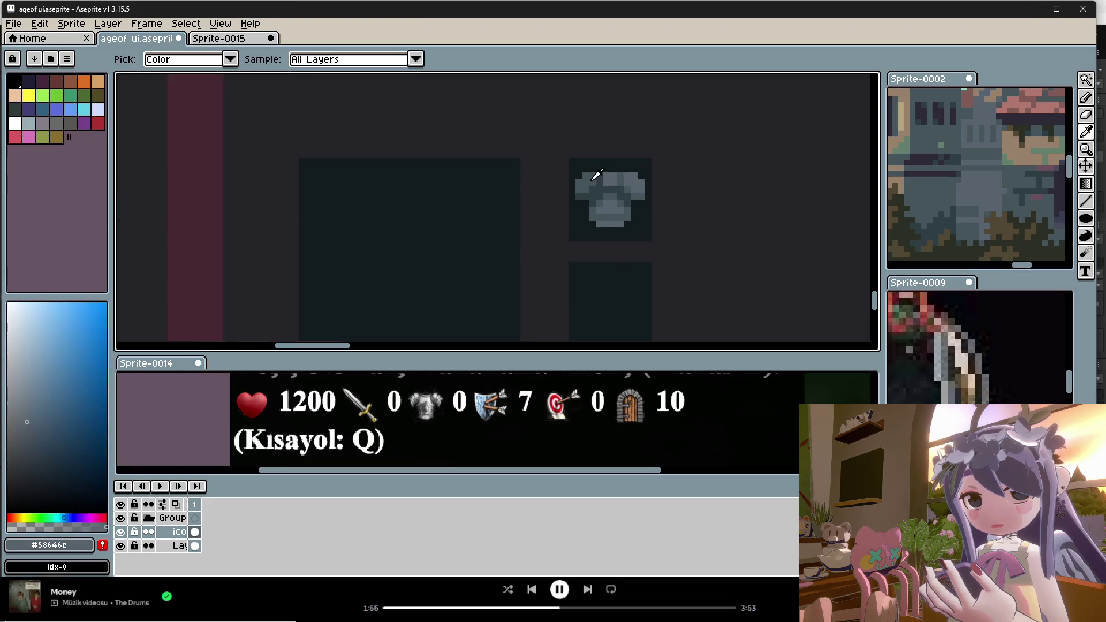
pyautogui.scroll(1, 596, 175)
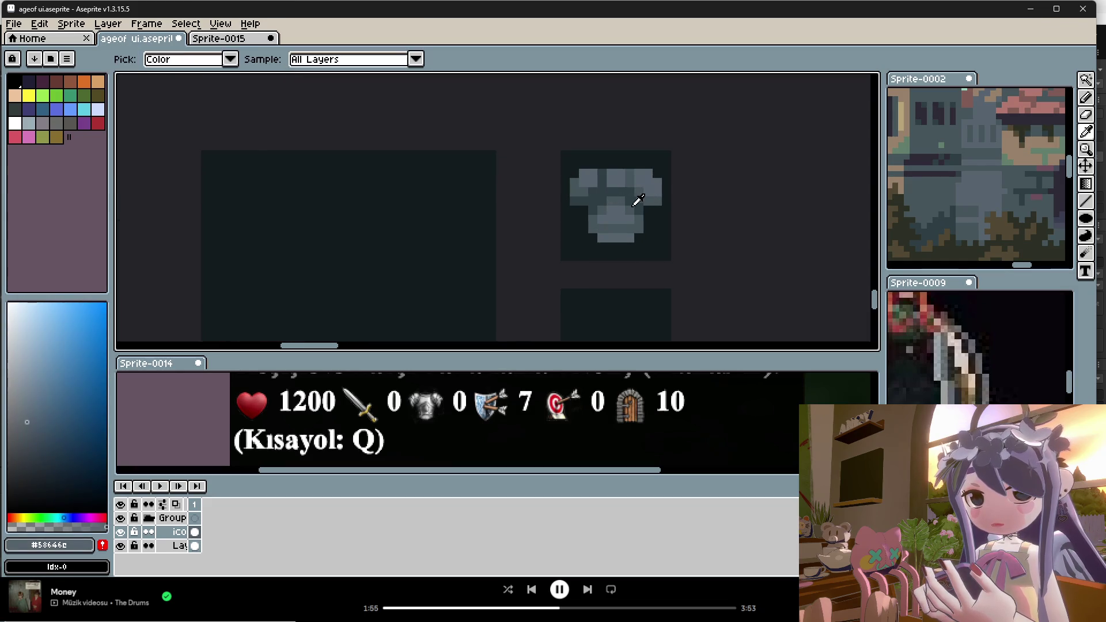
pyautogui.scroll(-2, 657, 202)
pyautogui.scroll(2, 657, 202)
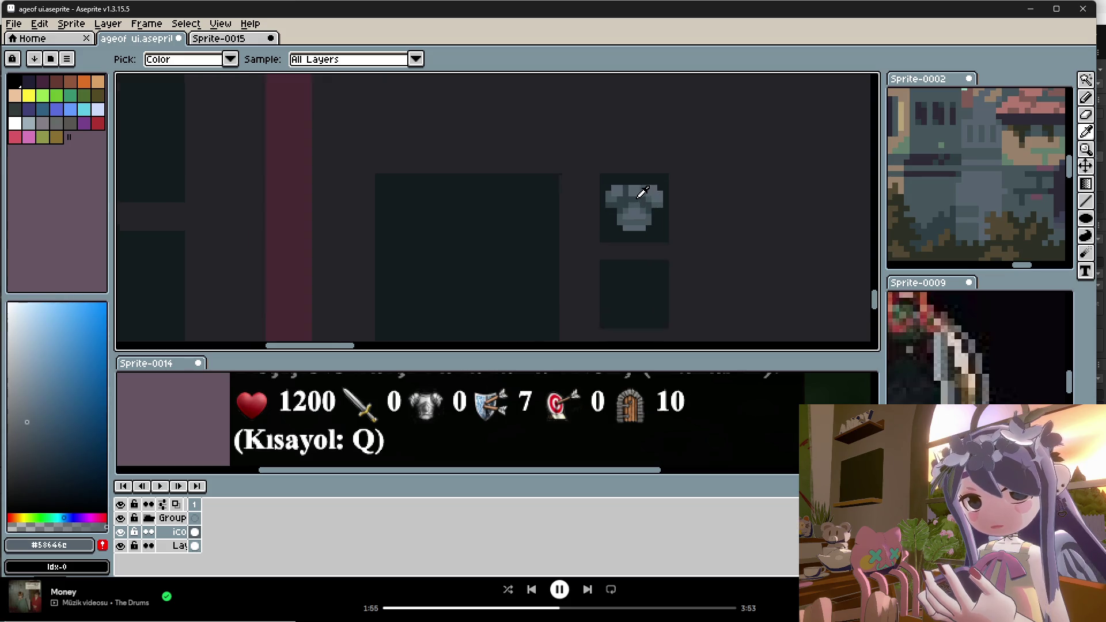
pyautogui.keyDown('alt'); pyautogui.click(619, 185); pyautogui.keyUp('alt')
pyautogui.scroll(-3, 621, 188)
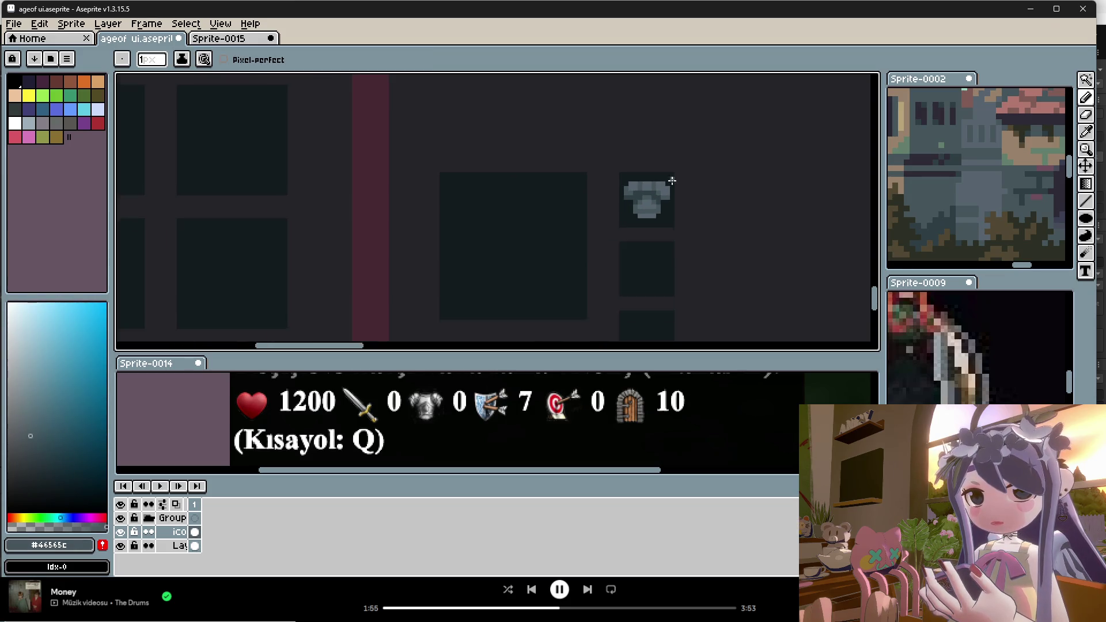
pyautogui.scroll(2, 680, 223)
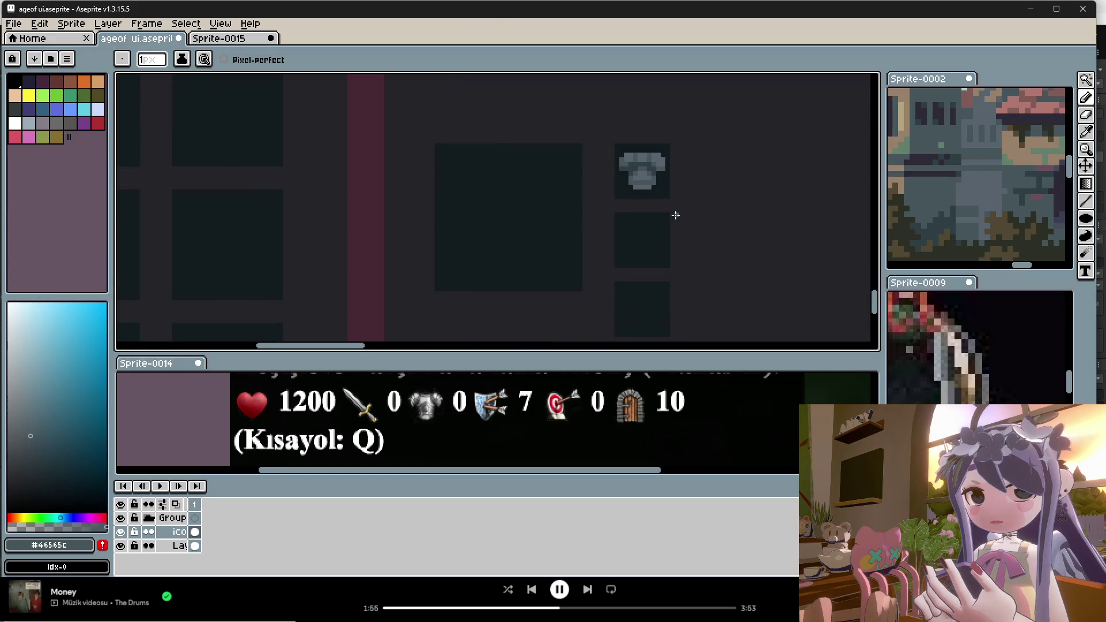
# Add a reference-sprite green pixel to the armor, then cover it with the armor's grey-blue.
pyautogui.keyDown('alt'); pyautogui.click(922, 147); pyautogui.keyUp('alt')
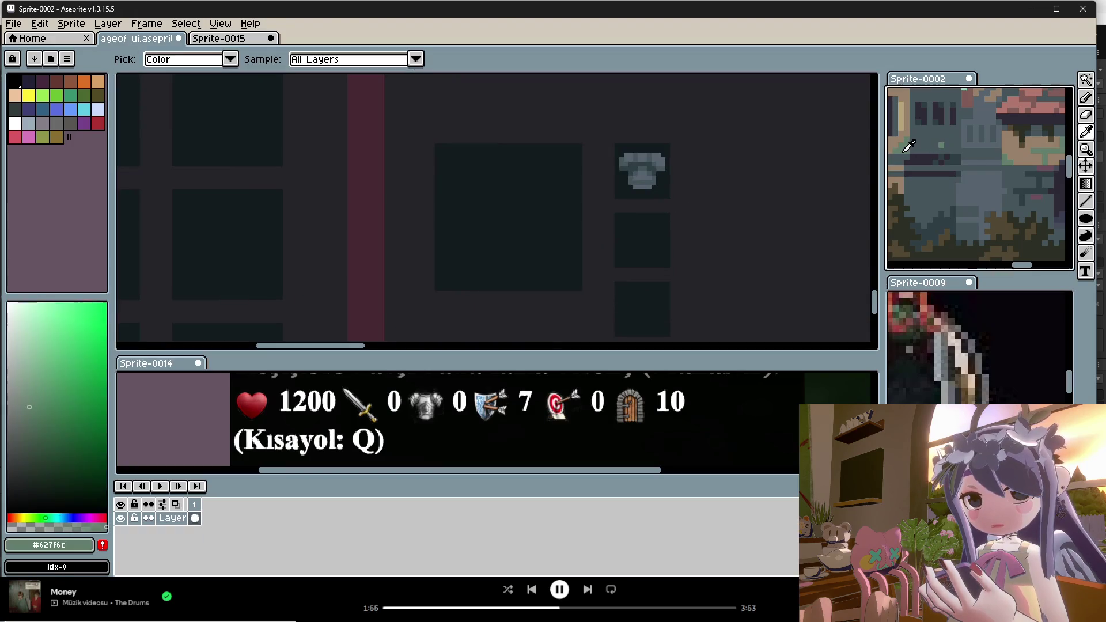
pyautogui.scroll(1, 635, 167)
pyautogui.click(618, 162)
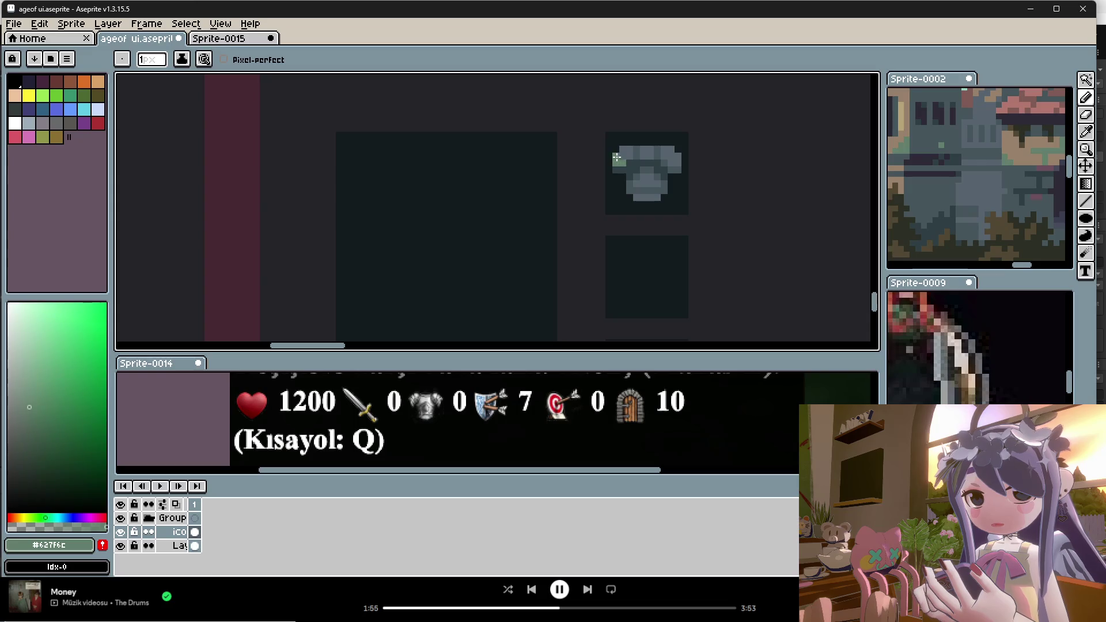
pyautogui.scroll(-1, 651, 183)
pyautogui.scroll(1, 663, 184)
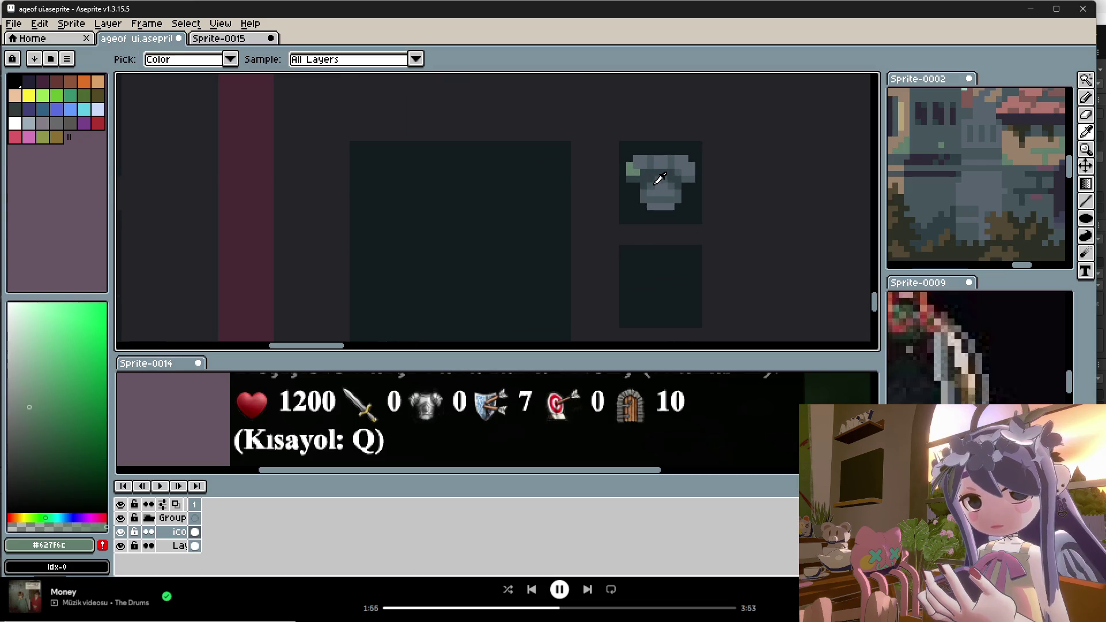
pyautogui.keyDown('alt'); pyautogui.click(660, 176); pyautogui.keyUp('alt')
pyautogui.click(631, 168)
# Paint a tan accent pixel from the reference art on the armor's right shoulder.
pyautogui.keyDown('alt'); pyautogui.click(907, 139); pyautogui.keyUp('alt')
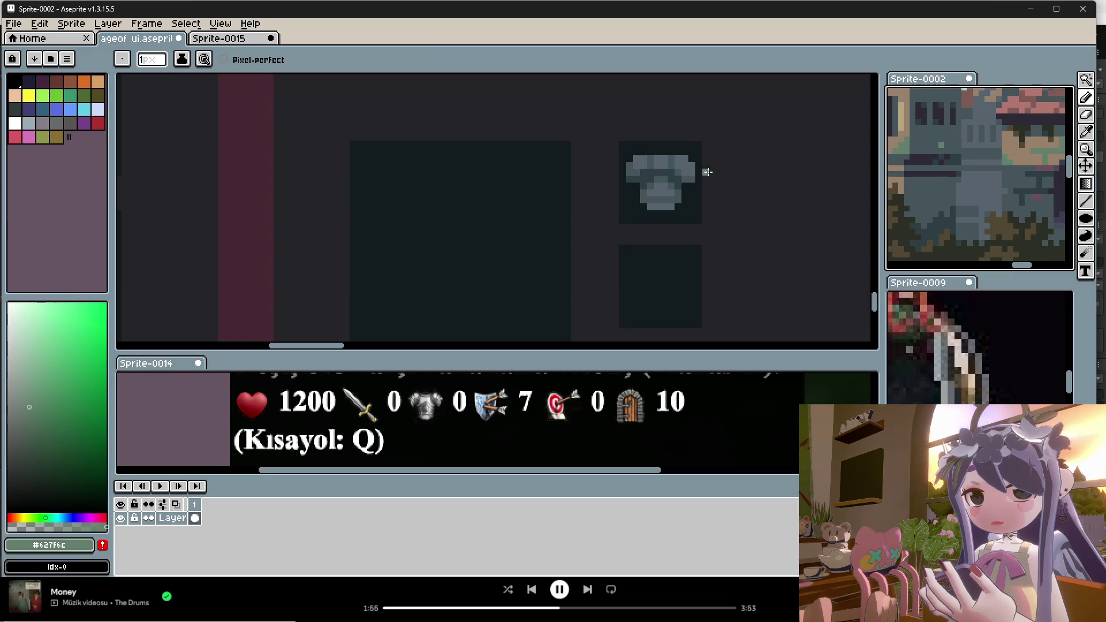
pyautogui.keyDown('alt'); pyautogui.click(904, 110); pyautogui.keyUp('alt')
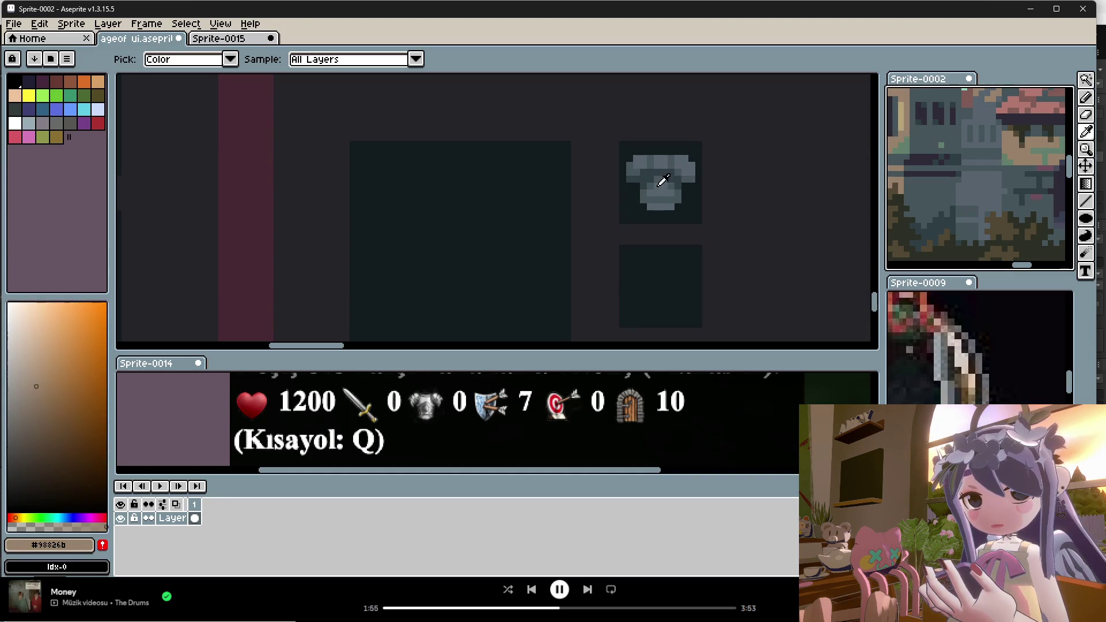
pyautogui.click(682, 162)
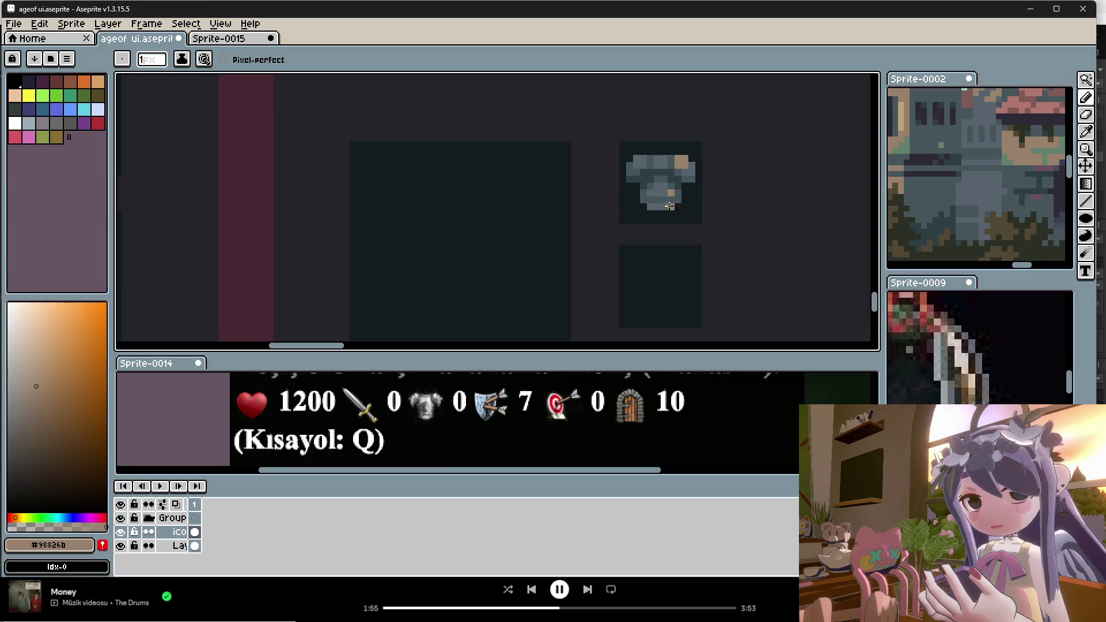
pyautogui.scroll(-3, 682, 231)
pyautogui.scroll(-3, 687, 221)
pyautogui.scroll(1, 588, 228)
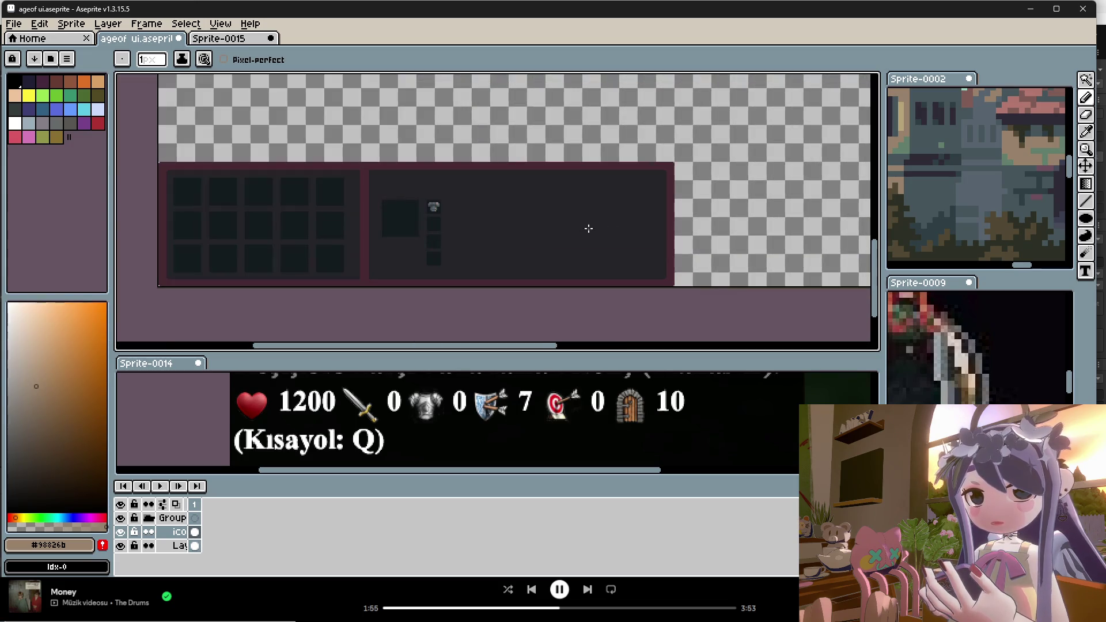
pyautogui.scroll(3, 418, 223)
# Sample a light tan and a green from the Sprite-0002 reference.
pyautogui.press('i')
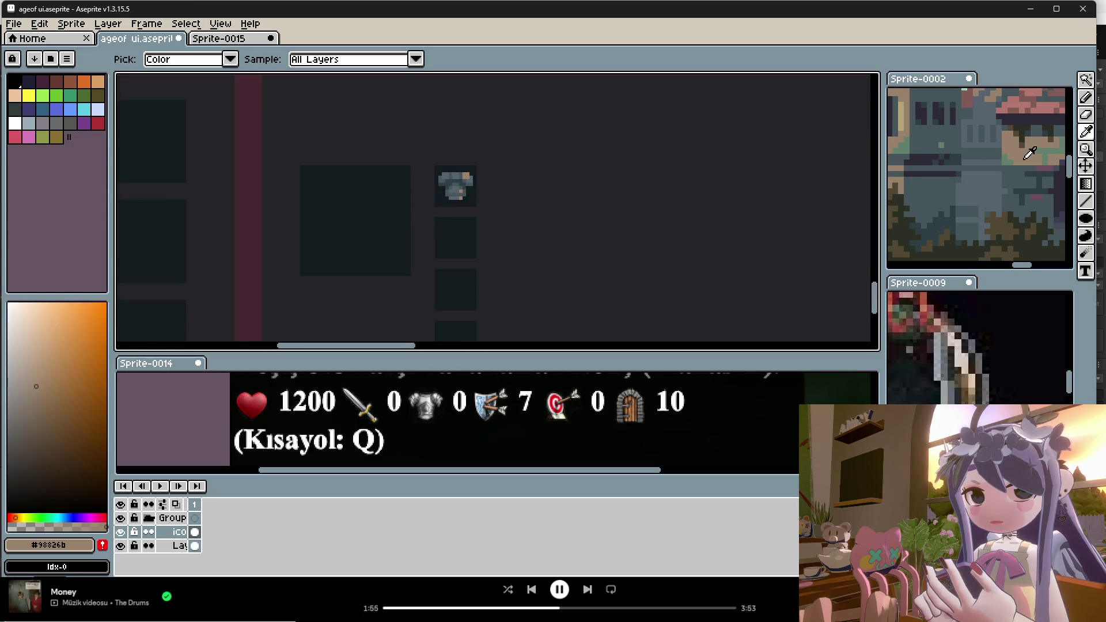
pyautogui.scroll(3, 927, 134)
pyautogui.click(911, 150)
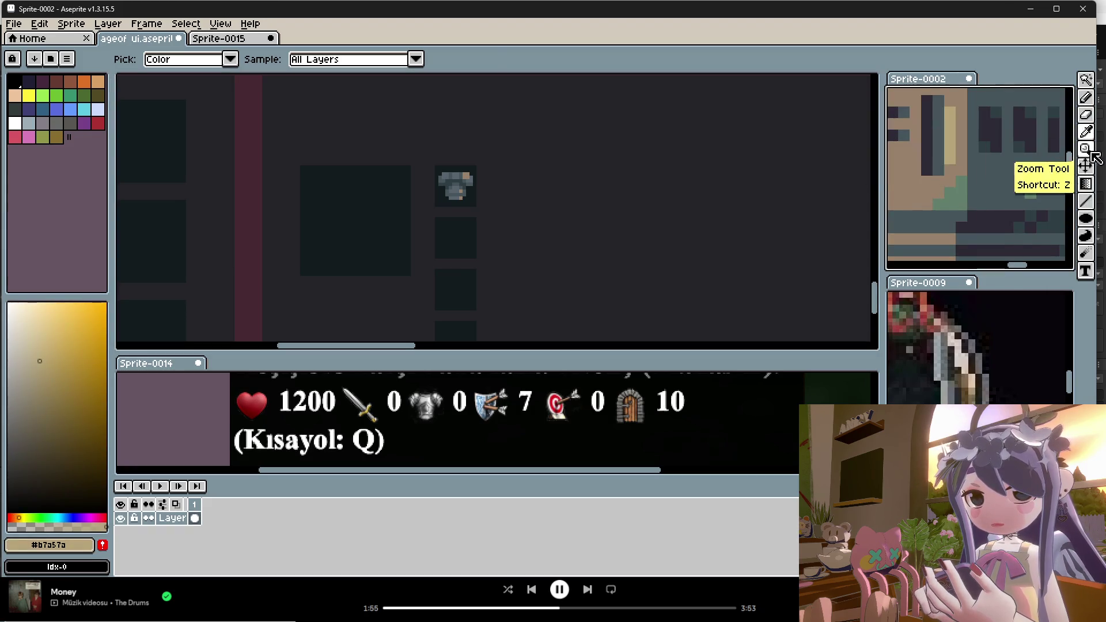
pyautogui.click(1086, 184)
pyautogui.scroll(1, 478, 169)
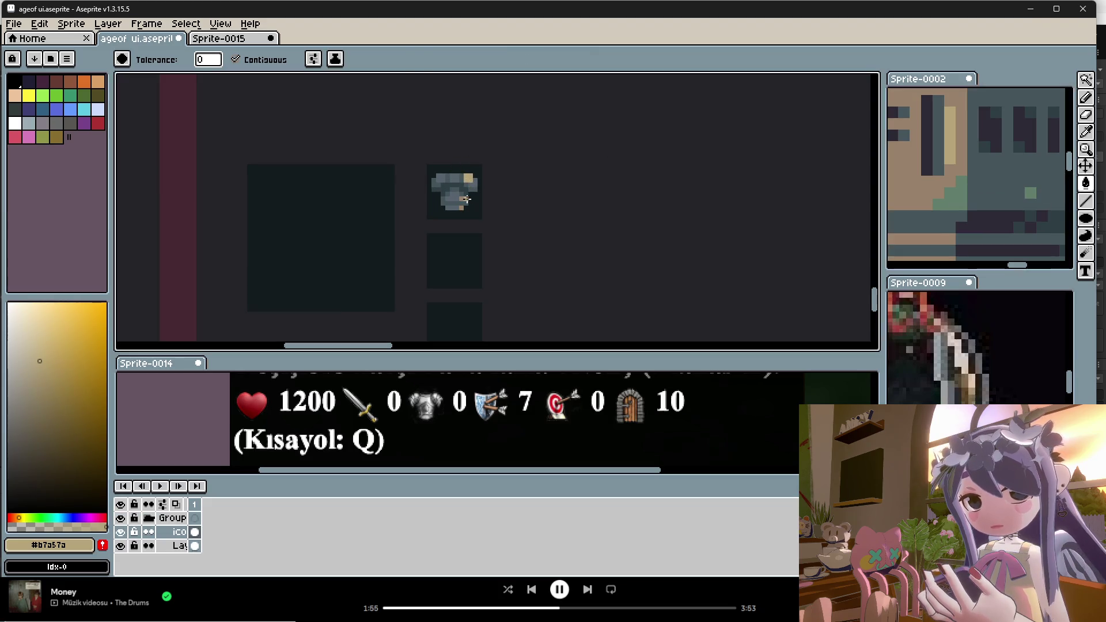
pyautogui.press('i')
pyautogui.scroll(-3, 964, 184)
pyautogui.scroll(3, 980, 207)
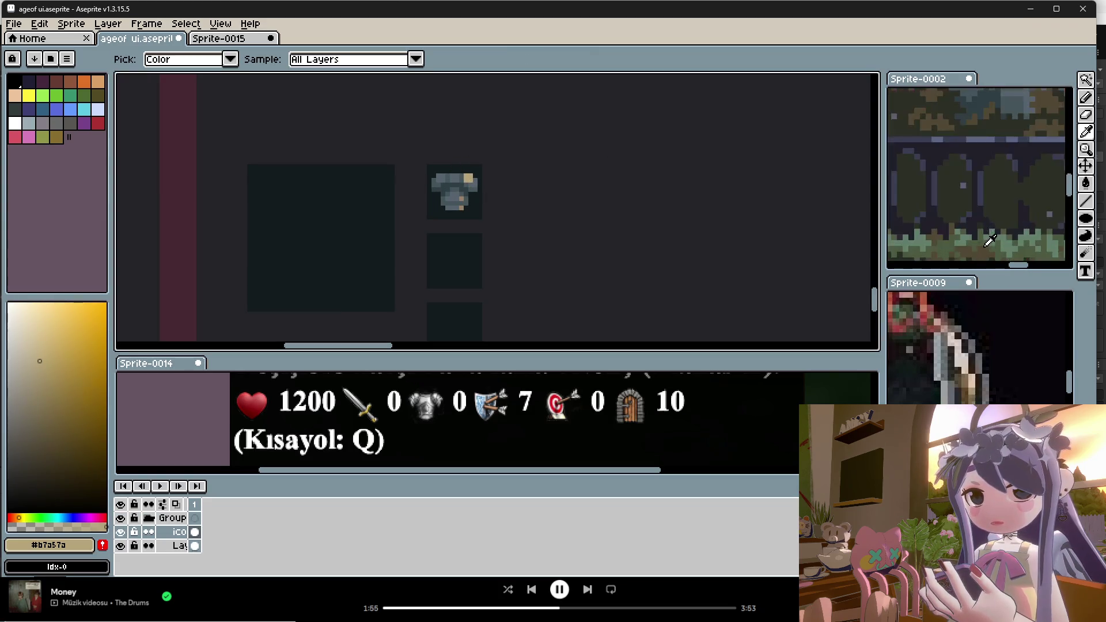
pyautogui.click(990, 223)
pyautogui.press('b')
pyautogui.scroll(2, 461, 213)
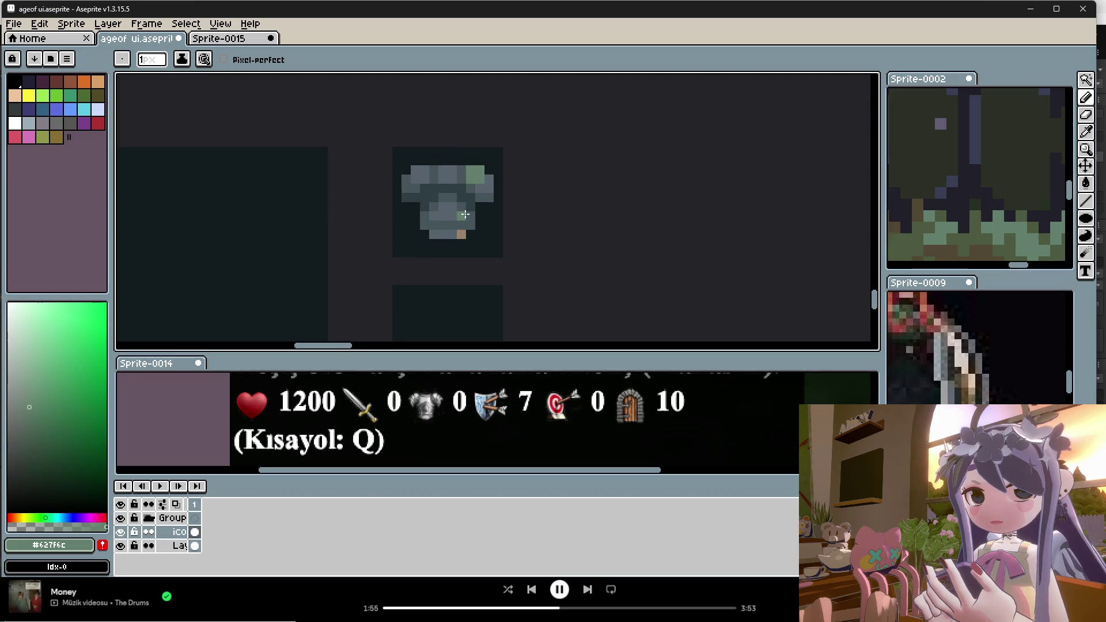
pyautogui.scroll(-3, 490, 207)
pyautogui.scroll(1, 484, 190)
# Paint a muted blue-grey #576585 pixel from the reference near the armor's lower edge.
pyautogui.press('i')
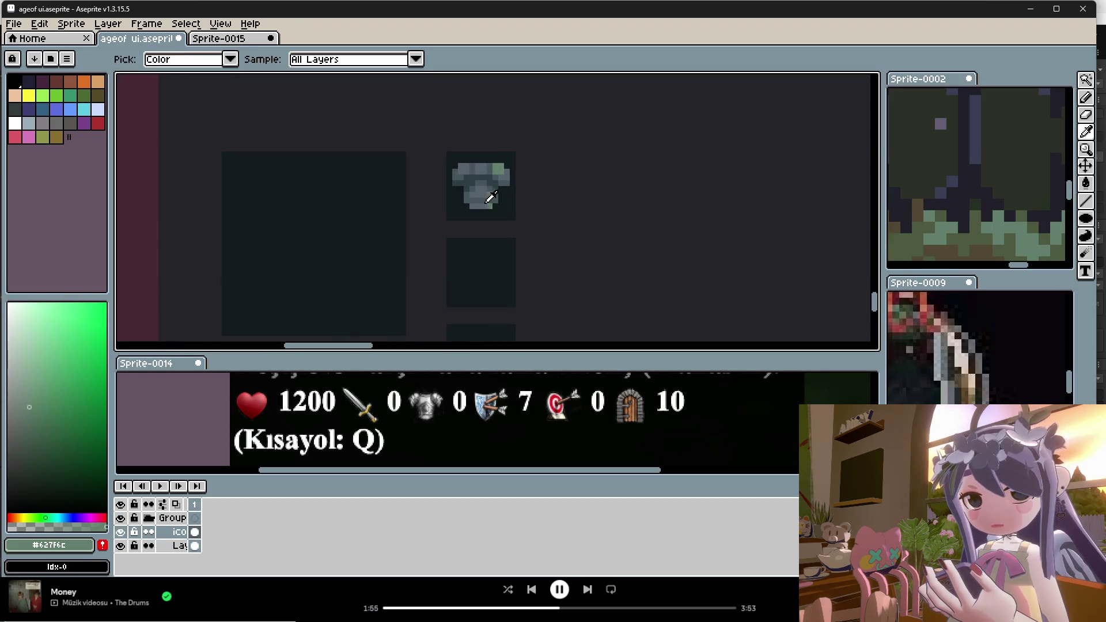
pyautogui.scroll(-2, 1015, 182)
pyautogui.scroll(2, 1010, 178)
pyautogui.click(1010, 177)
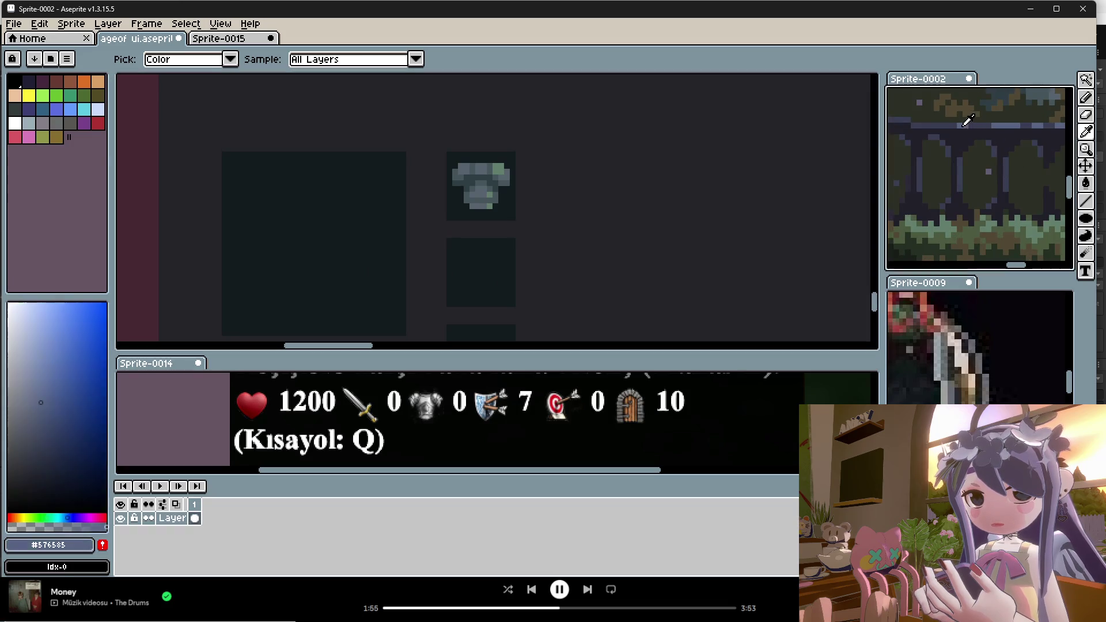
pyautogui.press('b')
pyautogui.scroll(2, 489, 195)
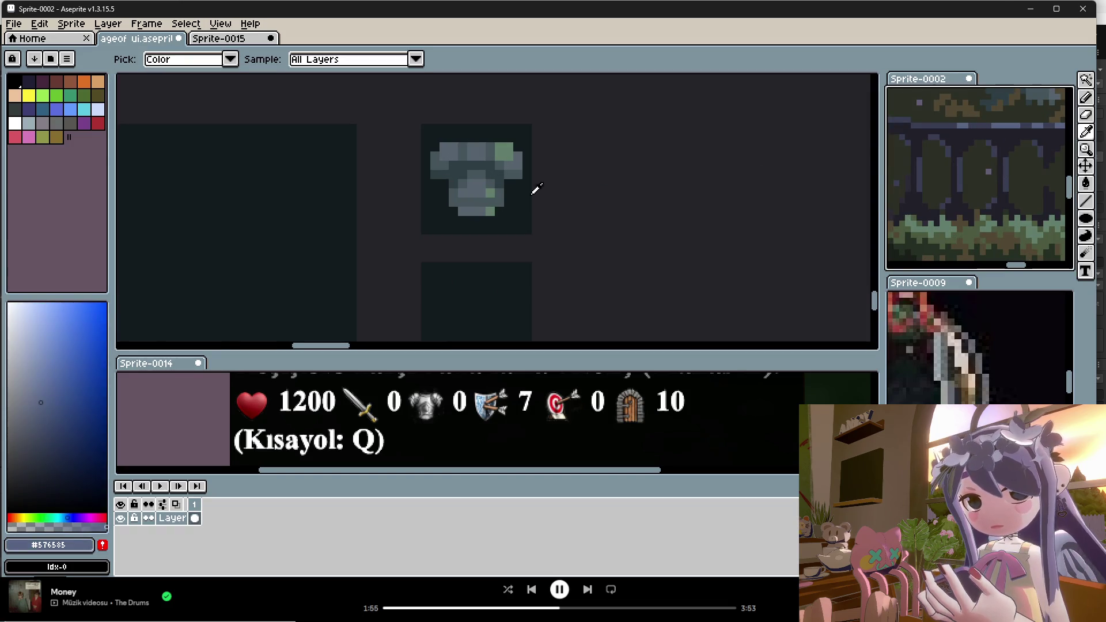
pyautogui.press('b')
pyautogui.click(465, 210)
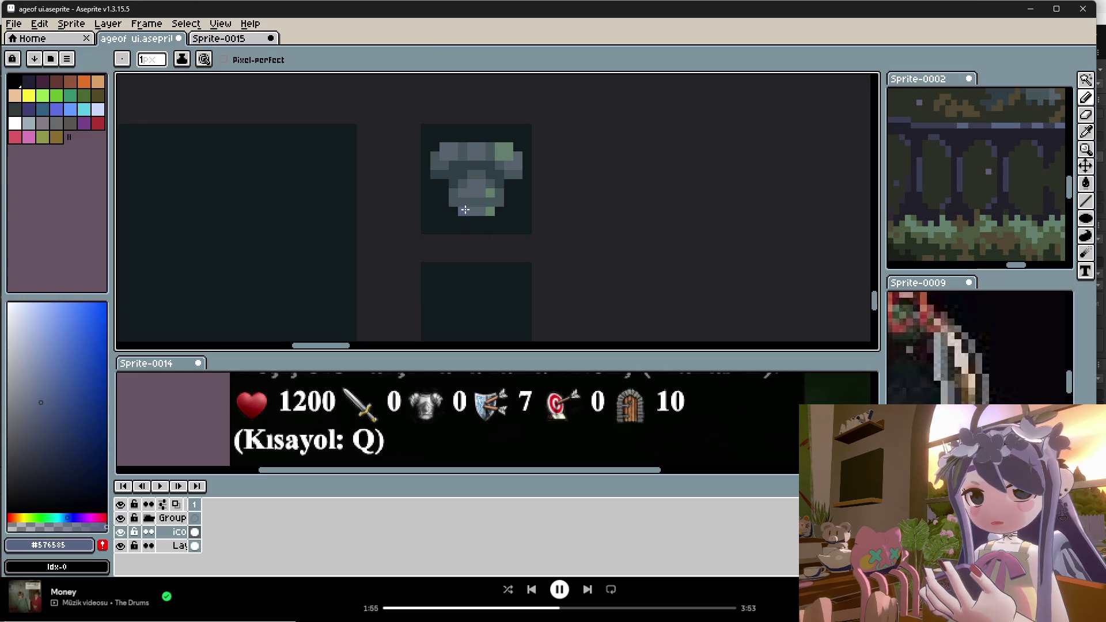
pyautogui.scroll(-4, 542, 229)
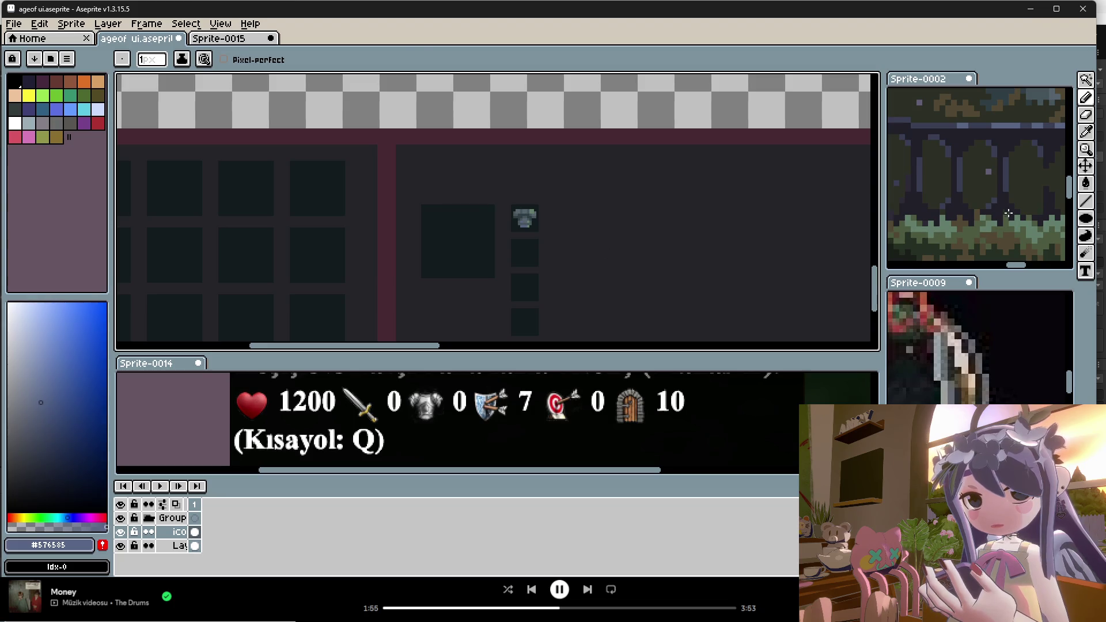
pyautogui.press('i')
pyautogui.scroll(-2, 991, 190)
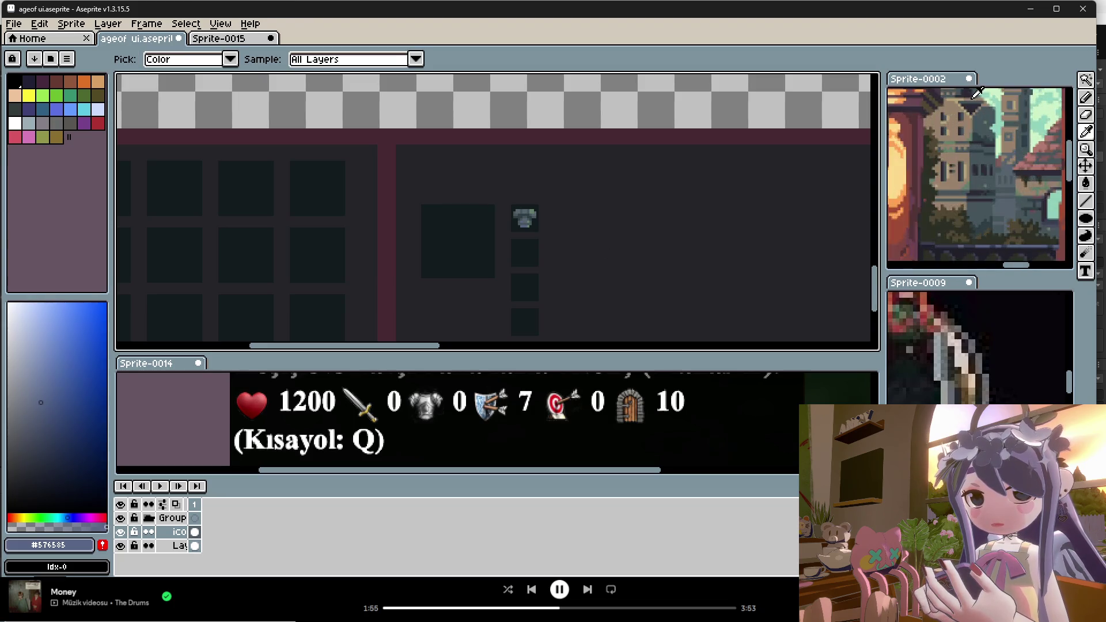
# Paint a tan pixel from the building artwork on the armor, then re-pick its blue-grey.
pyautogui.keyDown('alt'); pyautogui.click(961, 118); pyautogui.keyUp('alt')
pyautogui.scroll(2, 534, 214)
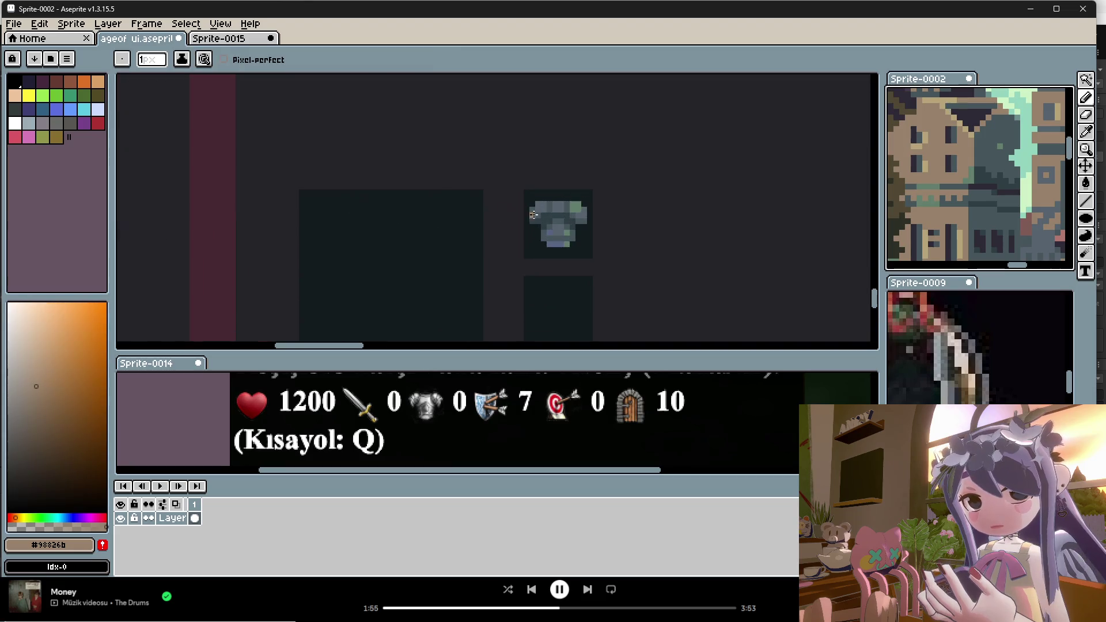
pyautogui.click(566, 234)
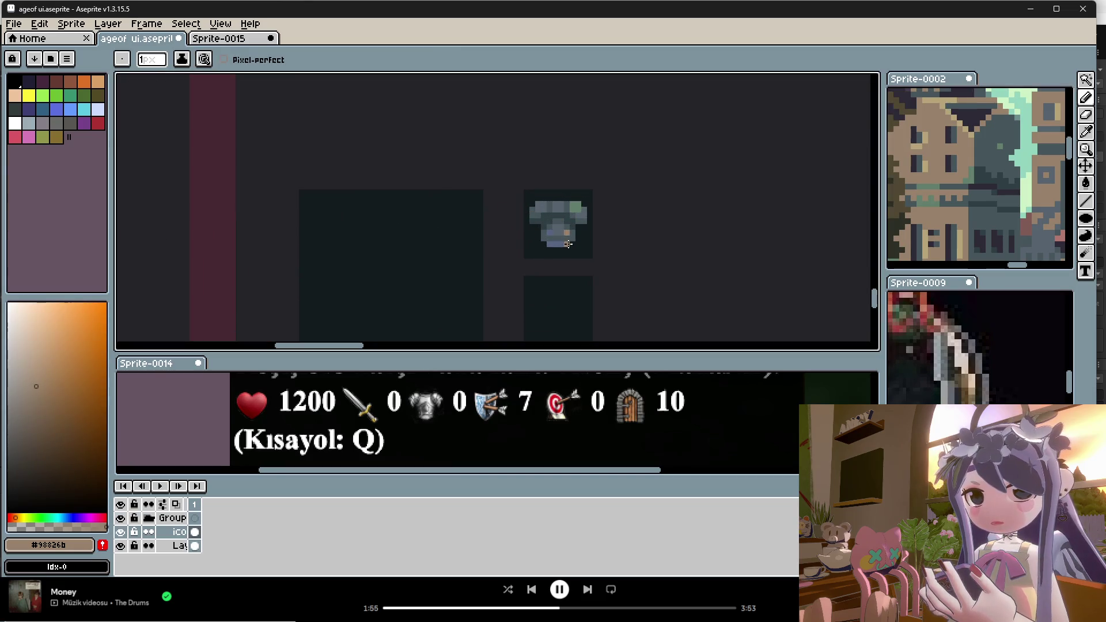
pyautogui.scroll(-3, 568, 238)
pyautogui.scroll(2, 588, 246)
pyautogui.keyDown('alt'); pyautogui.click(568, 225); pyautogui.keyUp('alt')
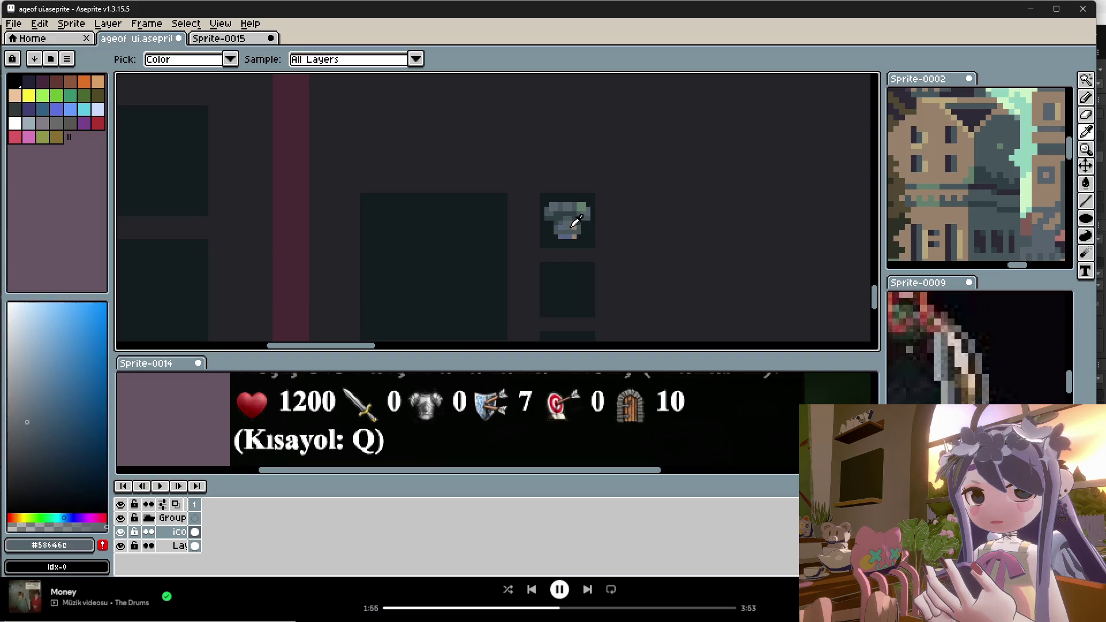
pyautogui.scroll(-2, 576, 219)
pyautogui.scroll(2, 576, 217)
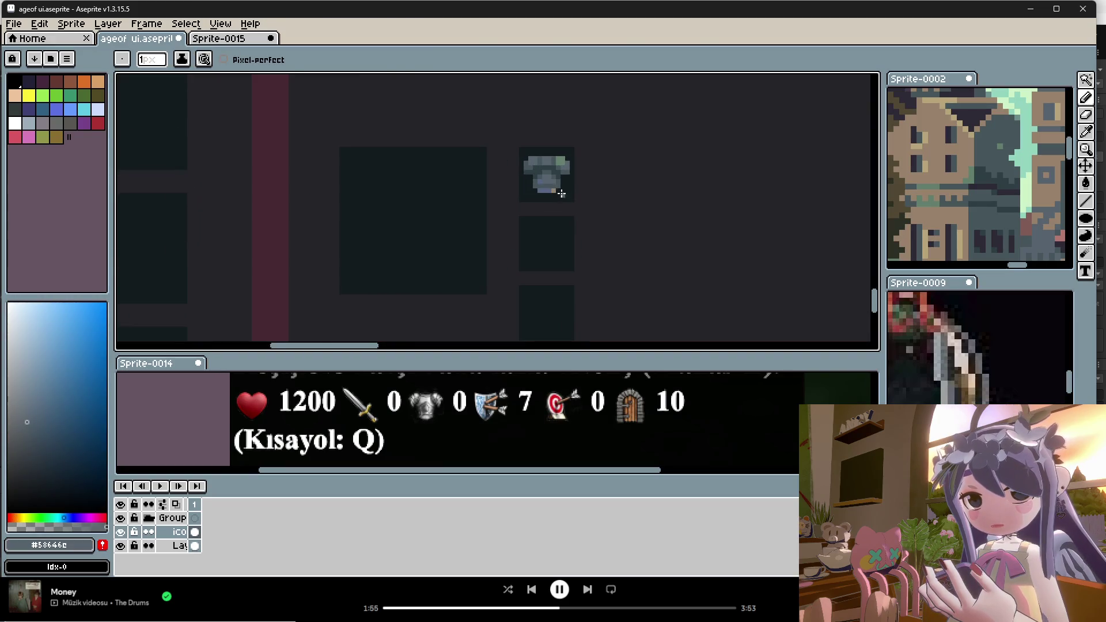
# Turn the remaining green armor pixels tan, including a light tan #b7a573 on the right.
pyautogui.press('i')
pyautogui.keyDown('alt'); pyautogui.click(973, 137); pyautogui.keyUp('alt')
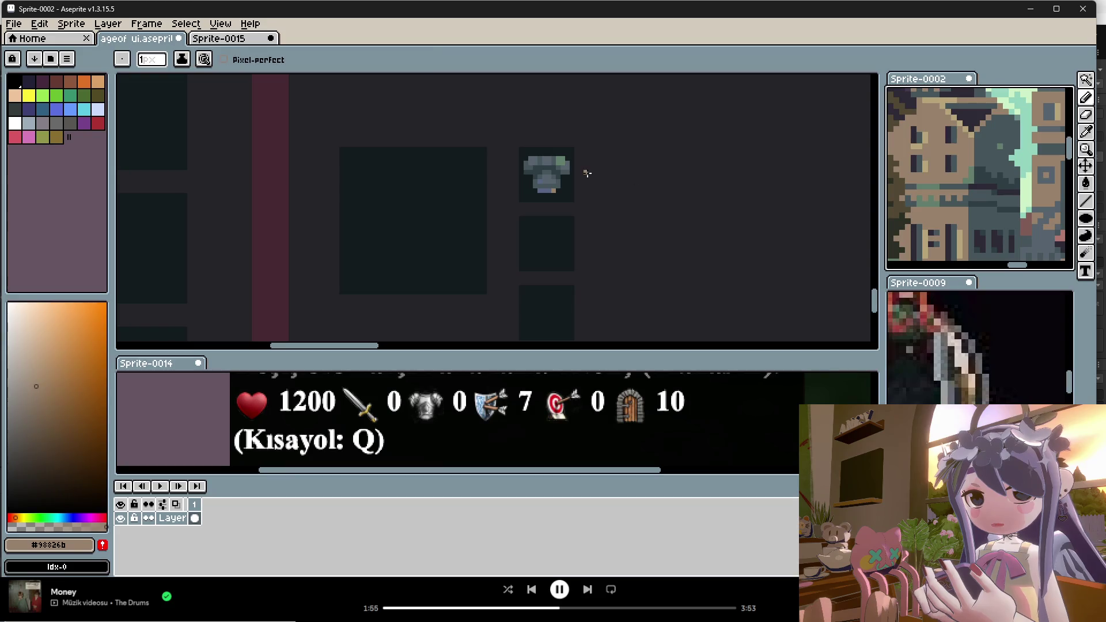
pyautogui.click(552, 190)
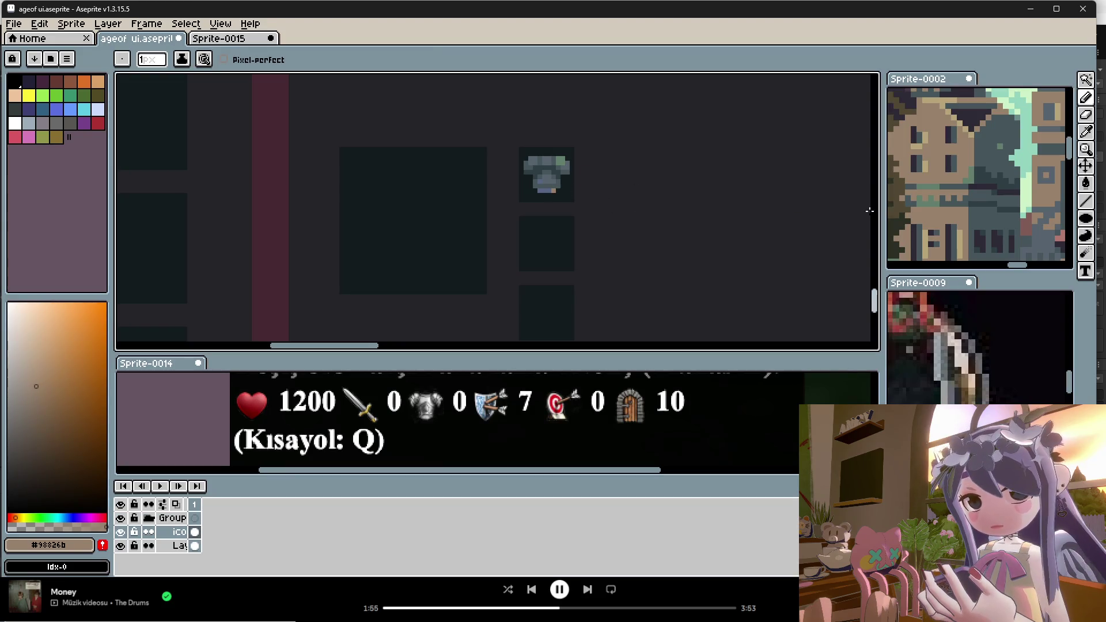
pyautogui.press('alt')
pyautogui.keyDown('alt'); pyautogui.click(930, 134); pyautogui.keyUp('alt')
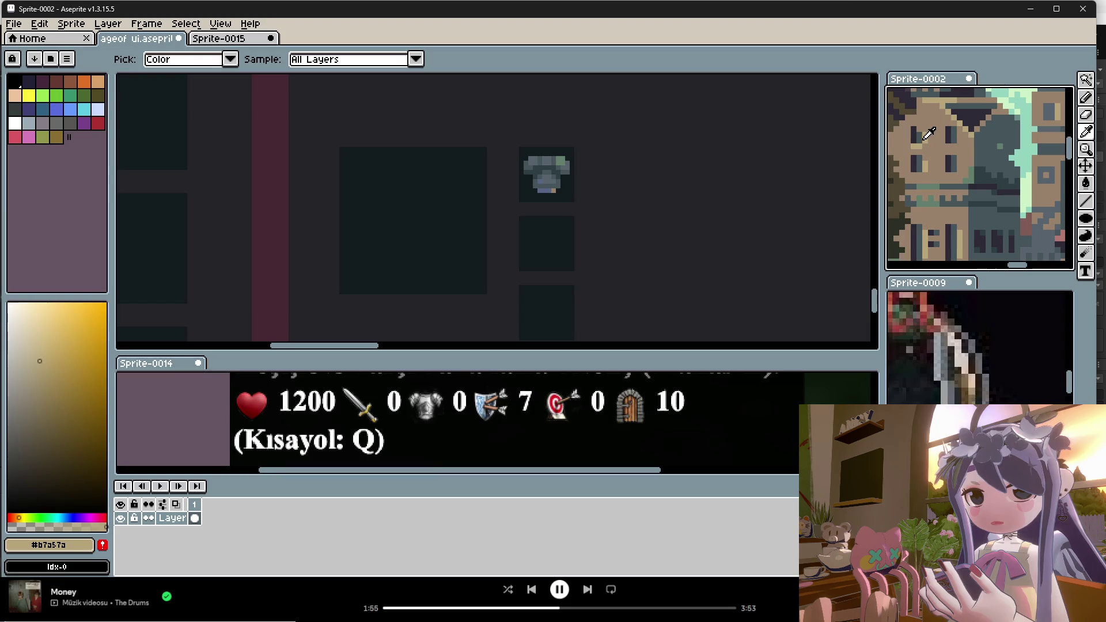
pyautogui.click(567, 166)
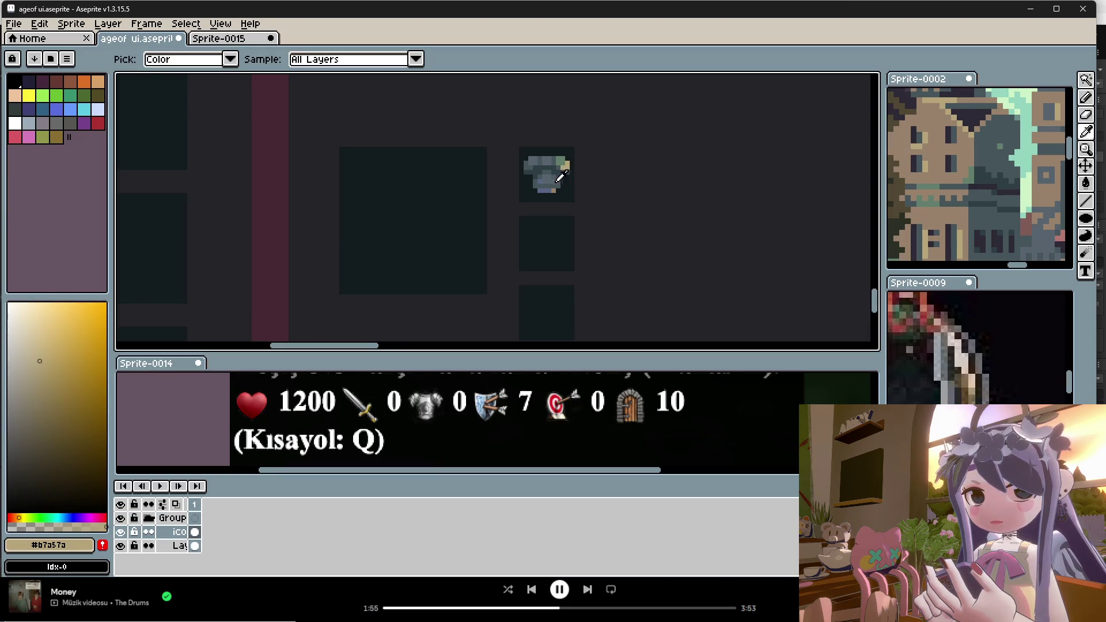
pyautogui.keyDown('alt'); pyautogui.click(566, 171); pyautogui.keyUp('alt')
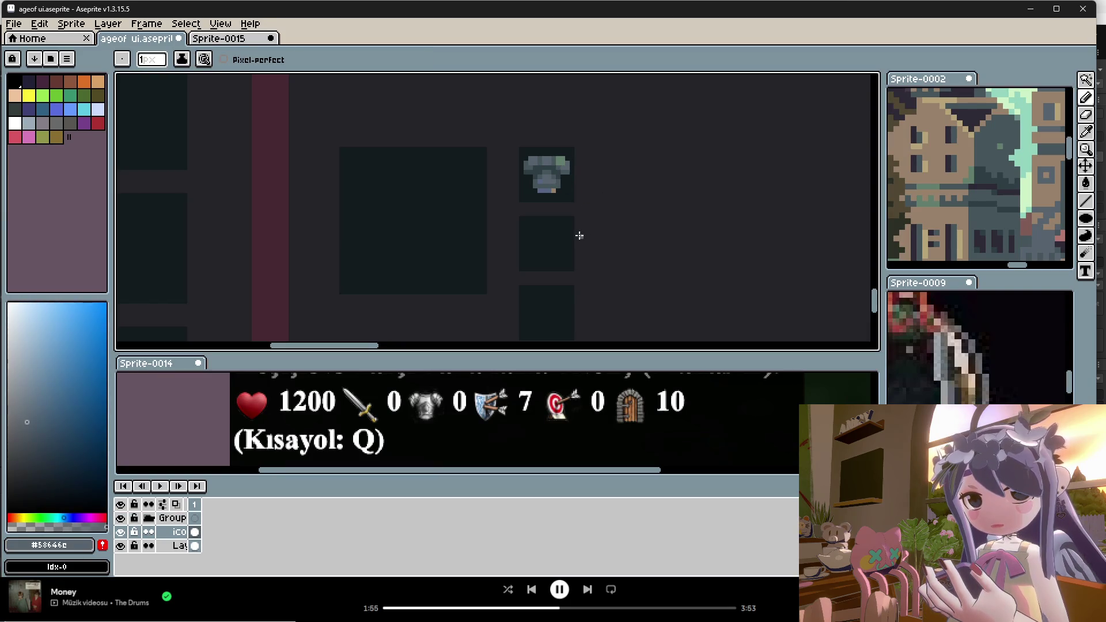
pyautogui.press('alt')
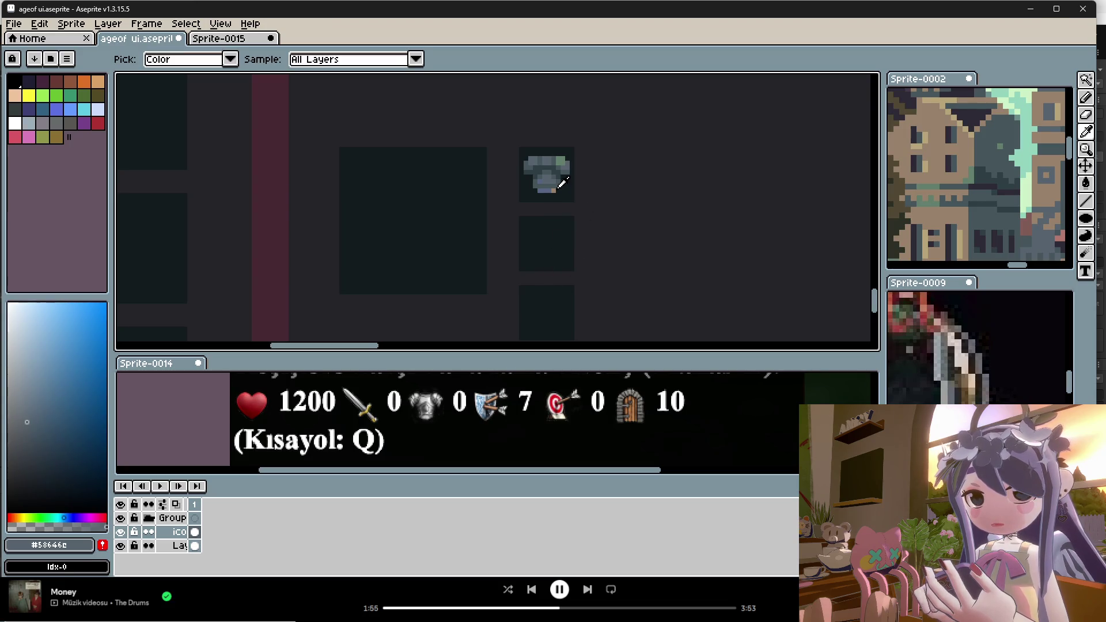
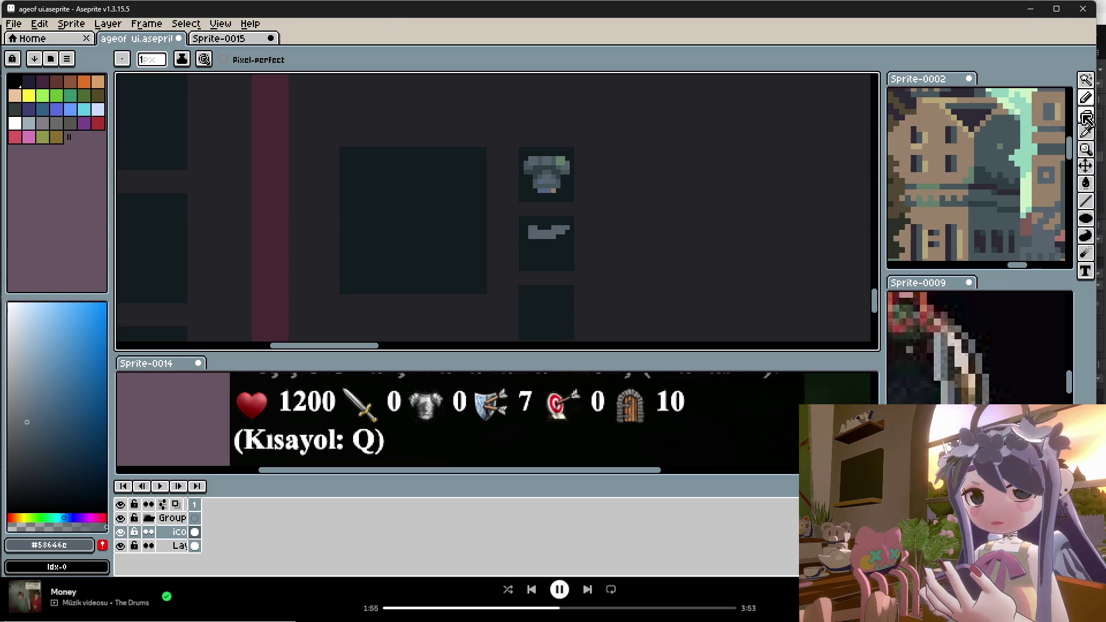
# Sample the sword's grey and draw a grey stroke down from its left end.
pyautogui.click(1086, 131)
pyautogui.click(523, 227)
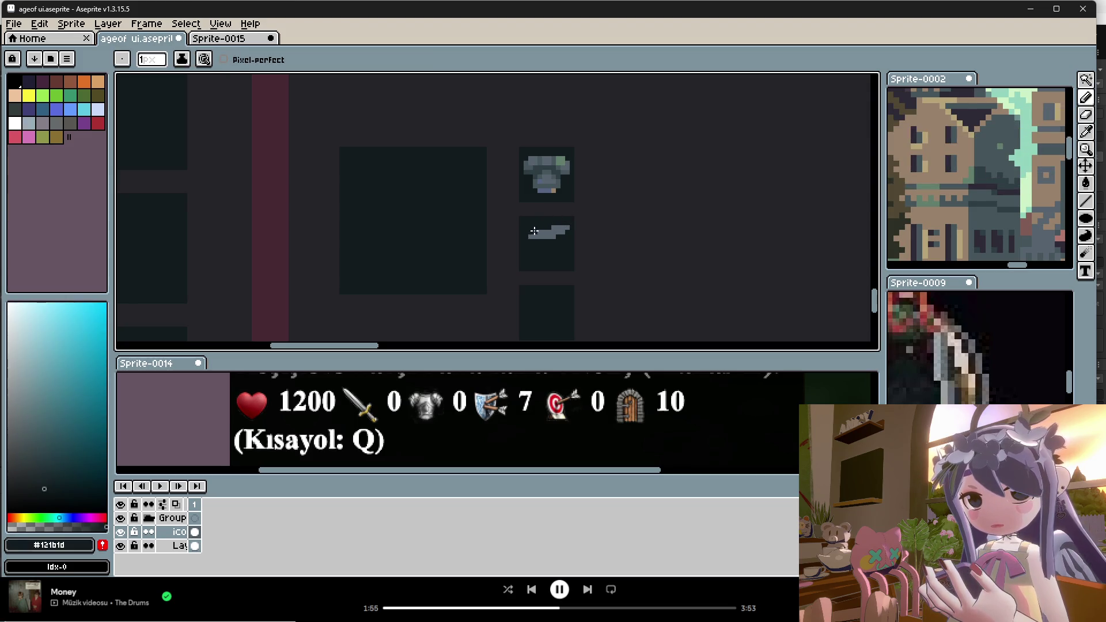
pyautogui.keyDown('alt'); pyautogui.click(532, 233); pyautogui.keyUp('alt')
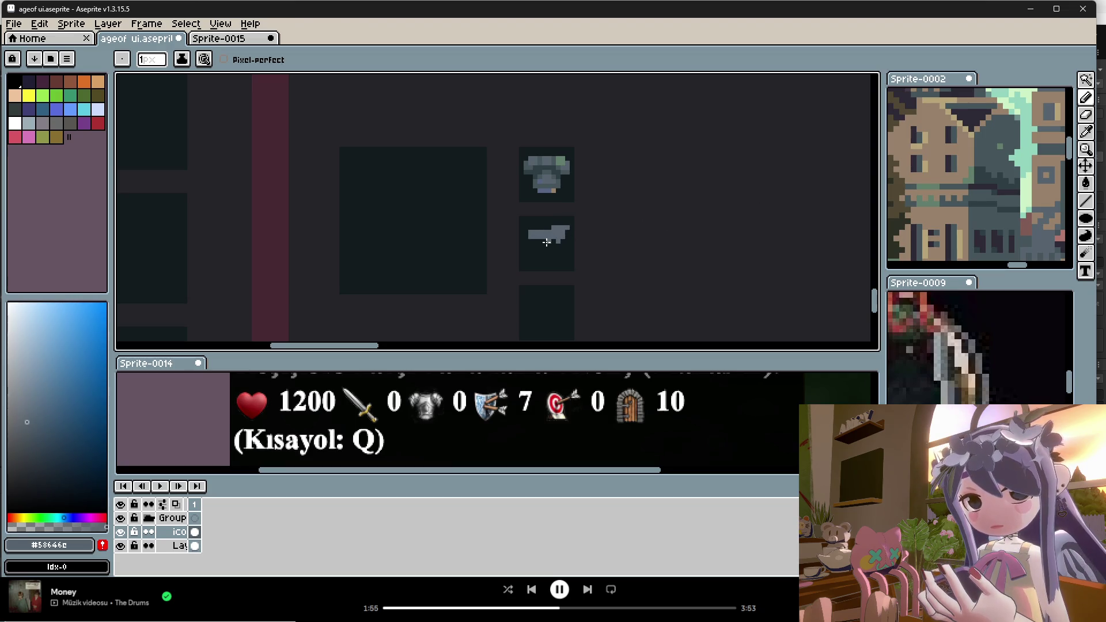
pyautogui.press('e')
pyautogui.moveTo(533, 236)
pyautogui.mouseDown()
pyautogui.moveTo(536, 265)
pyautogui.moveTo(538, 246)
pyautogui.moveTo(541, 263)
pyautogui.moveTo(551, 242)
pyautogui.moveTo(559, 248)
pyautogui.moveTo(539, 265)
pyautogui.mouseUp()
# Fill the grey into a solid shield block and trim its bottom edge with dark pixels.
pyautogui.keyDown('alt'); pyautogui.click(567, 234); pyautogui.keyUp('alt')
pyautogui.keyDown('alt'); pyautogui.click(557, 231); pyautogui.keyUp('alt')
pyautogui.keyDown('alt'); pyautogui.click(547, 268); pyautogui.keyUp('alt')
pyautogui.keyDown('alt'); pyautogui.click(545, 253); pyautogui.keyUp('alt')
pyautogui.keyDown('alt'); pyautogui.click(559, 268); pyautogui.keyUp('alt')
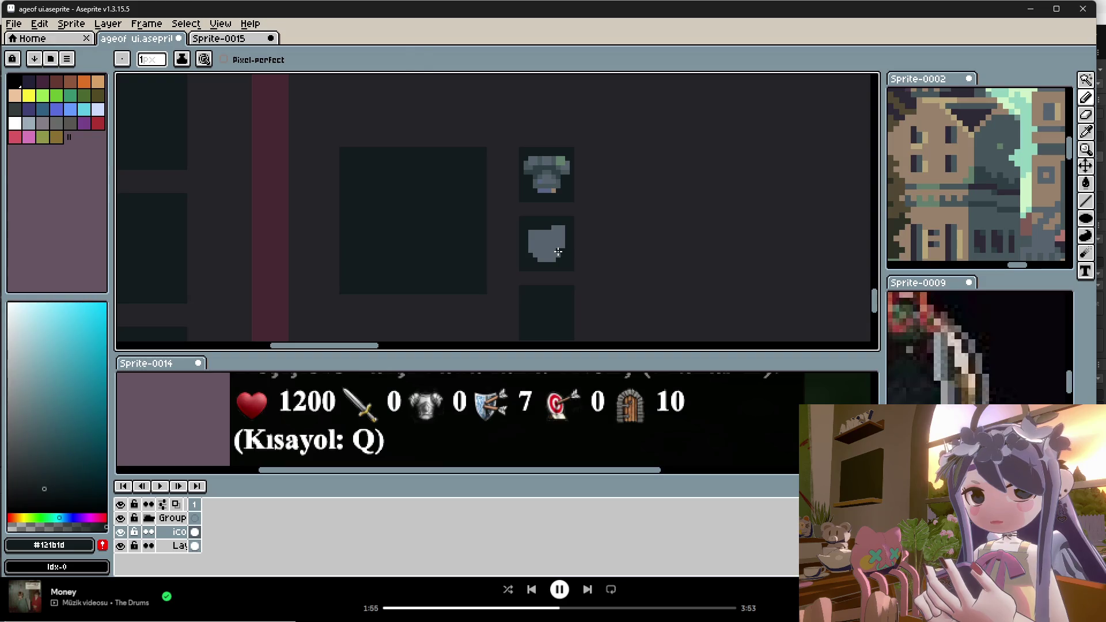
# Paint tan pixels sampled from the castle reference along the shield's top.
pyautogui.press('alt')
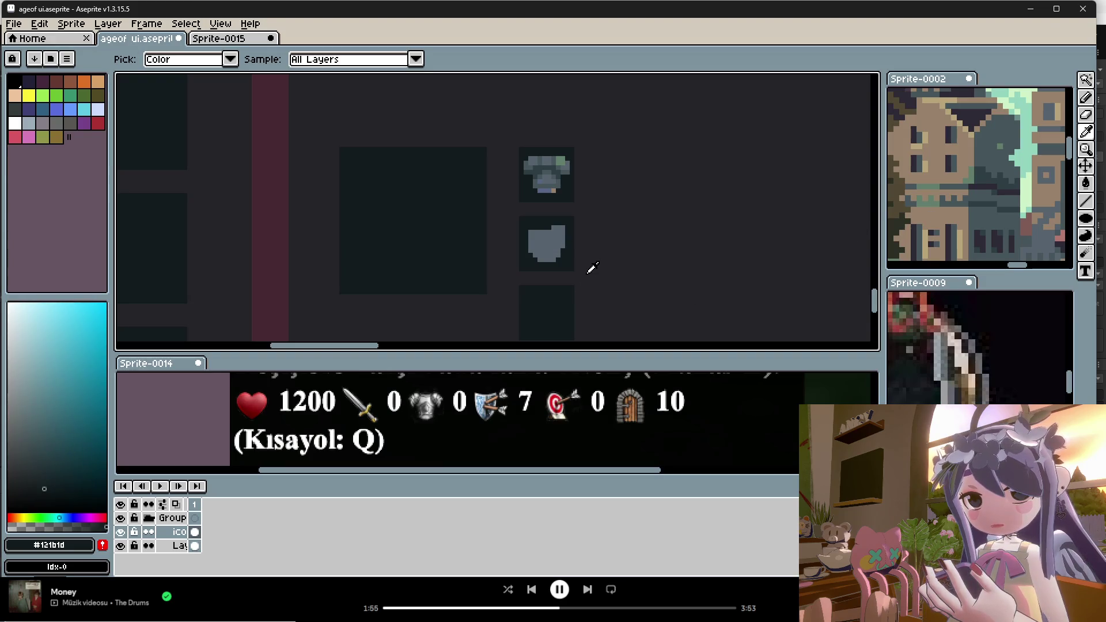
pyautogui.keyDown('alt'); pyautogui.click(545, 183); pyautogui.keyUp('alt')
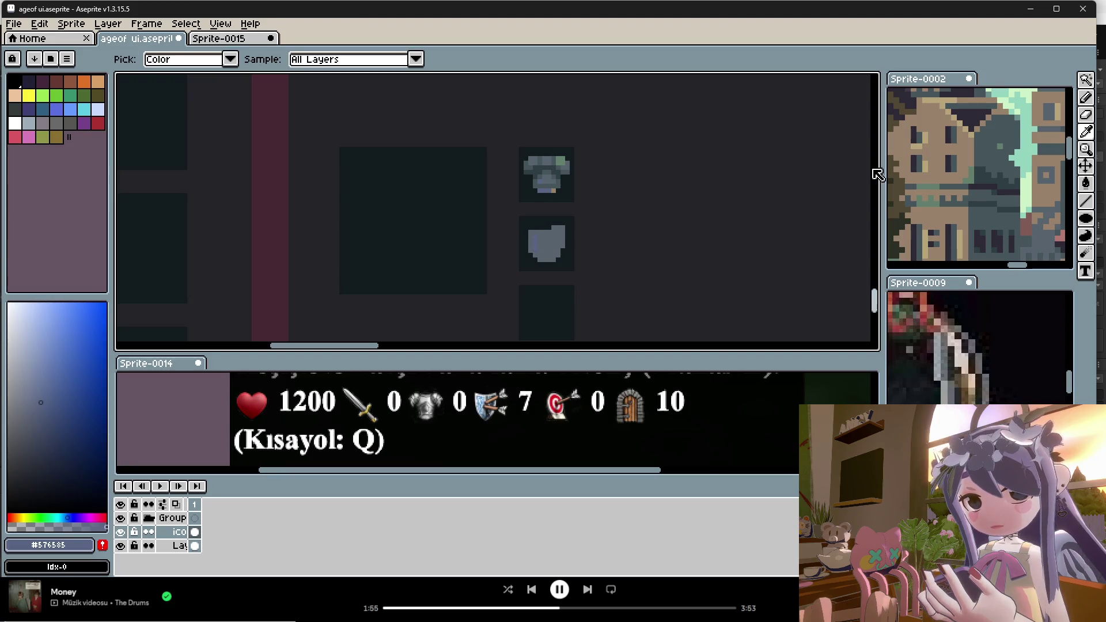
pyautogui.keyDown('alt'); pyautogui.click(976, 133); pyautogui.keyUp('alt')
pyautogui.moveTo(539, 235); pyautogui.dragTo(530, 232)
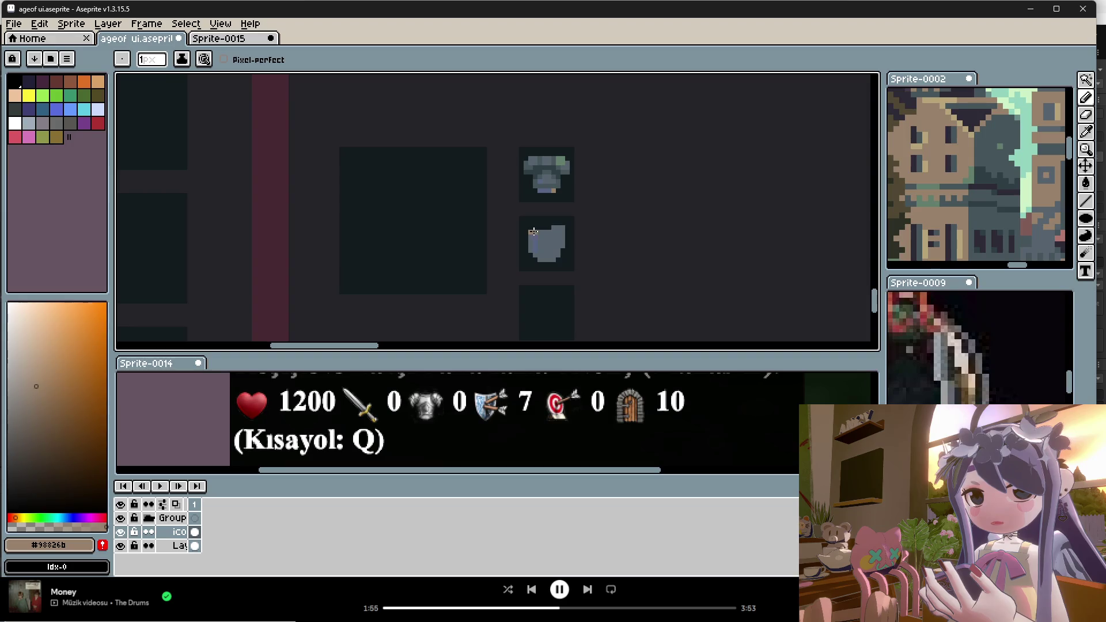
# Paint a mint green line from the castle reference across the shield's top.
pyautogui.press('alt')
pyautogui.scroll(-2, 998, 189)
pyautogui.scroll(2, 998, 189)
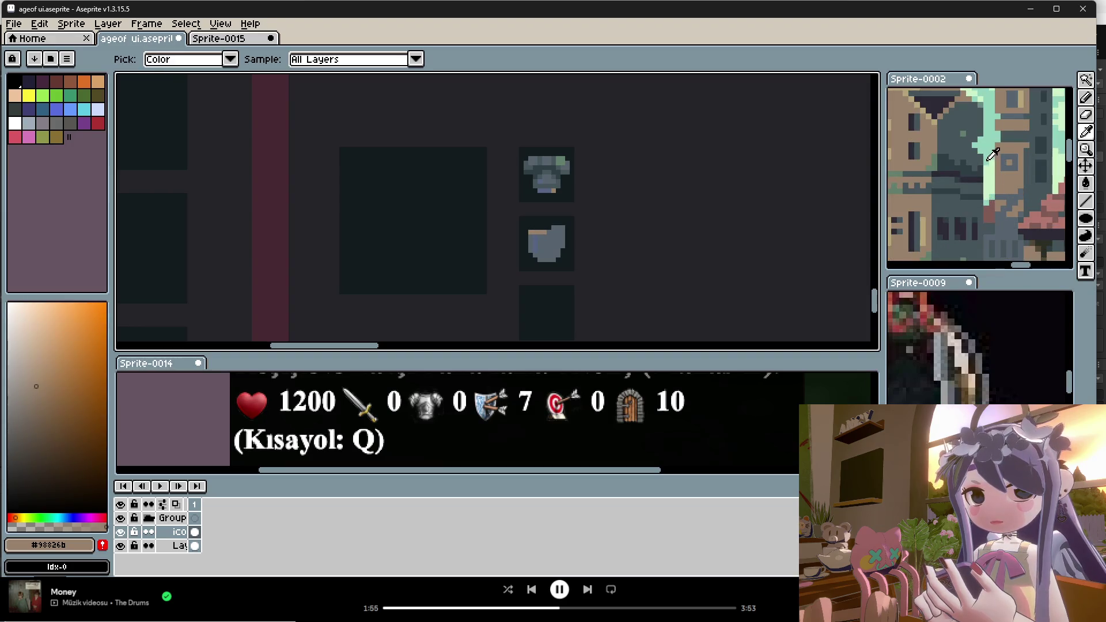
pyautogui.keyDown('alt'); pyautogui.click(993, 154); pyautogui.keyUp('alt')
pyautogui.moveTo(529, 231); pyautogui.dragTo(552, 230)
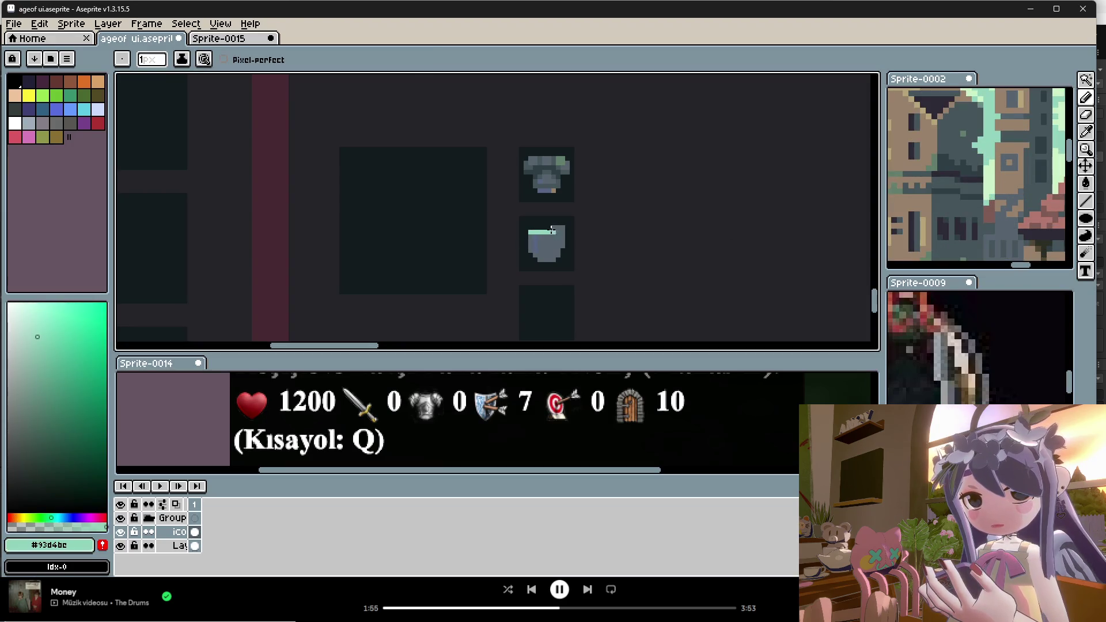
# Blend a paler semi-transparent mint into grey-green and extend it down the shield's left edge.
pyautogui.press('alt')
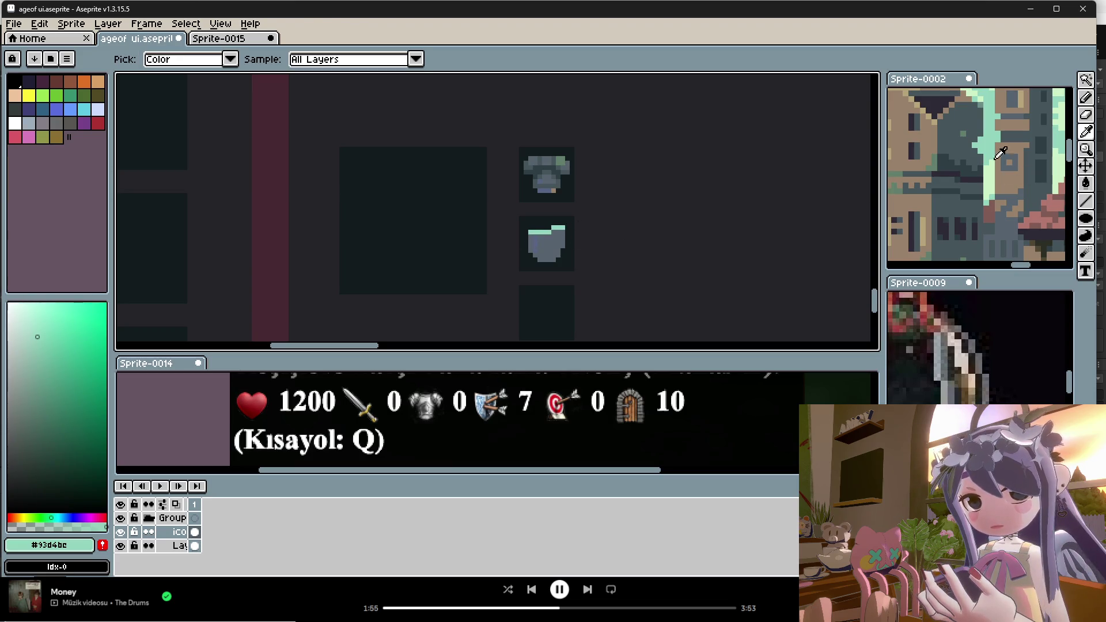
pyautogui.keyDown('alt'); pyautogui.click(928, 122); pyautogui.keyUp('alt')
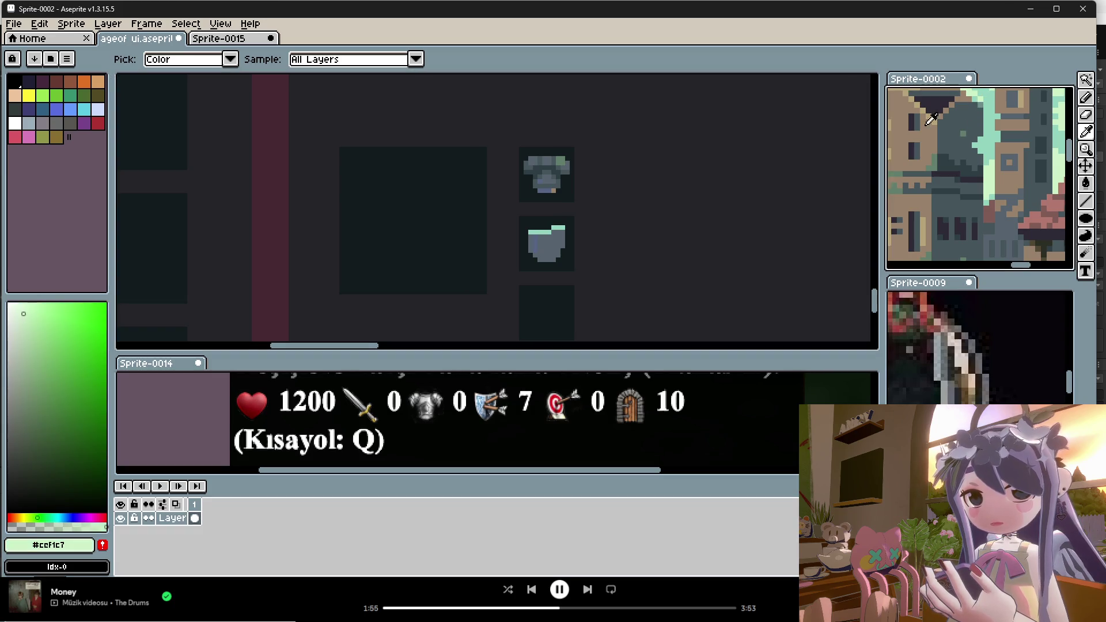
pyautogui.click(546, 232)
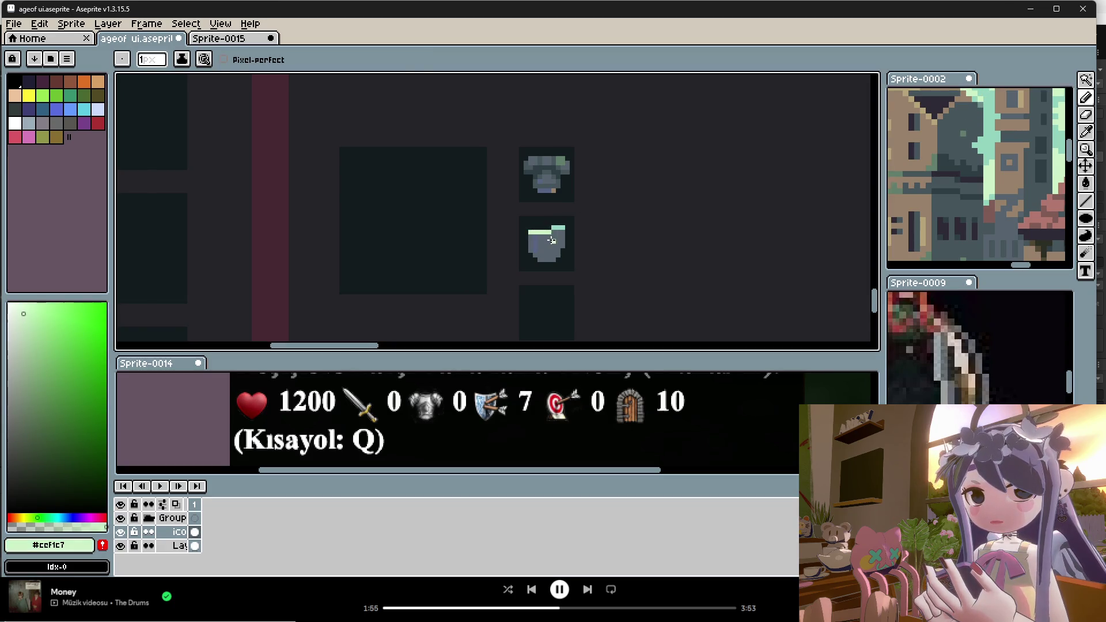
pyautogui.click(55, 527)
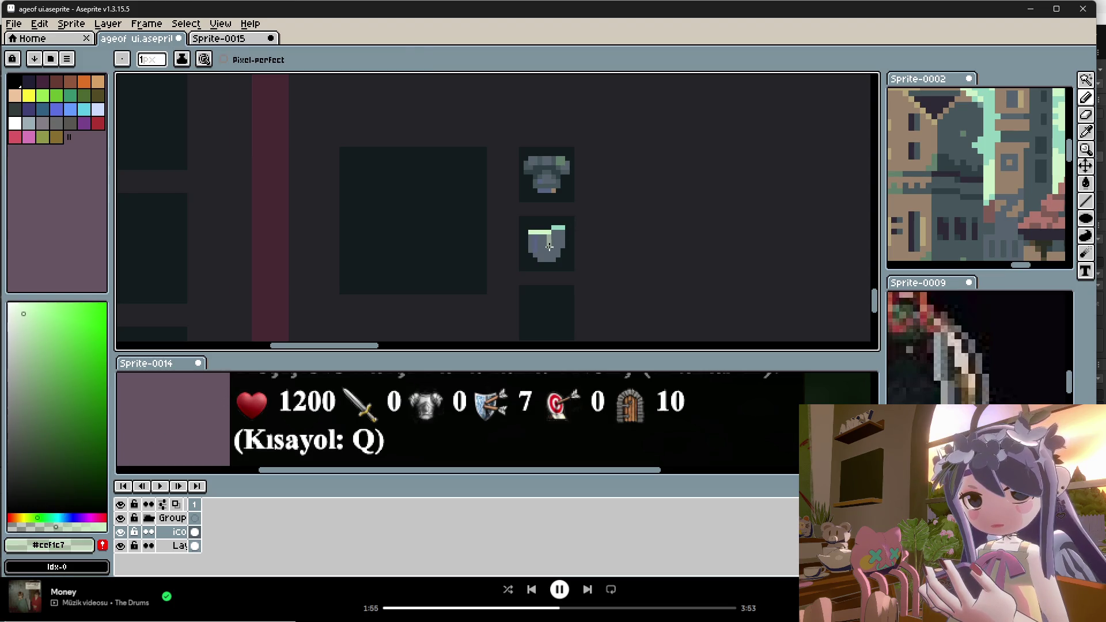
pyautogui.keyDown('alt'); pyautogui.click(531, 232); pyautogui.keyUp('alt')
pyautogui.click(106, 527)
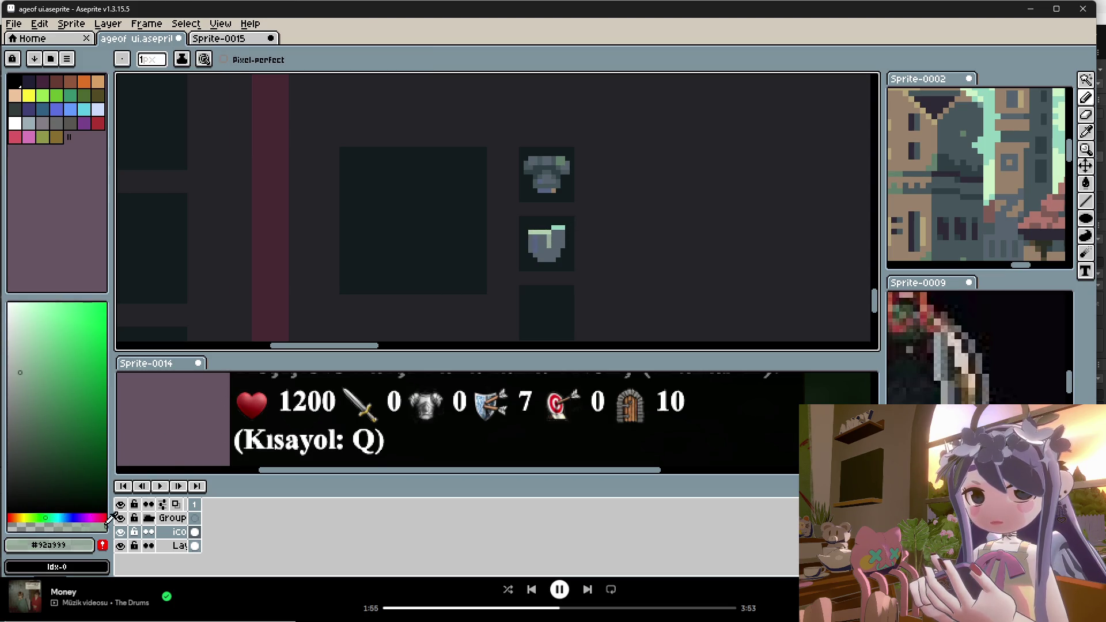
pyautogui.keyDown('alt'); pyautogui.click(538, 241); pyautogui.keyUp('alt')
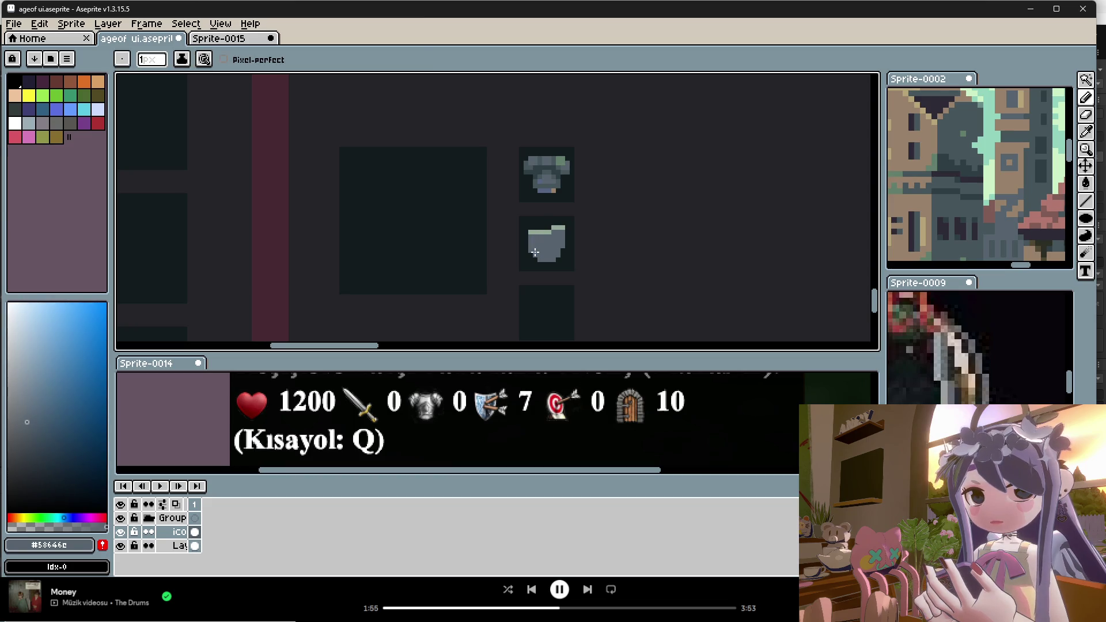
pyautogui.keyDown('alt'); pyautogui.click(528, 238); pyautogui.keyUp('alt')
pyautogui.moveTo(530, 249); pyautogui.dragTo(537, 258)
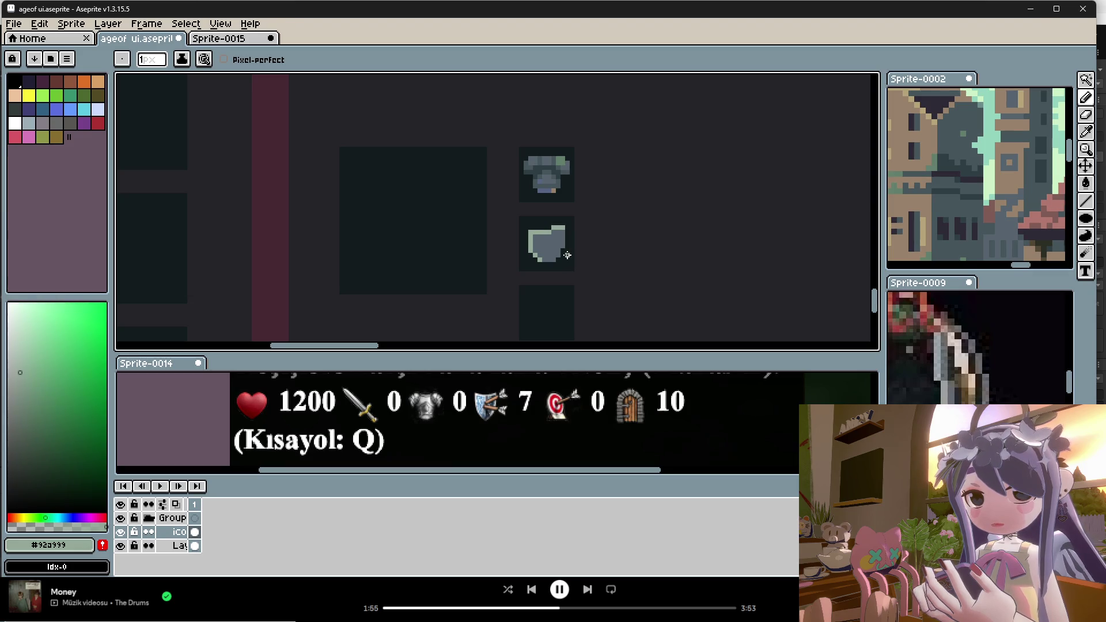
# Shade the shield body with its mid grey and a darker blue-grey.
pyautogui.press('alt')
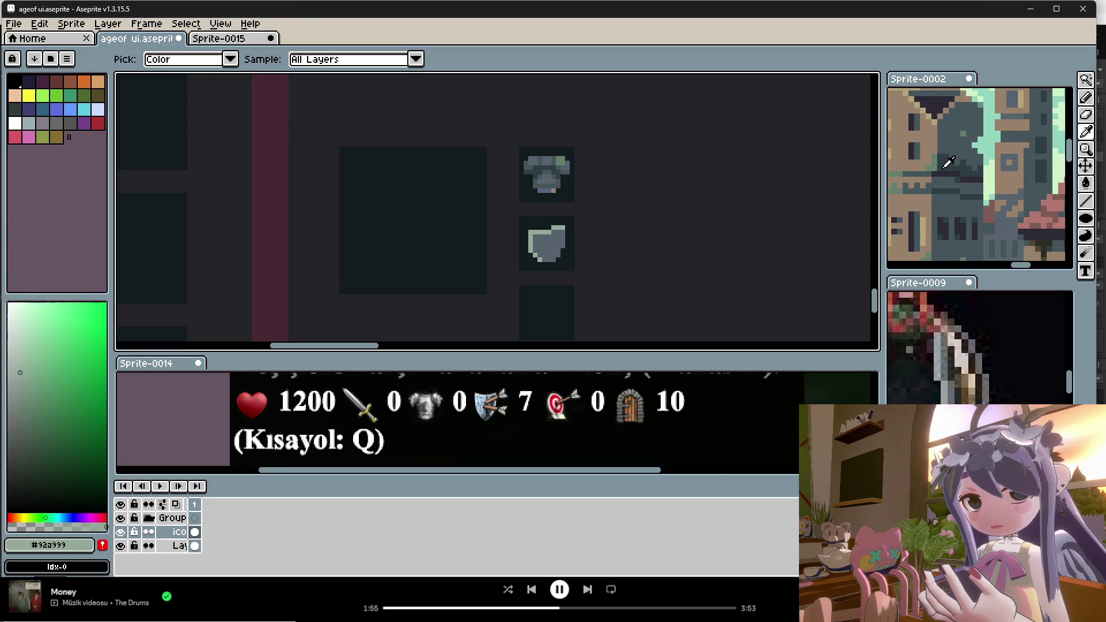
pyautogui.keyDown('alt'); pyautogui.click(551, 241); pyautogui.keyUp('alt')
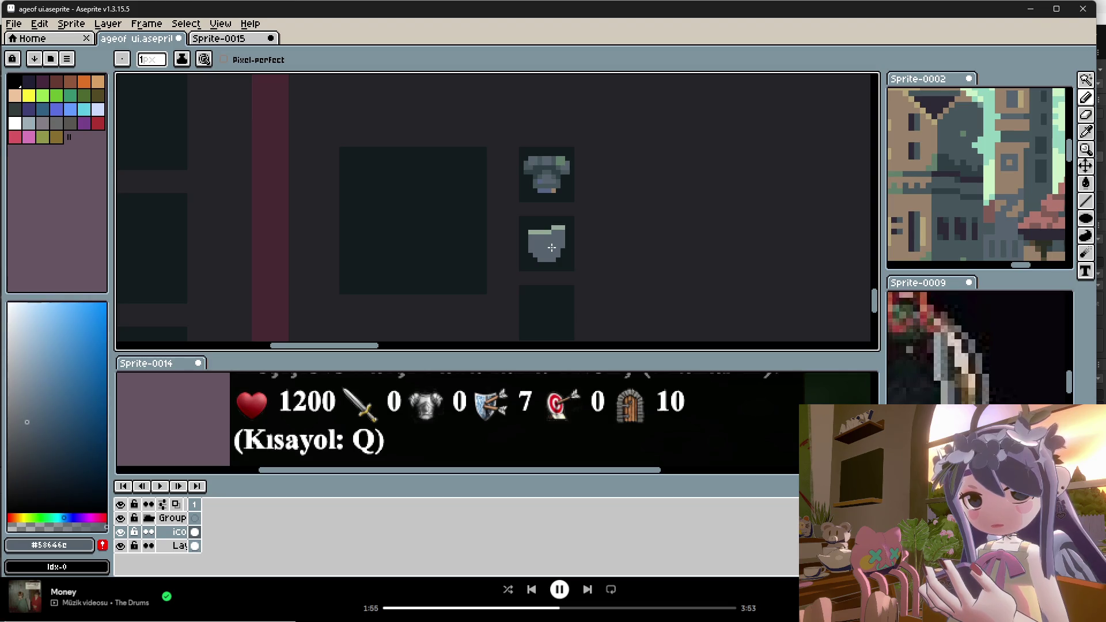
pyautogui.keyDown('alt'); pyautogui.click(558, 171); pyautogui.keyUp('alt')
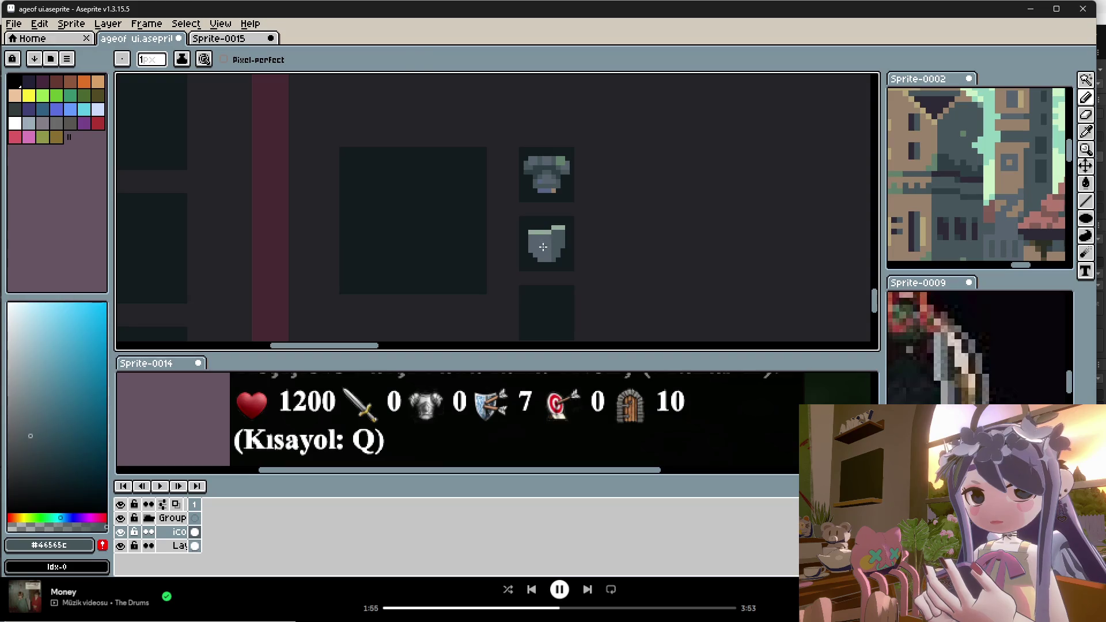
pyautogui.keyDown('alt'); pyautogui.click(554, 226); pyautogui.keyUp('alt')
pyautogui.press('alt')
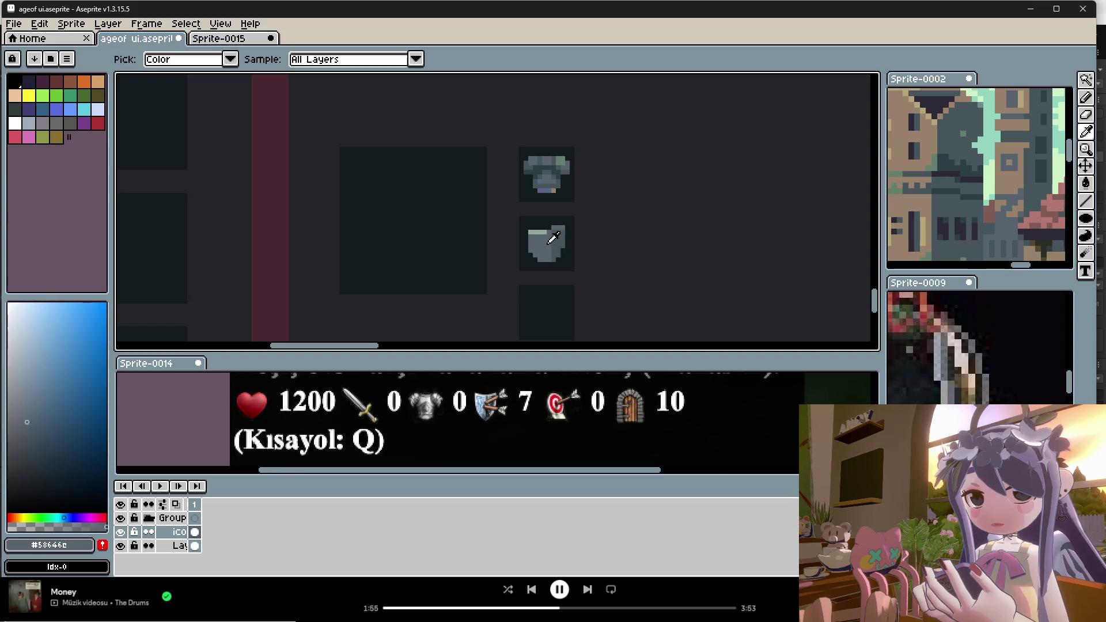
pyautogui.keyDown('alt'); pyautogui.click(548, 235); pyautogui.keyUp('alt')
pyautogui.keyDown('alt'); pyautogui.click(550, 244); pyautogui.keyUp('alt')
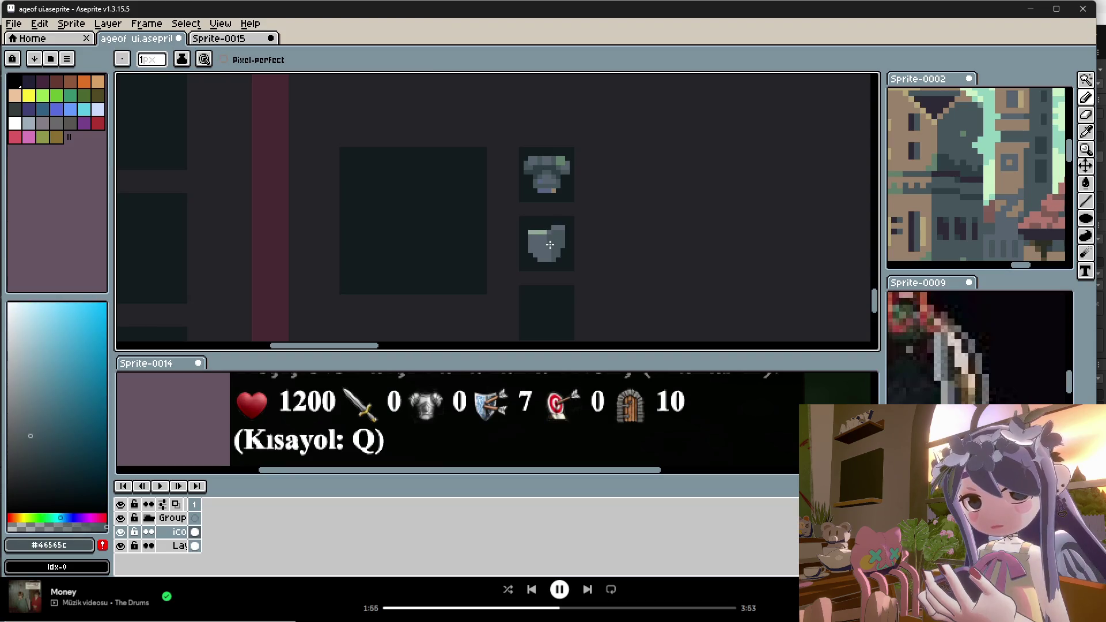
pyautogui.keyDown('alt'); pyautogui.click(556, 248); pyautogui.keyUp('alt')
pyautogui.press('alt')
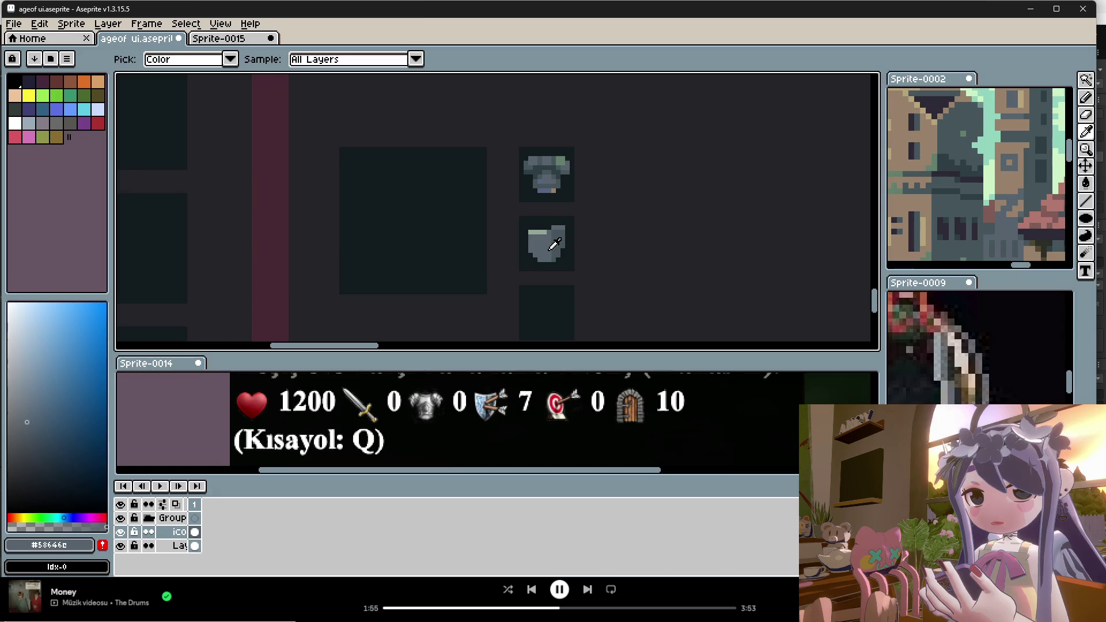
pyautogui.scroll(-3, 956, 227)
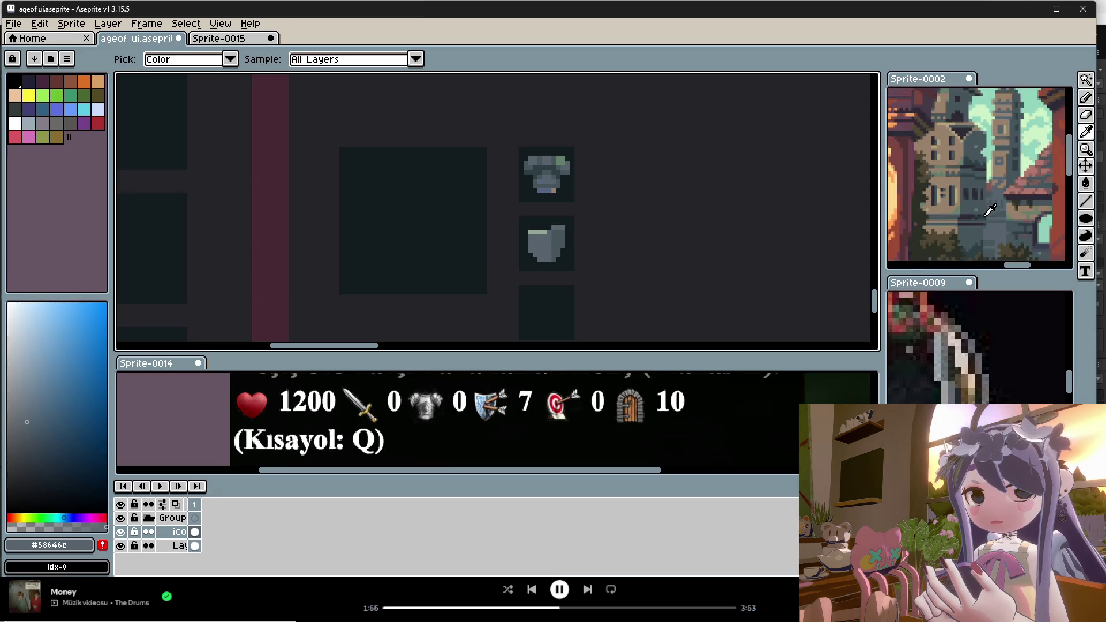
# Pick a reddish brown from the castle reference and a dark maroon from the item slot row.
pyautogui.scroll(-5, 939, 231)
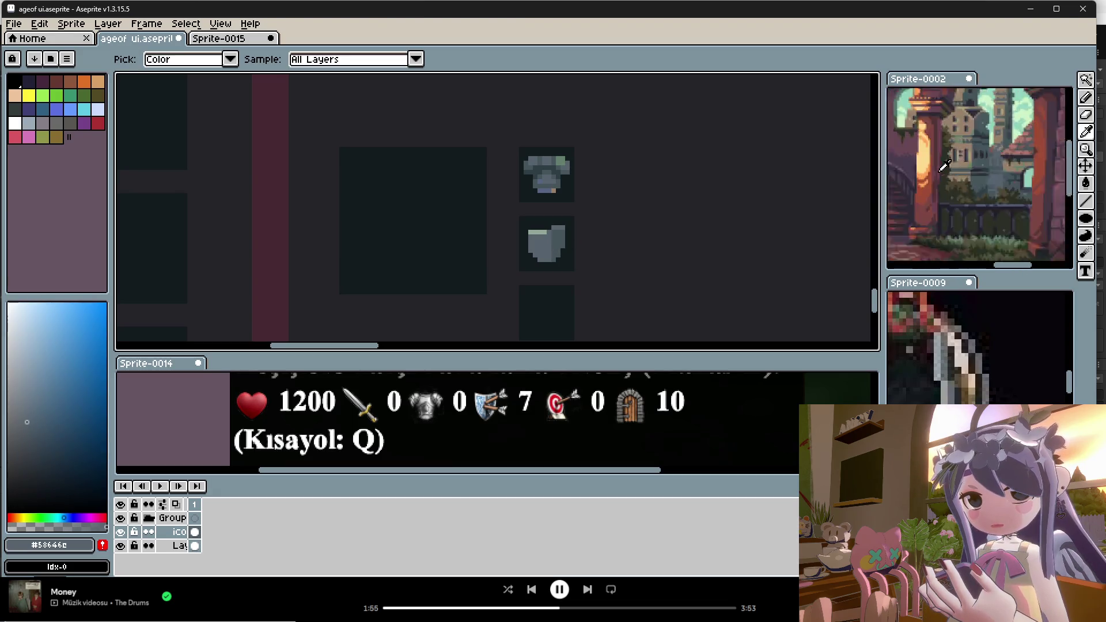
pyautogui.scroll(-2, 960, 182)
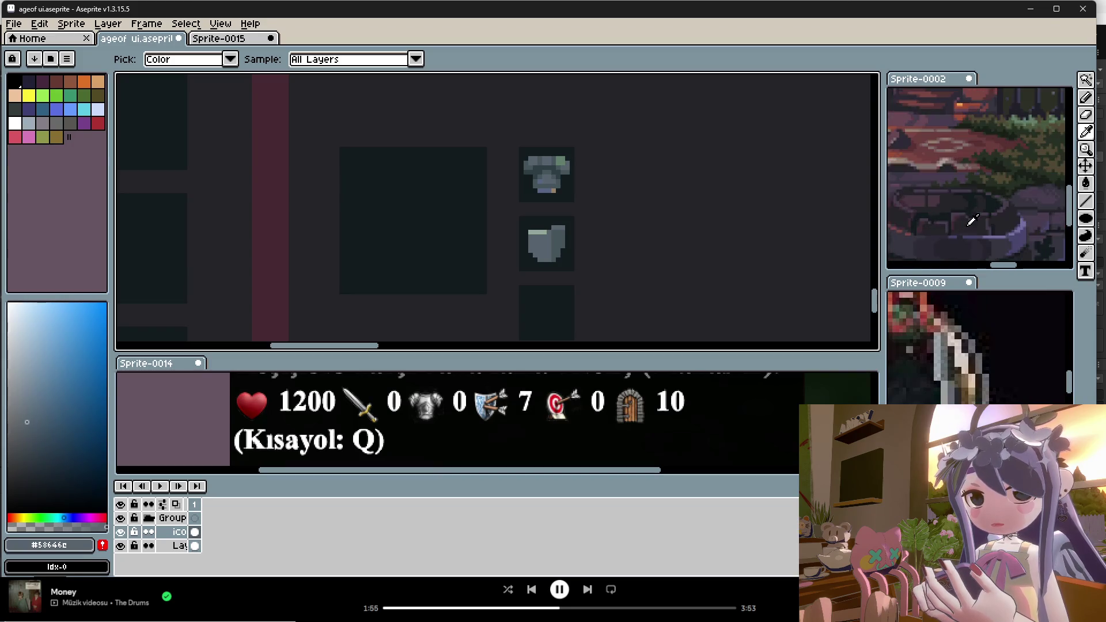
pyautogui.click(980, 211)
pyautogui.scroll(2, 969, 204)
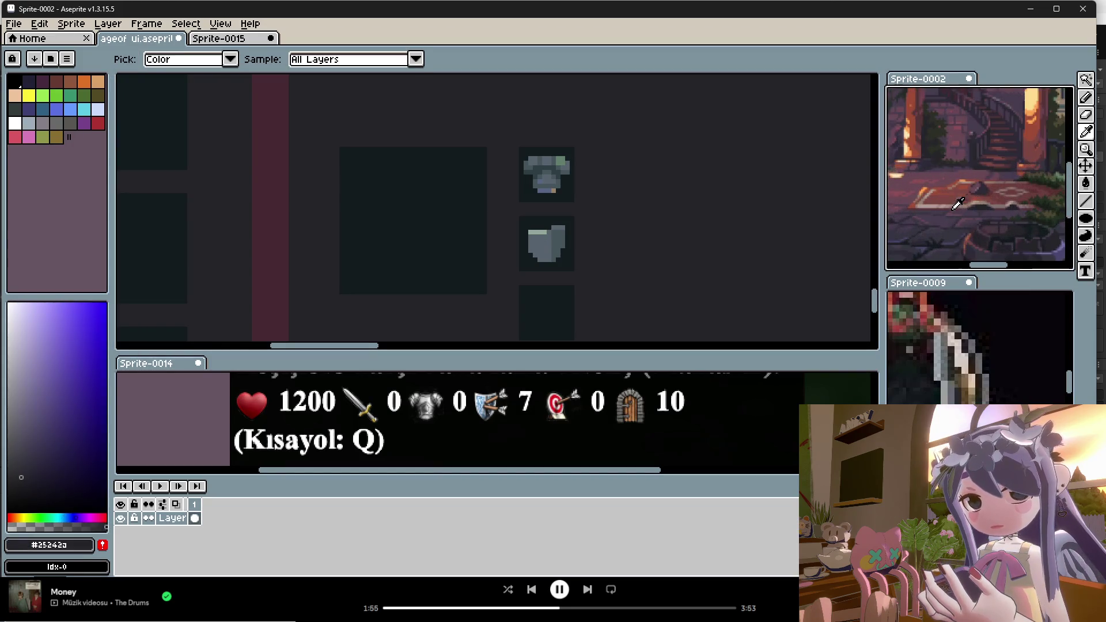
pyautogui.click(955, 201)
pyautogui.press('b')
pyautogui.scroll(-3, 605, 248)
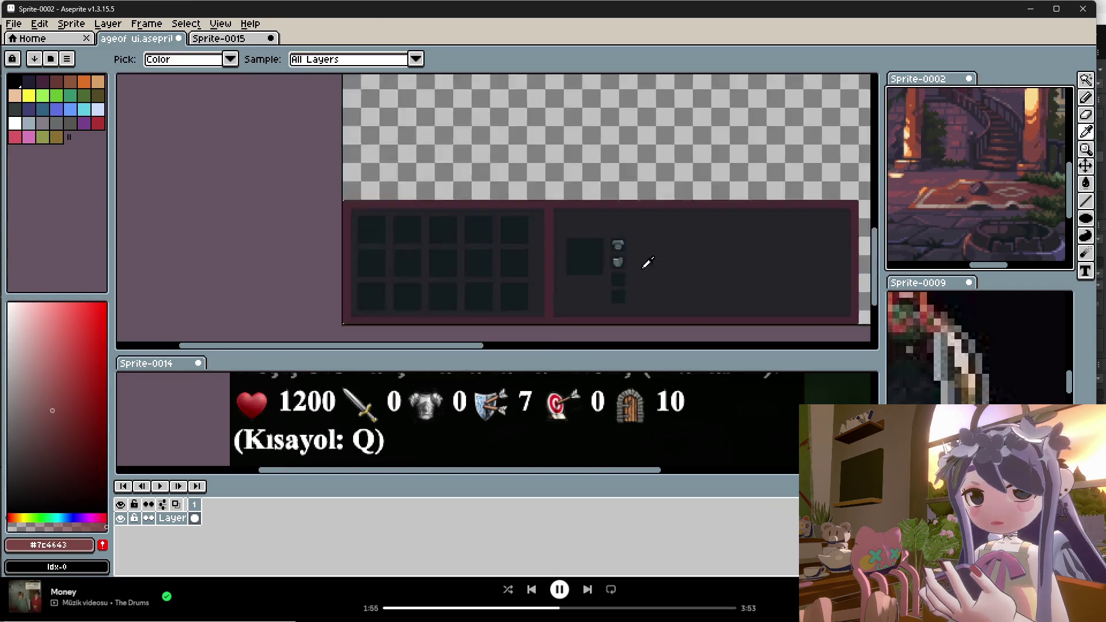
pyautogui.press('i')
pyautogui.scroll(5, 522, 109)
pyautogui.click(511, 85)
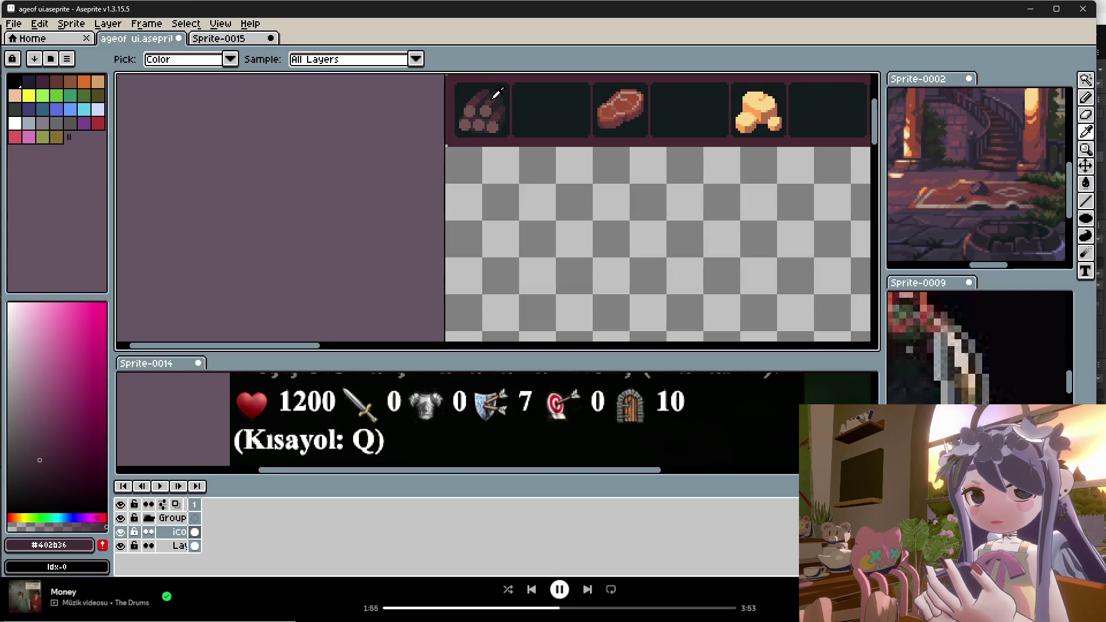
pyautogui.scroll(-2, 555, 153)
pyautogui.scroll(3, 597, 281)
pyautogui.scroll(3, 597, 282)
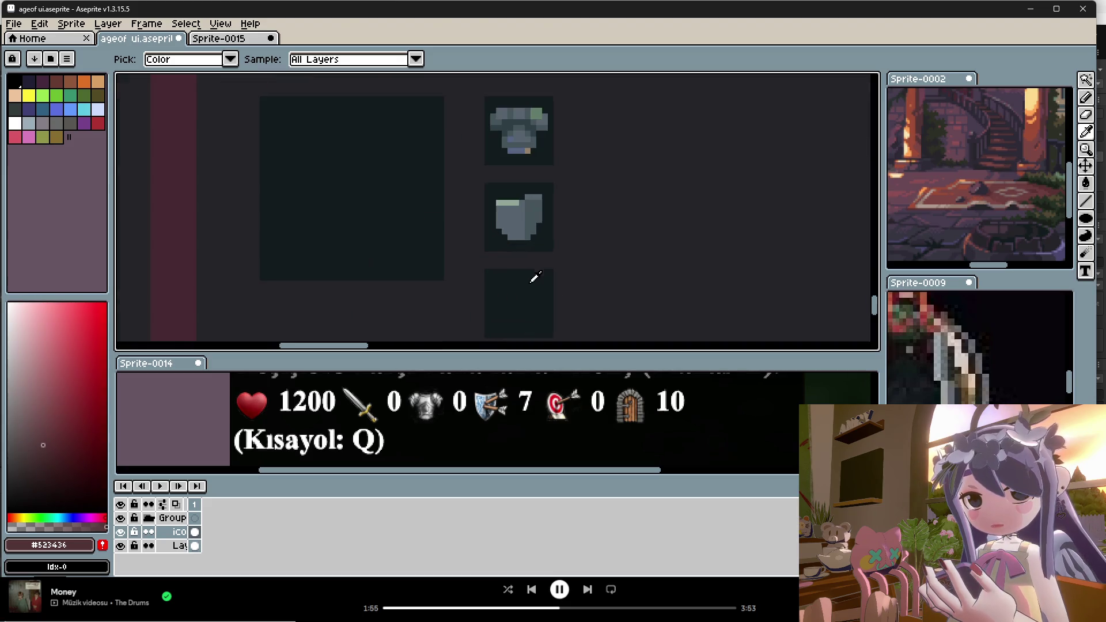
pyautogui.press('b')
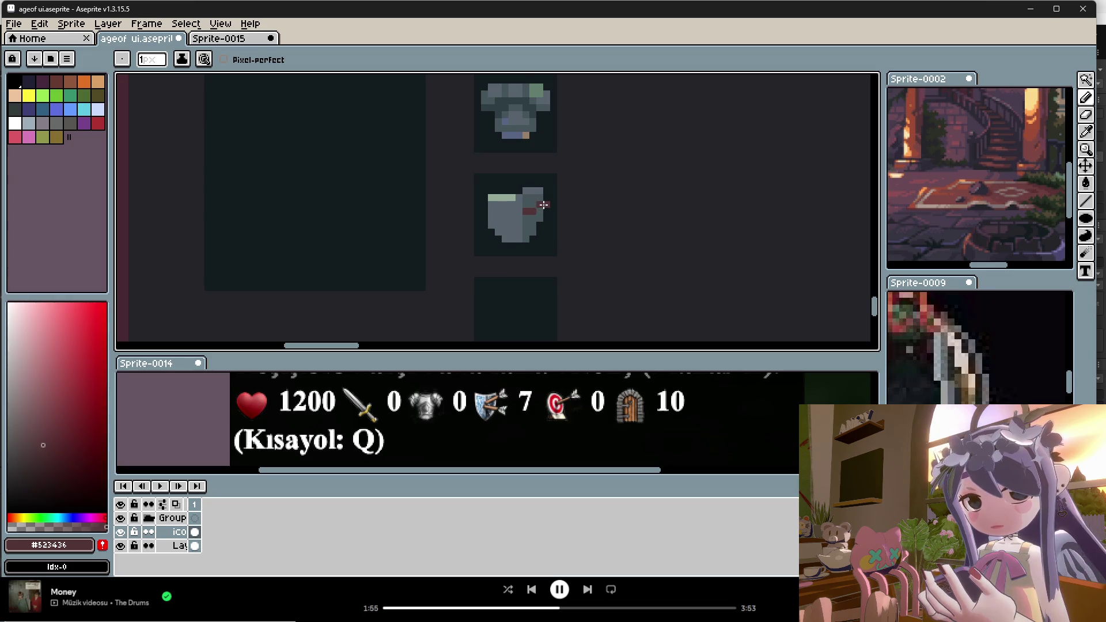
# Extend the dark red stripe down the shield, touching up pale green-grey pixels.
pyautogui.scroll(1, 536, 224)
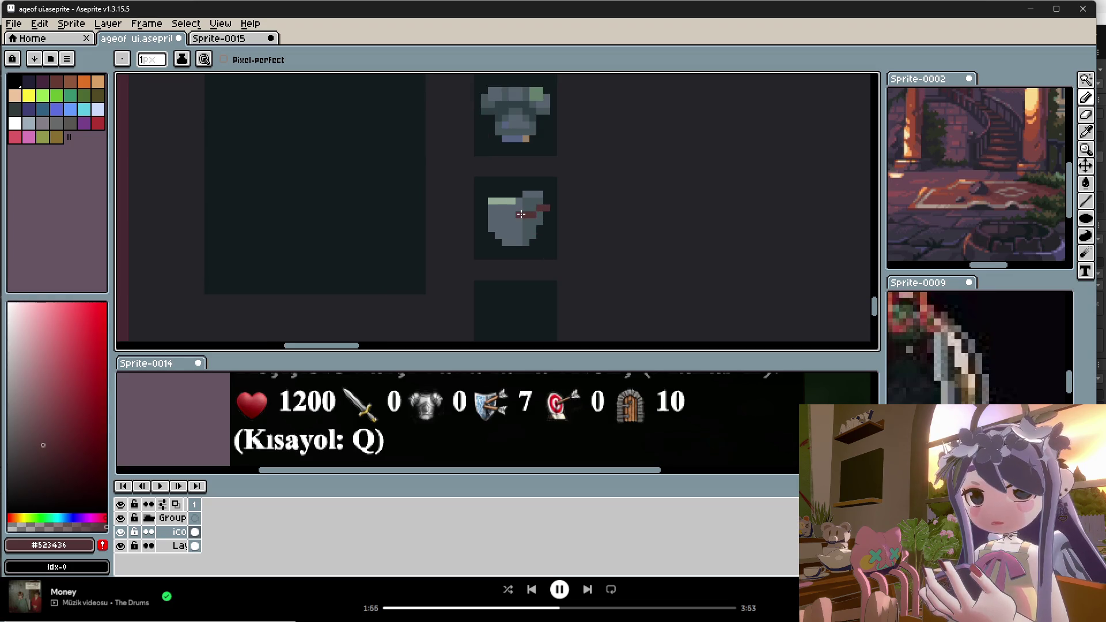
pyautogui.keyDown('alt'); pyautogui.click(534, 215); pyautogui.keyUp('alt')
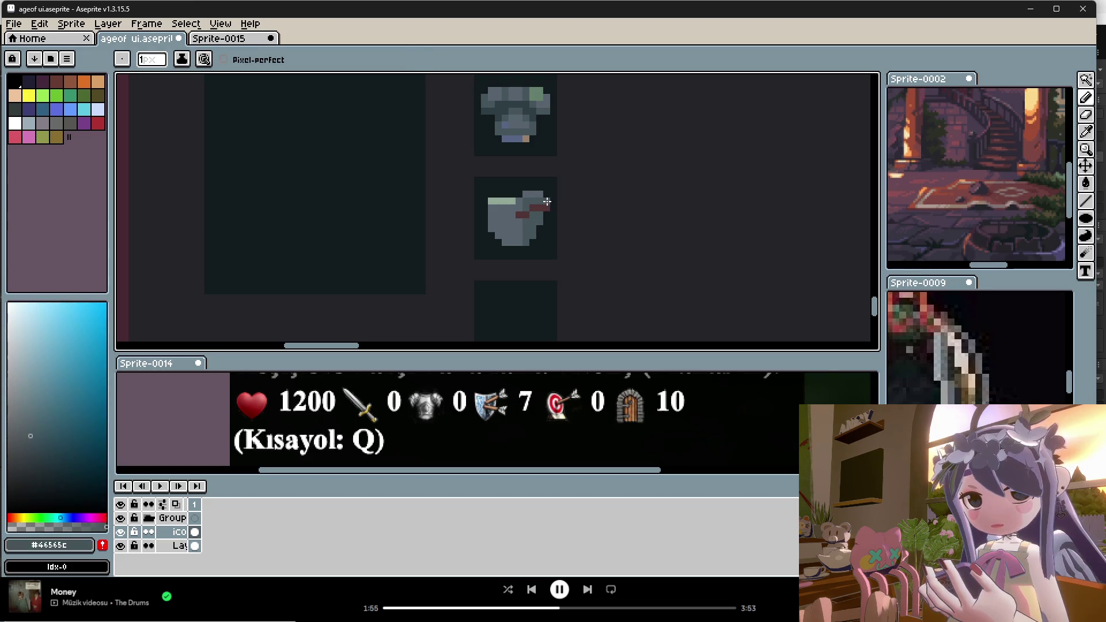
pyautogui.keyDown('alt'); pyautogui.click(545, 201); pyautogui.keyUp('alt')
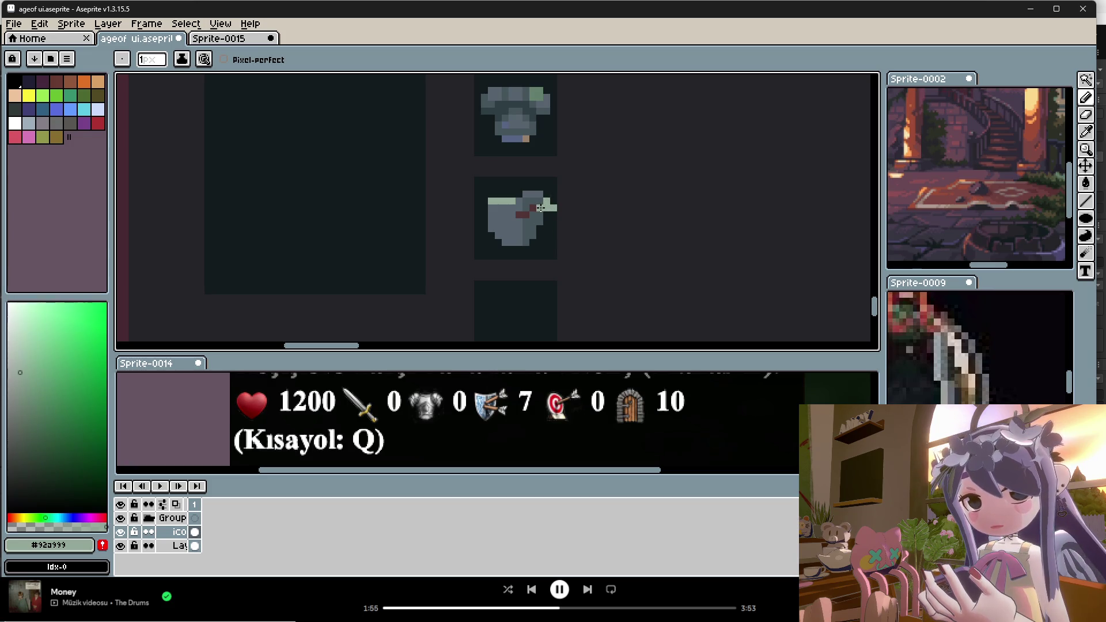
pyautogui.press('alt')
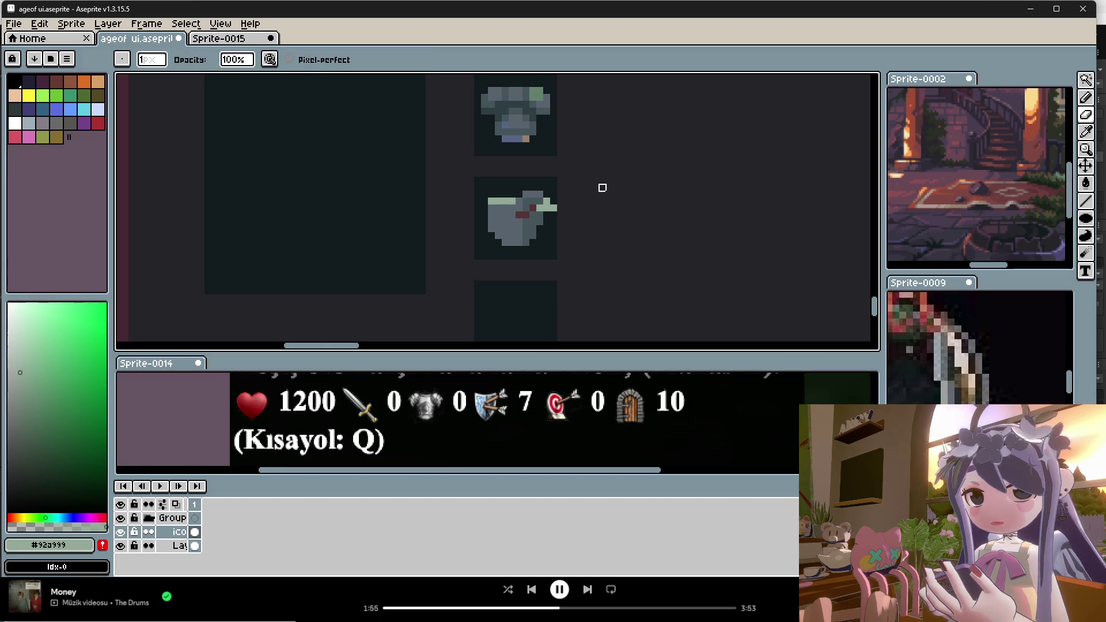
pyautogui.keyDown('alt'); pyautogui.click(553, 205); pyautogui.keyUp('alt')
pyautogui.keyDown('alt'); pyautogui.click(548, 203); pyautogui.keyUp('alt')
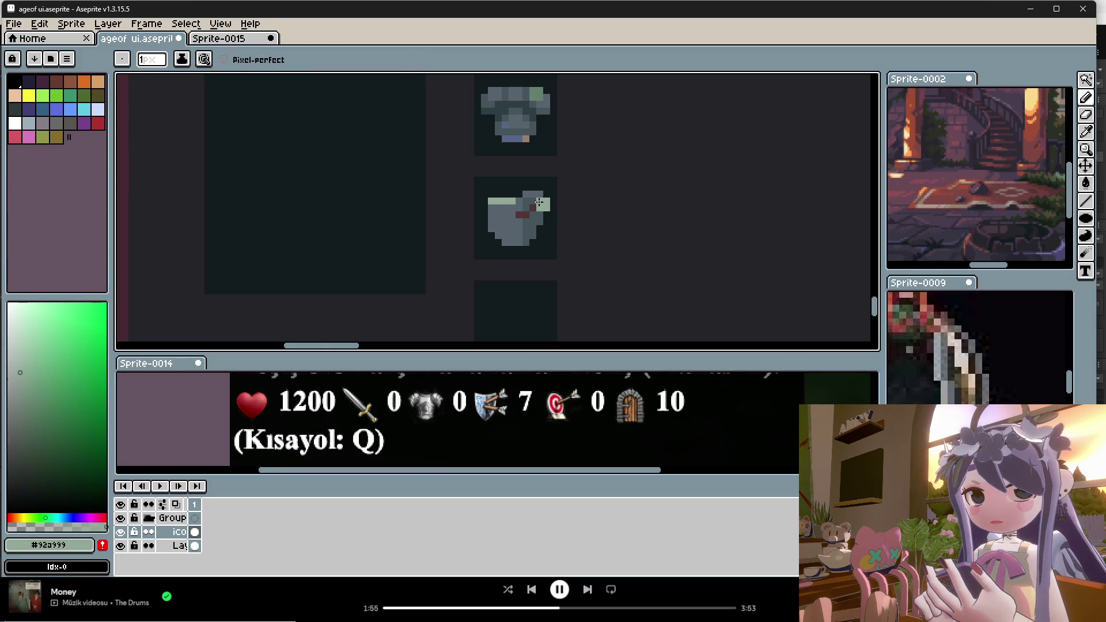
pyautogui.click(1090, 108)
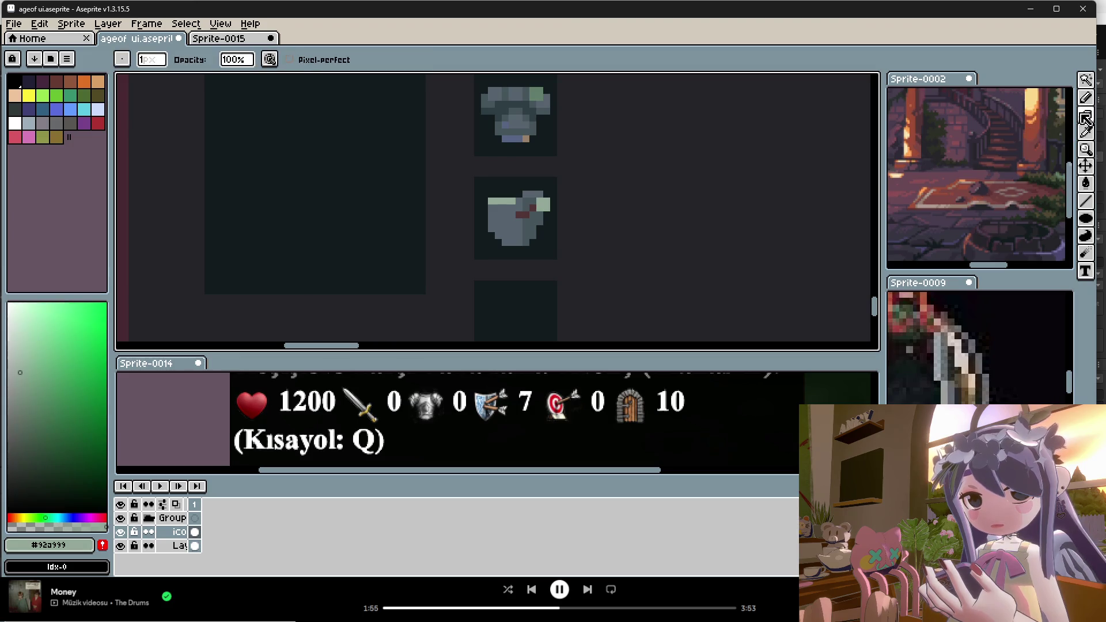
pyautogui.keyDown('alt'); pyautogui.click(548, 199); pyautogui.keyUp('alt')
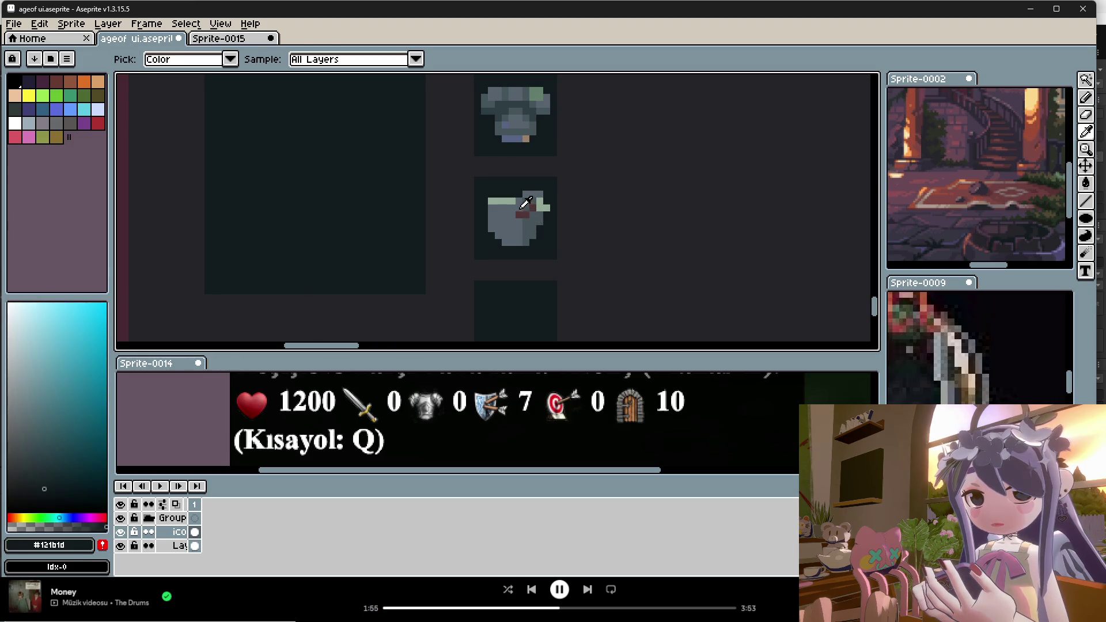
pyautogui.keyDown('alt'); pyautogui.click(522, 206); pyautogui.keyUp('alt')
pyautogui.keyDown('alt'); pyautogui.click(535, 213); pyautogui.keyUp('alt')
pyautogui.click(522, 222)
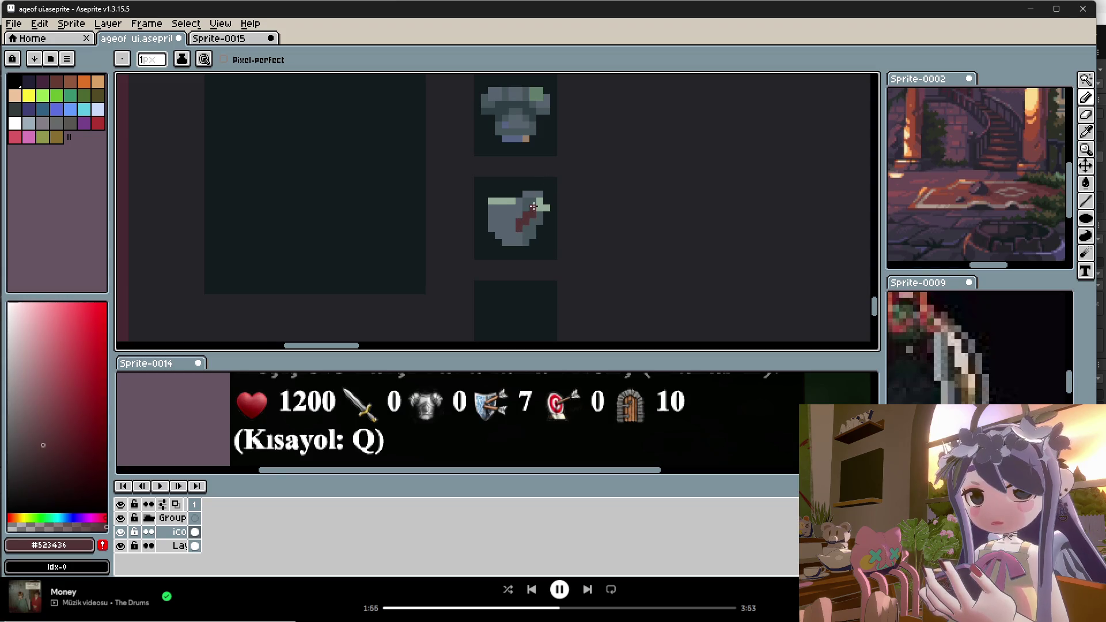
# Draw a dark red arrow shaft across the shield's bottom.
pyautogui.scroll(-4, 555, 204)
pyautogui.scroll(2, 545, 203)
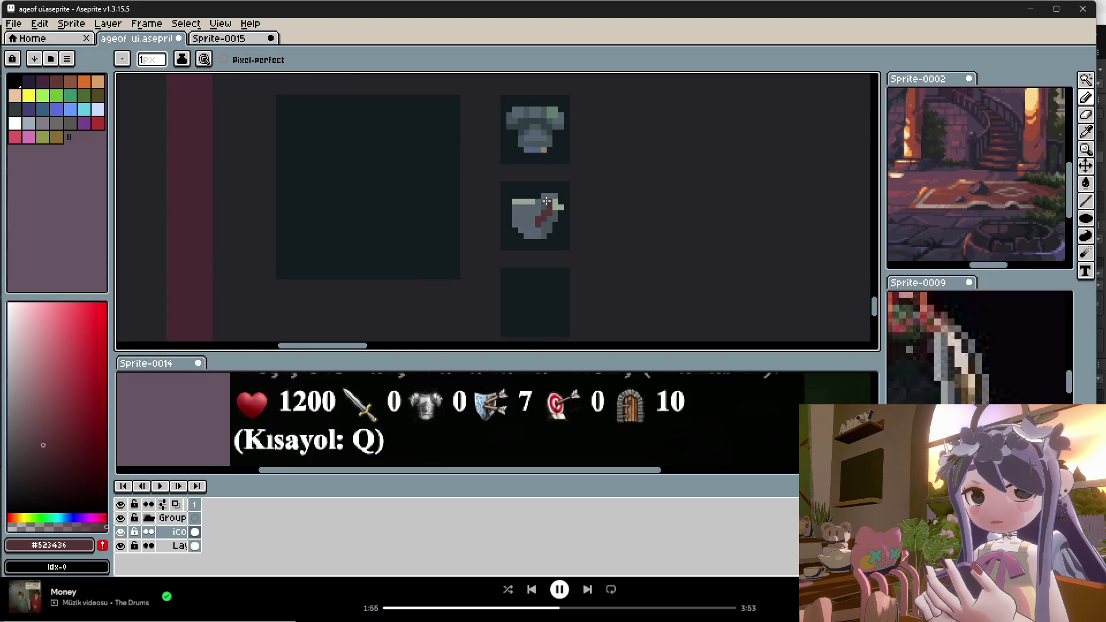
pyautogui.keyDown('alt'); pyautogui.click(554, 207); pyautogui.keyUp('alt')
pyautogui.scroll(1, 552, 199)
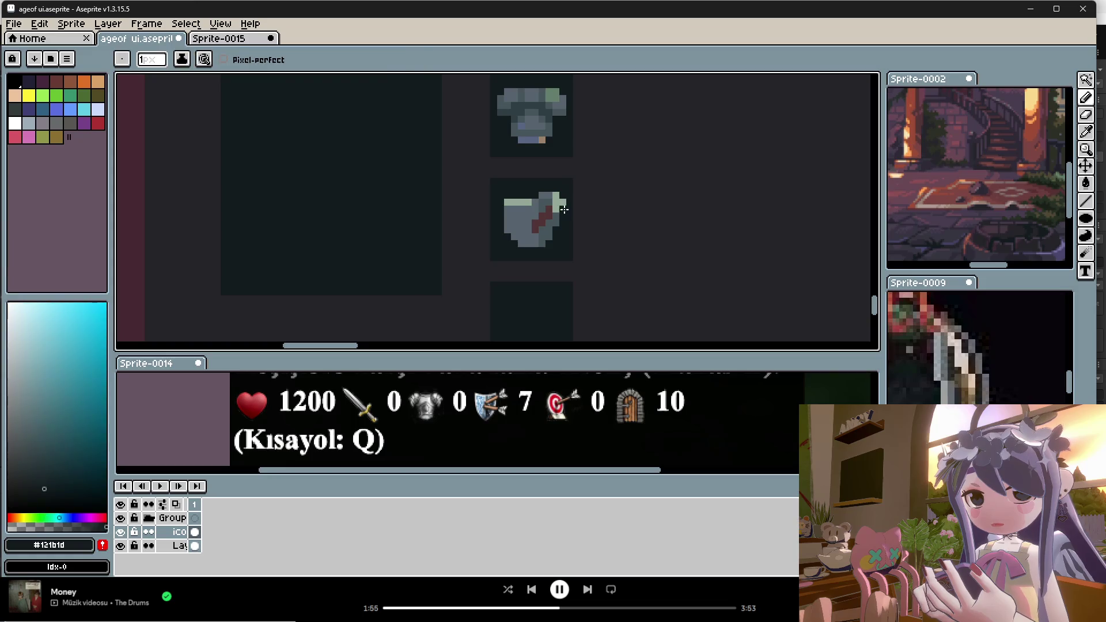
pyautogui.keyDown('alt'); pyautogui.click(551, 204); pyautogui.keyUp('alt')
pyautogui.keyDown('alt'); pyautogui.click(552, 202); pyautogui.keyUp('alt')
pyautogui.keyDown('alt'); pyautogui.click(548, 205); pyautogui.keyUp('alt')
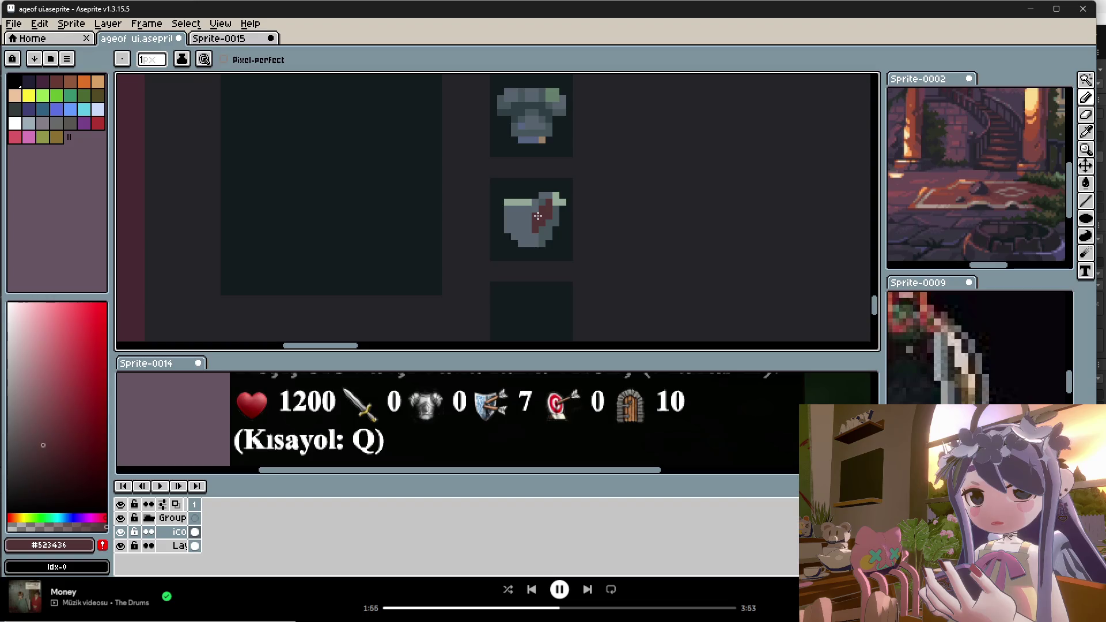
pyautogui.keyDown('alt'); pyautogui.click(546, 220); pyautogui.keyUp('alt')
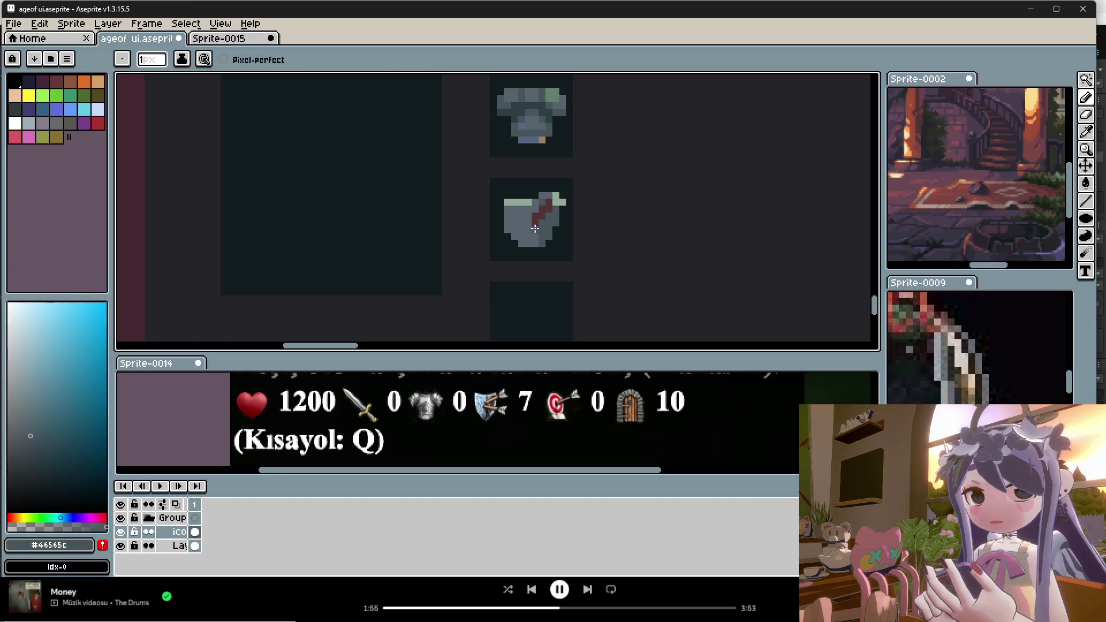
pyautogui.scroll(2, 548, 224)
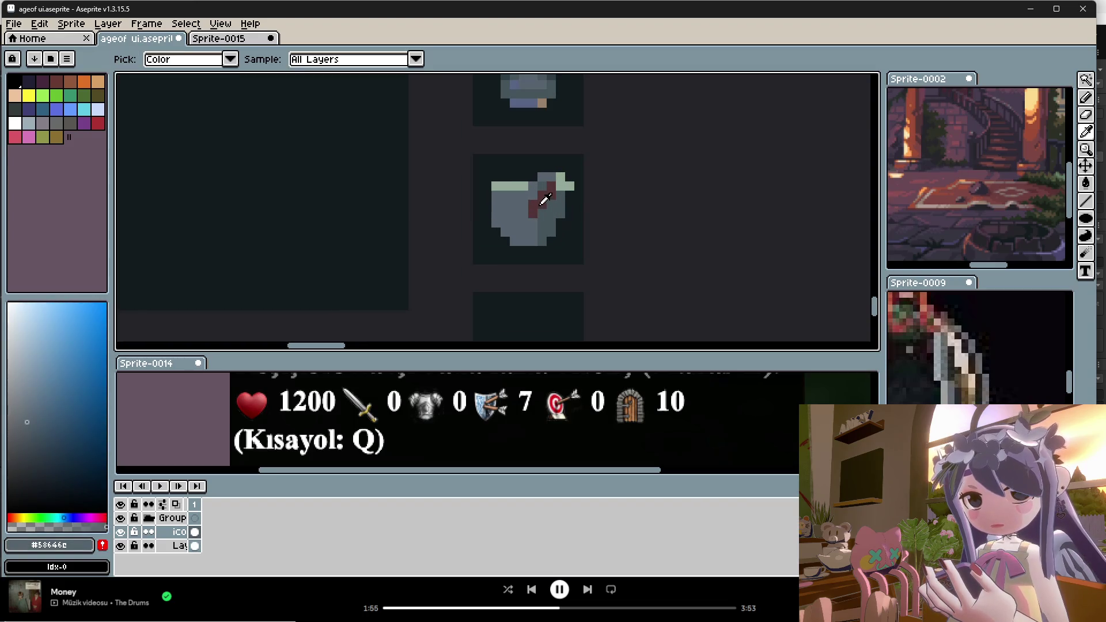
pyautogui.keyDown('alt'); pyautogui.click(538, 226); pyautogui.keyUp('alt')
pyautogui.moveTo(531, 232); pyautogui.dragTo(558, 232)
# Add pale green arrow tips and dark background pixels around the arrow shafts.
pyautogui.keyDown('alt'); pyautogui.click(563, 181); pyautogui.keyUp('alt')
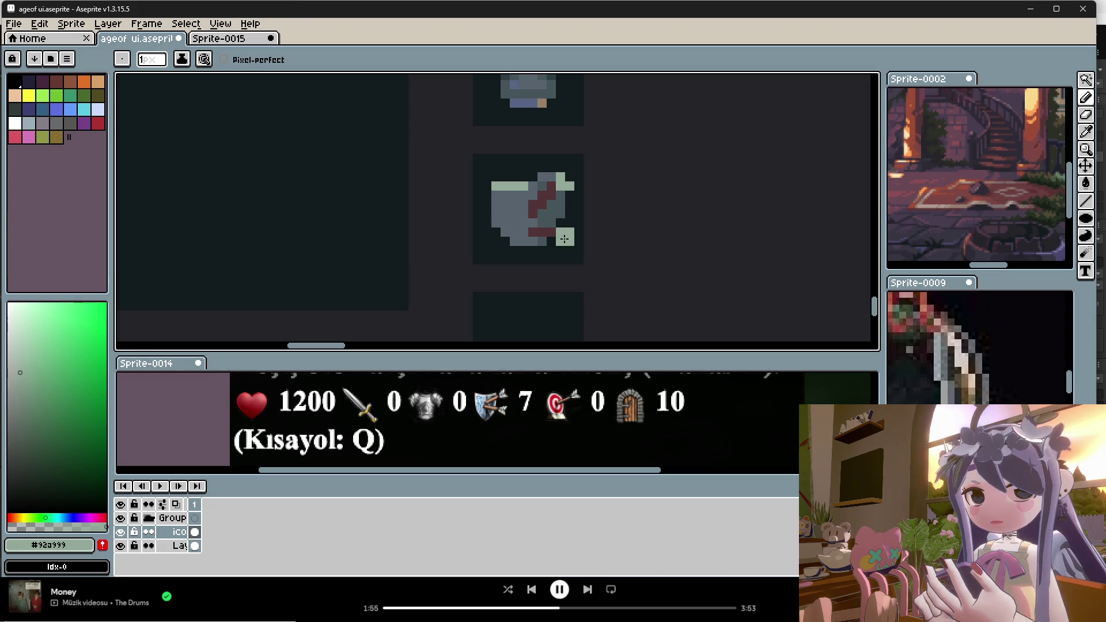
pyautogui.keyDown('alt'); pyautogui.click(559, 242); pyautogui.keyUp('alt')
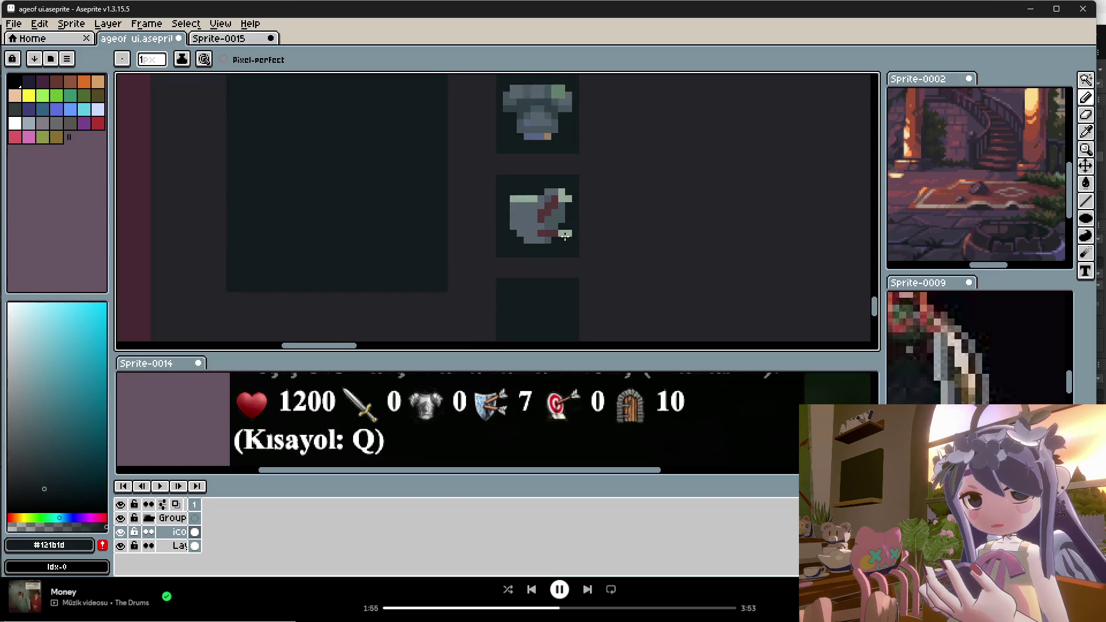
pyautogui.keyDown('alt'); pyautogui.click(548, 241); pyautogui.keyUp('alt')
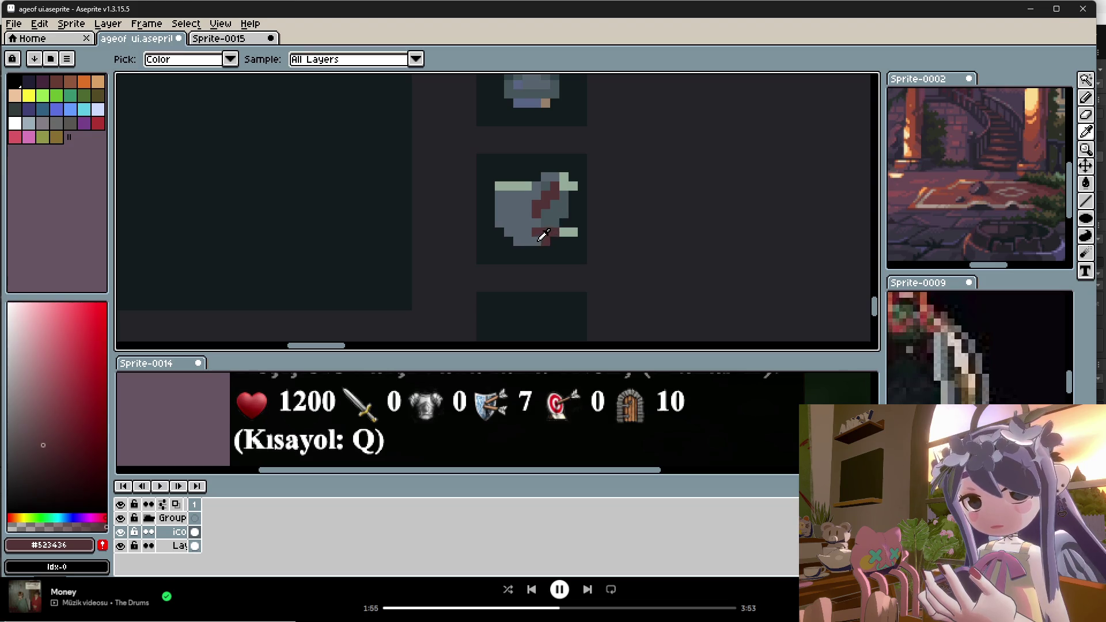
pyautogui.keyDown('alt'); pyautogui.click(545, 241); pyautogui.keyUp('alt')
pyautogui.keyDown('alt'); pyautogui.click(554, 240); pyautogui.keyUp('alt')
pyautogui.keyDown('alt'); pyautogui.click(564, 230); pyautogui.keyUp('alt')
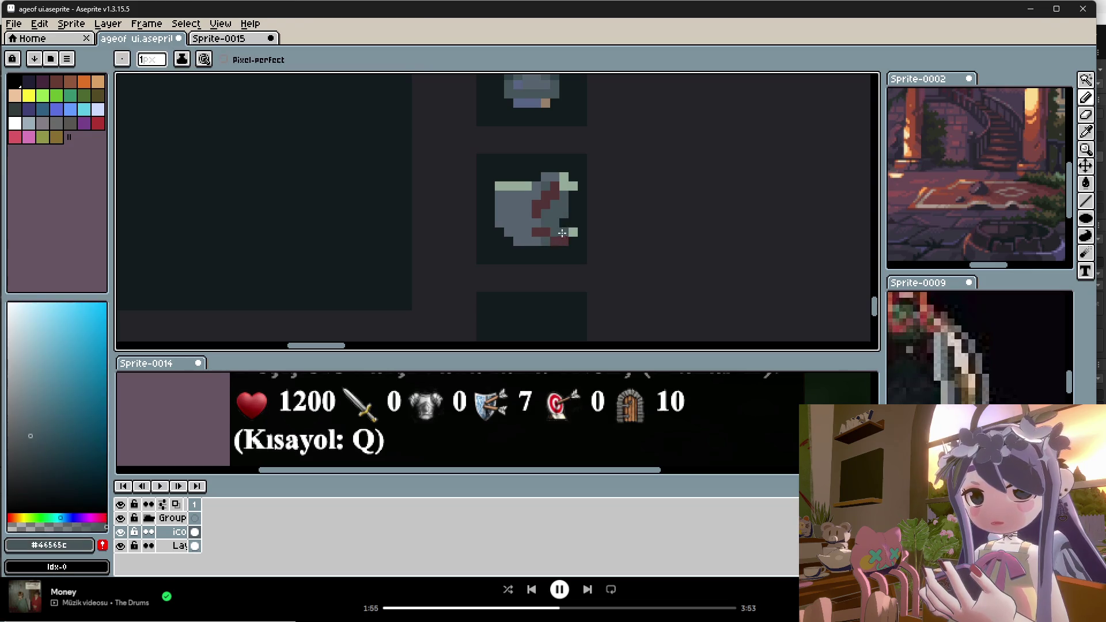
pyautogui.keyDown('alt'); pyautogui.click(582, 223); pyautogui.keyUp('alt')
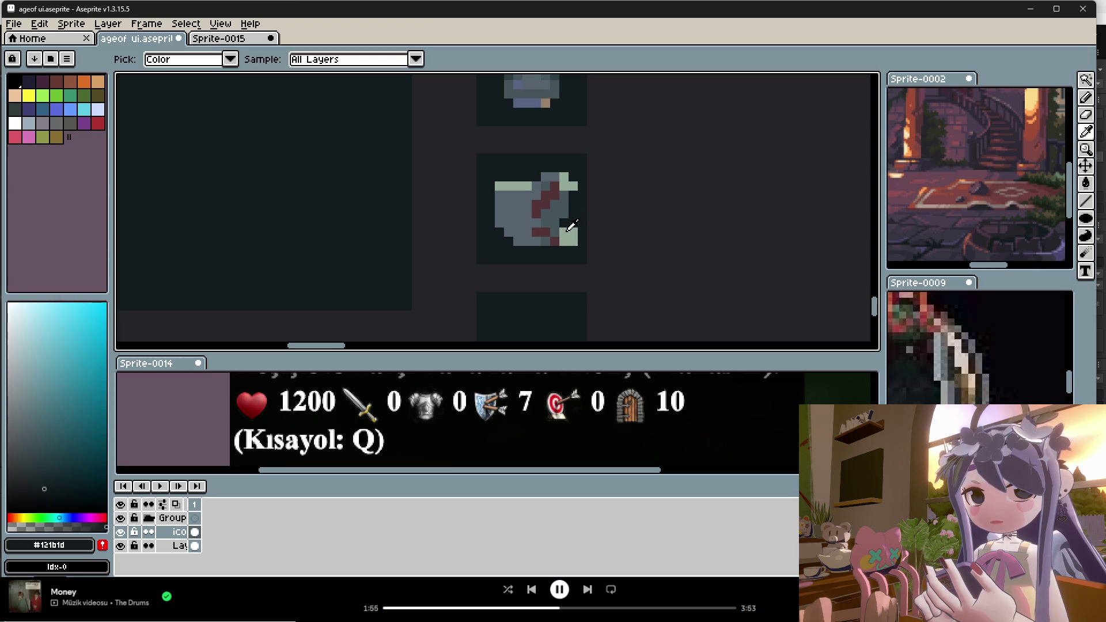
pyautogui.keyDown('alt'); pyautogui.click(575, 239); pyautogui.keyUp('alt')
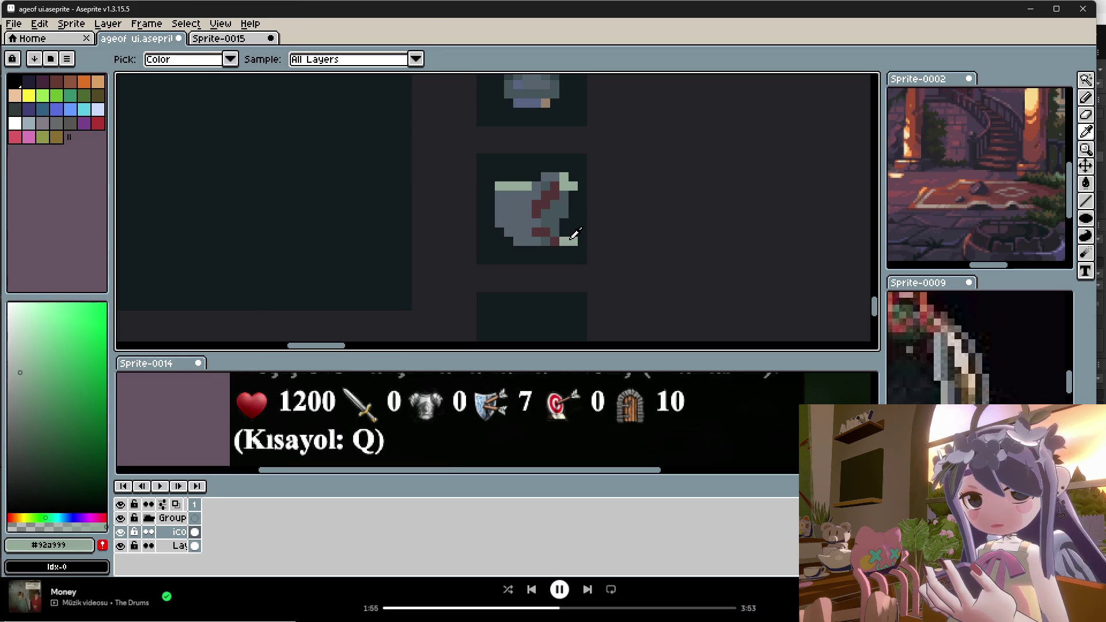
pyautogui.scroll(-3, 588, 233)
pyautogui.scroll(-1, 585, 231)
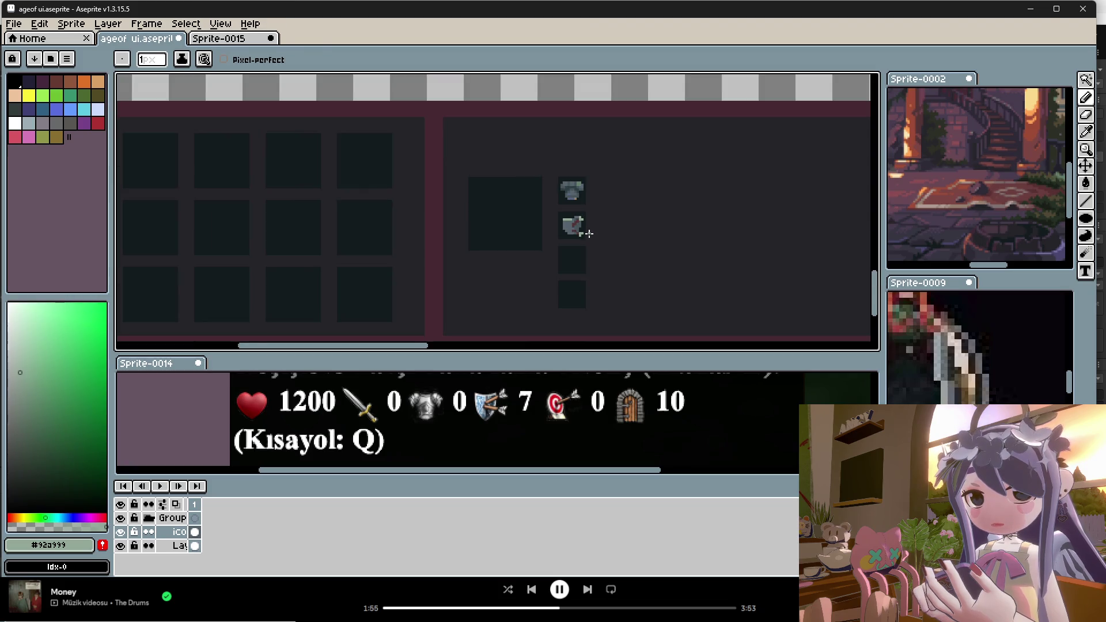
pyautogui.scroll(3, 573, 230)
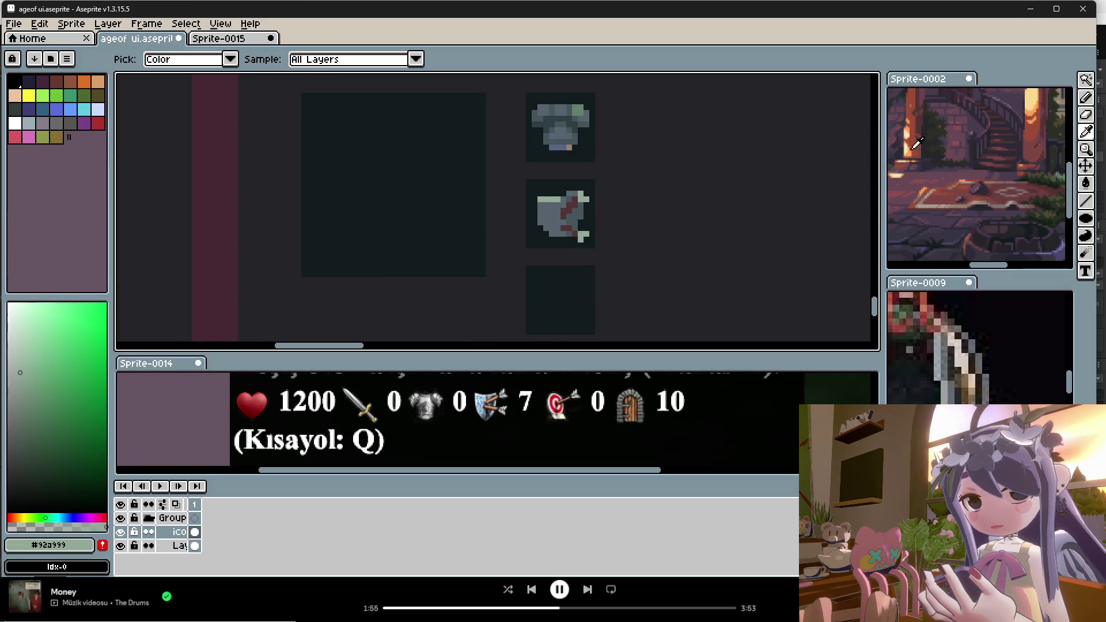
pyautogui.scroll(1, 926, 150)
pyautogui.scroll(1, 953, 134)
pyautogui.scroll(5, 954, 134)
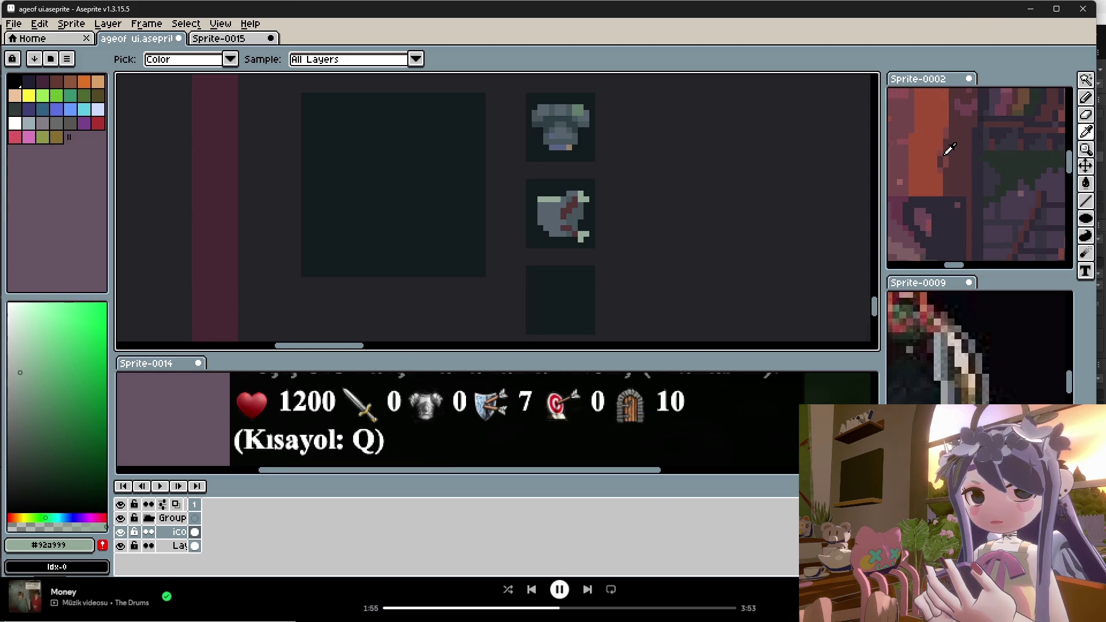
# Recolour the diagonal band with a warmer brownish red and a new reddish-orange.
pyautogui.click(946, 154)
pyautogui.press('b')
pyautogui.scroll(1, 567, 215)
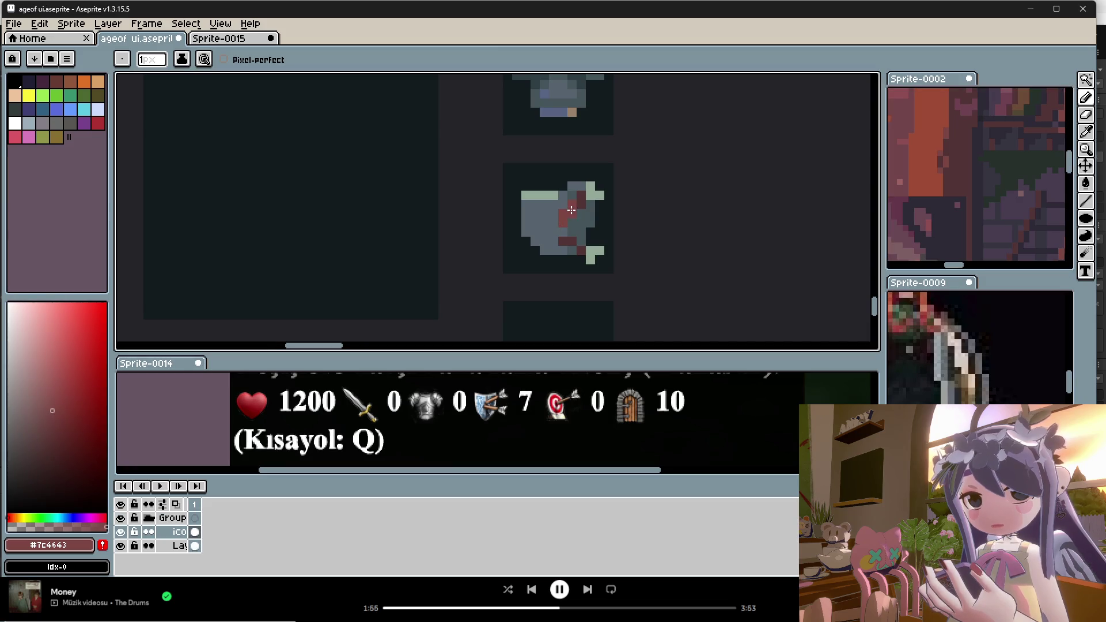
pyautogui.scroll(-3, 579, 231)
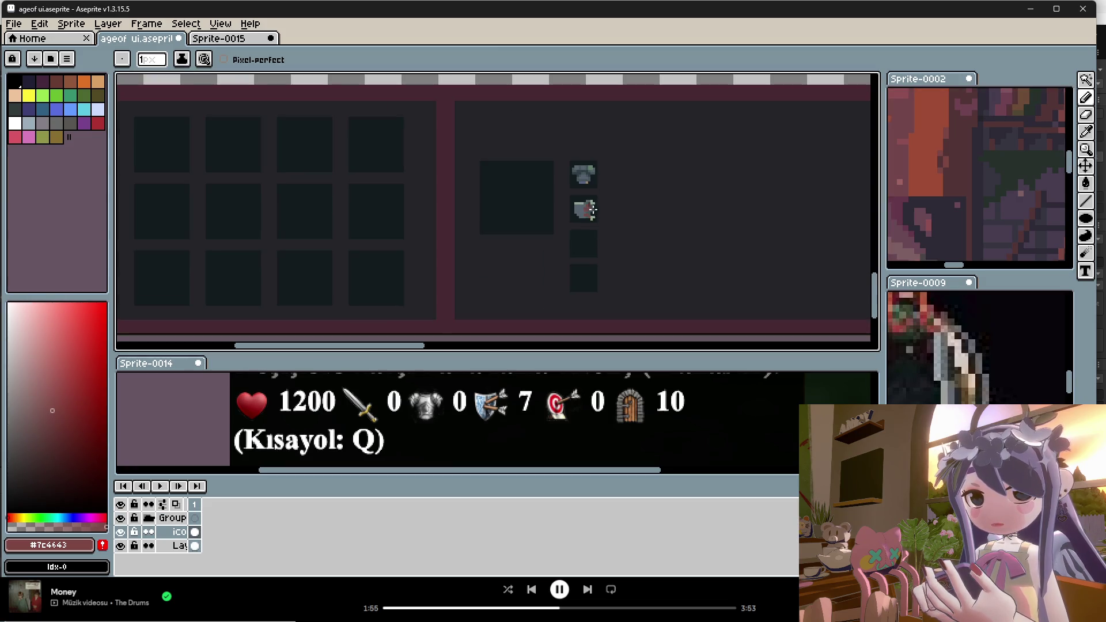
pyautogui.scroll(2, 582, 210)
pyautogui.keyDown('alt'); pyautogui.click(578, 210); pyautogui.keyUp('alt')
pyautogui.scroll(-1, 591, 241)
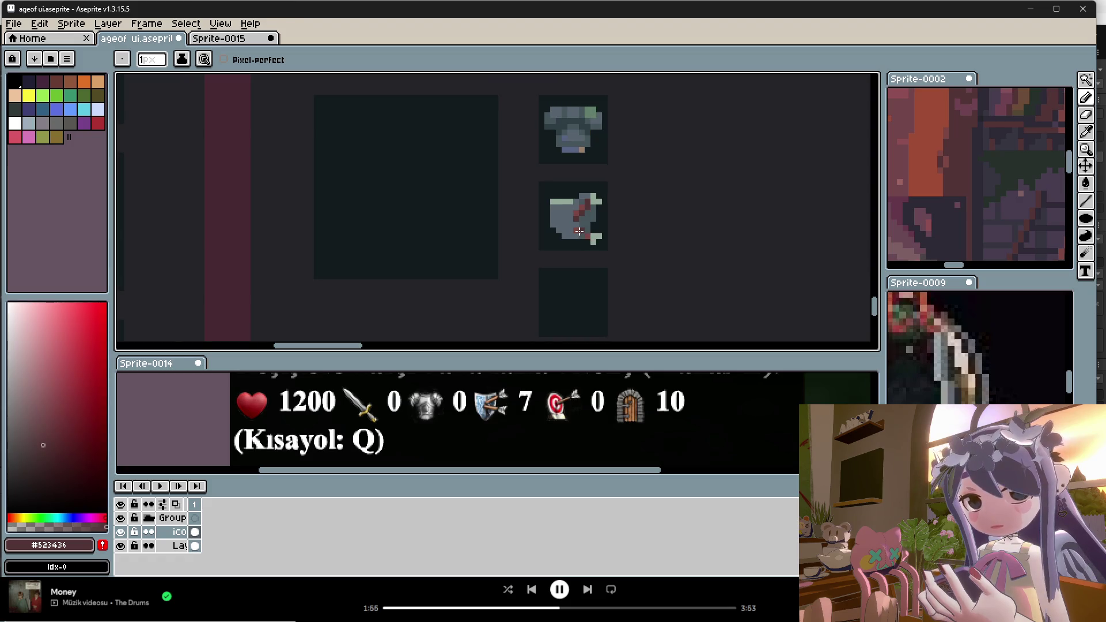
pyautogui.press('i')
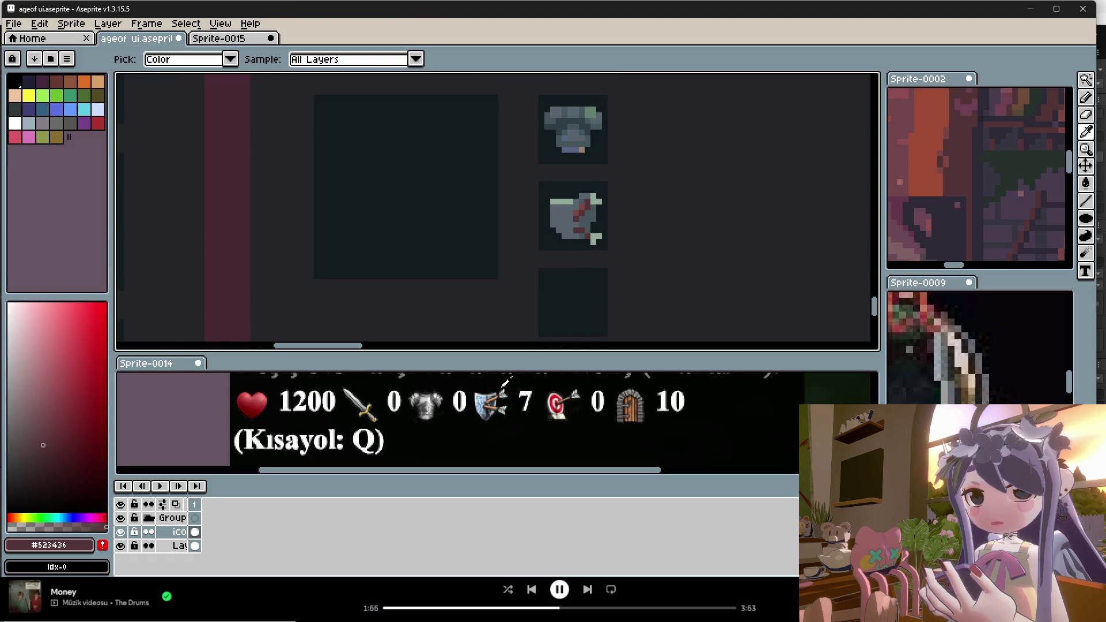
pyautogui.click(500, 394)
pyautogui.press('b')
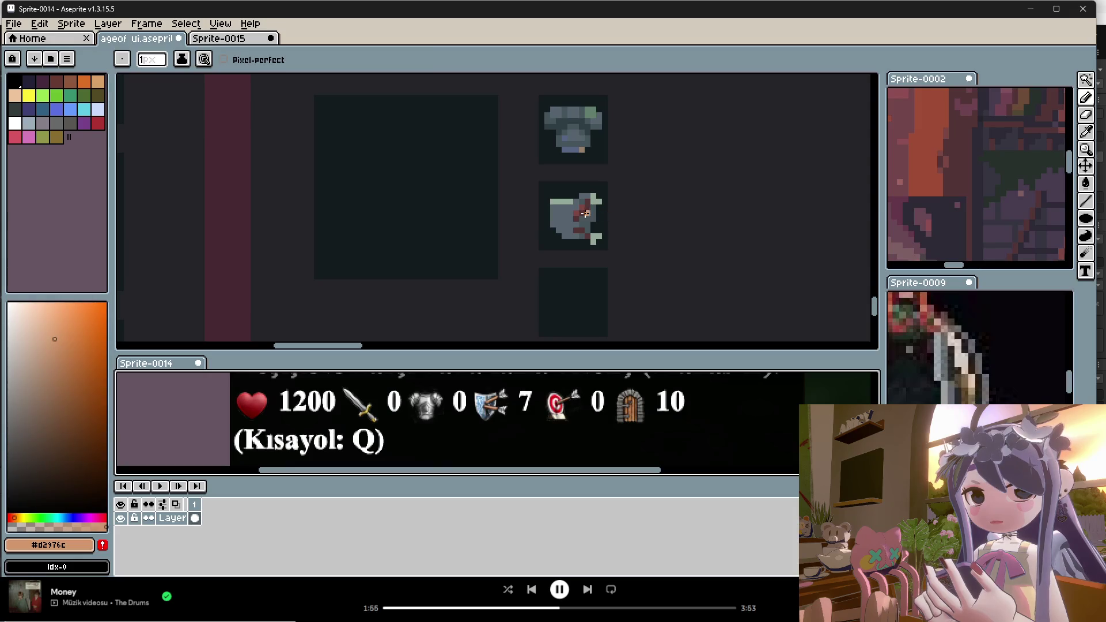
pyautogui.press('i')
pyautogui.click(583, 210)
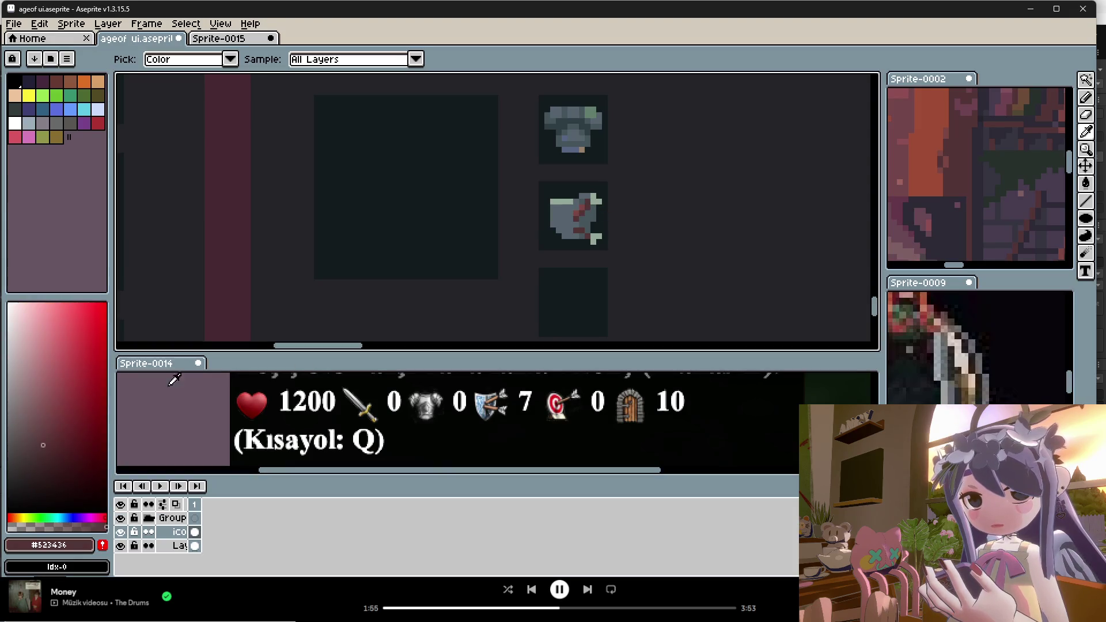
pyautogui.click(12, 517)
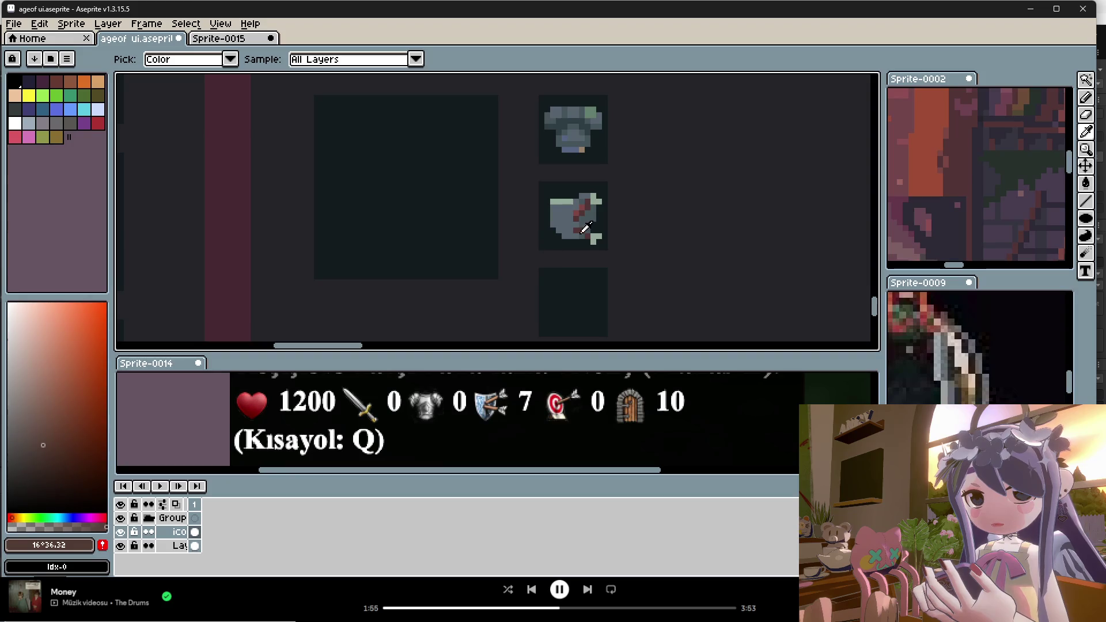
pyautogui.press('b')
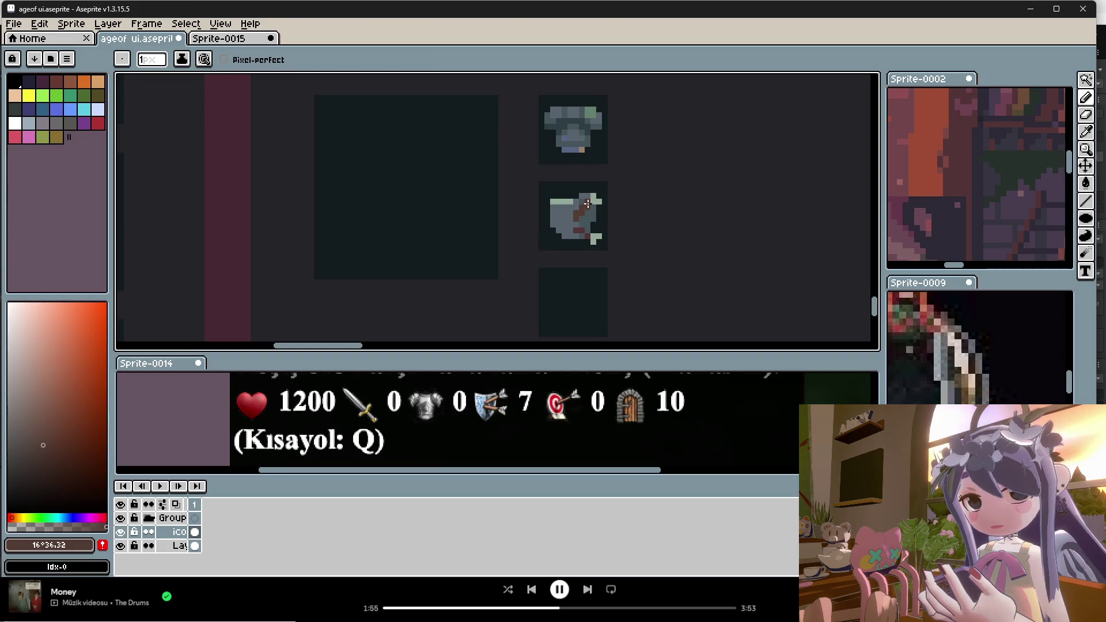
# Shade the shield using the chest armour's darker and darkest shadow greys.
pyautogui.press('i')
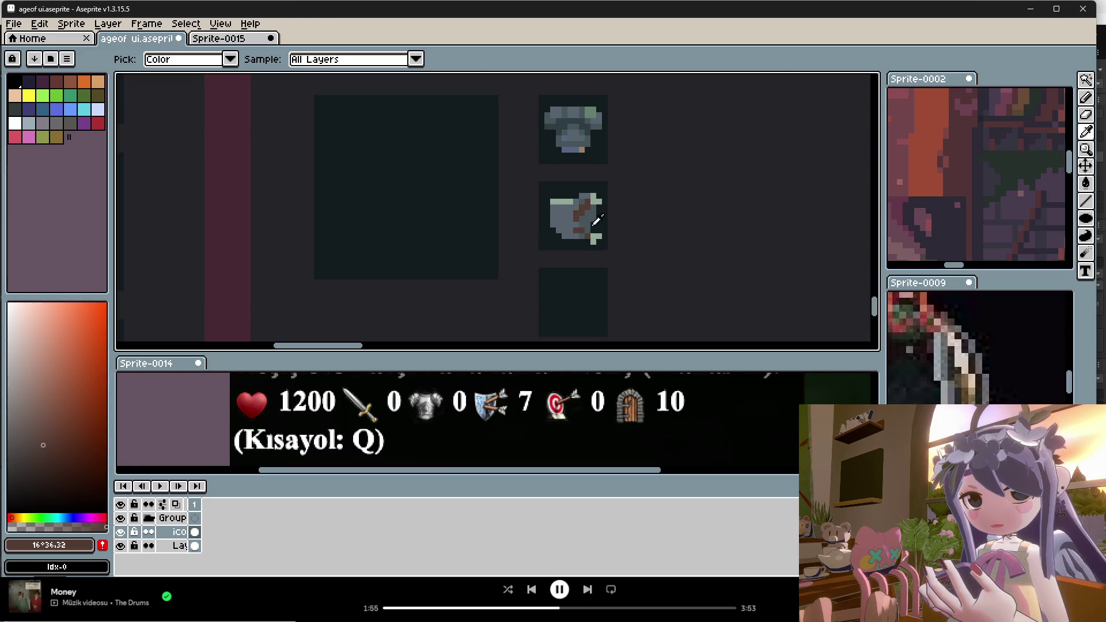
pyautogui.click(583, 229)
pyautogui.press('b')
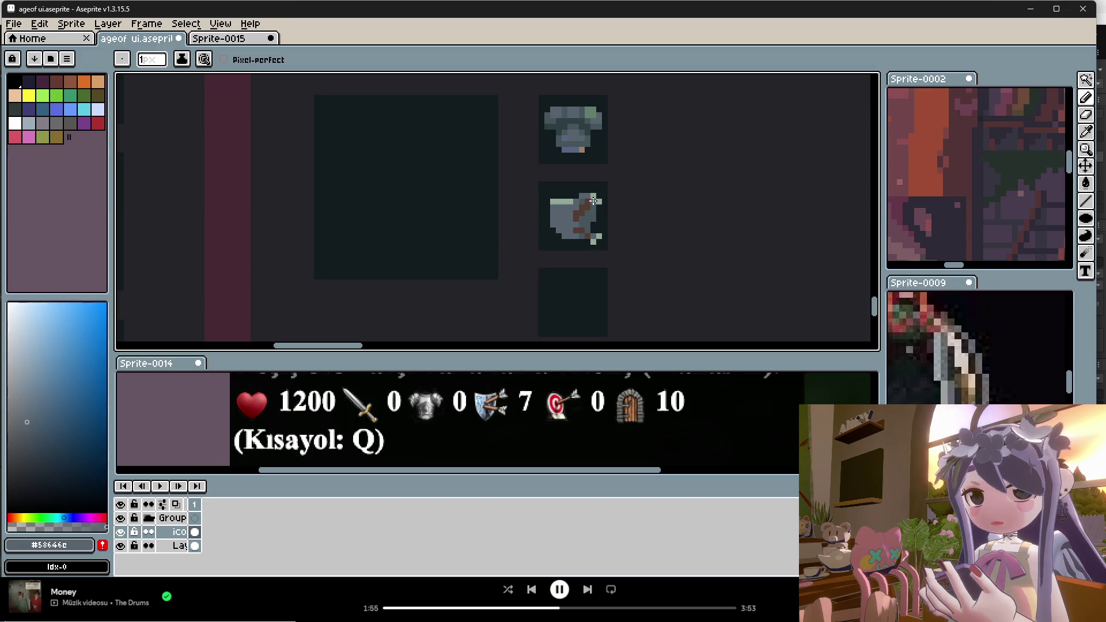
pyautogui.press('i')
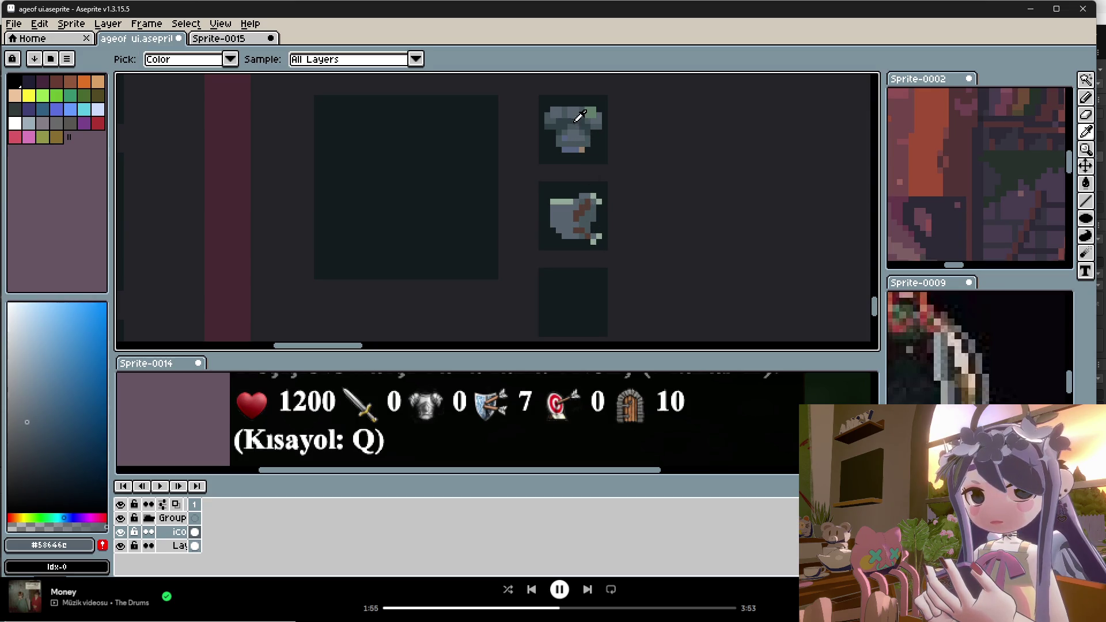
pyautogui.click(556, 113)
pyautogui.press('b')
pyautogui.press('i')
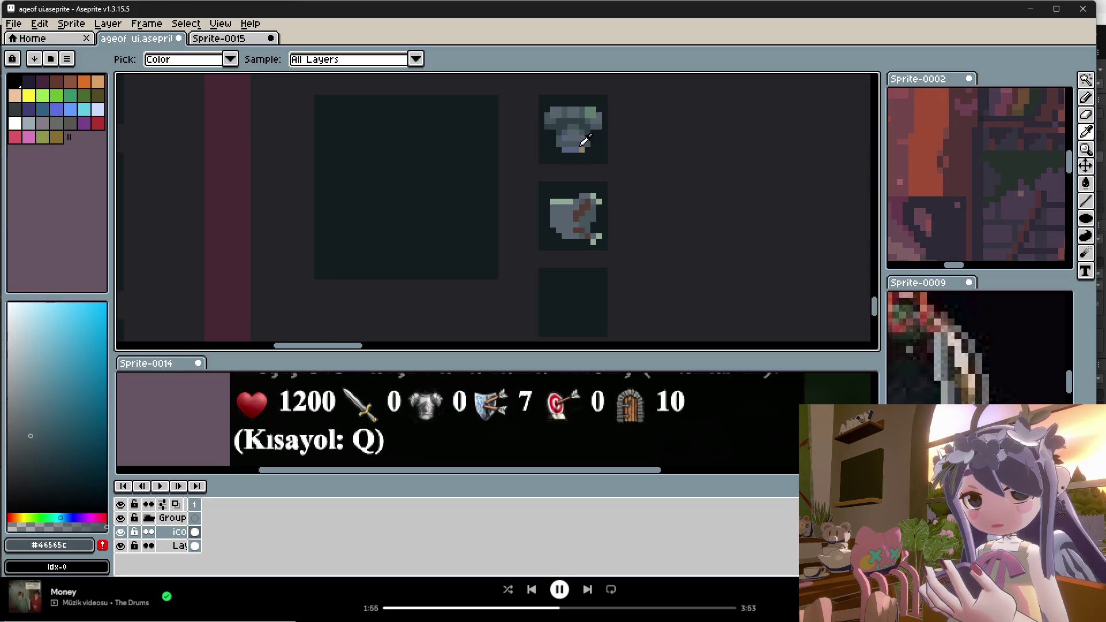
pyautogui.click(584, 140)
pyautogui.press('b')
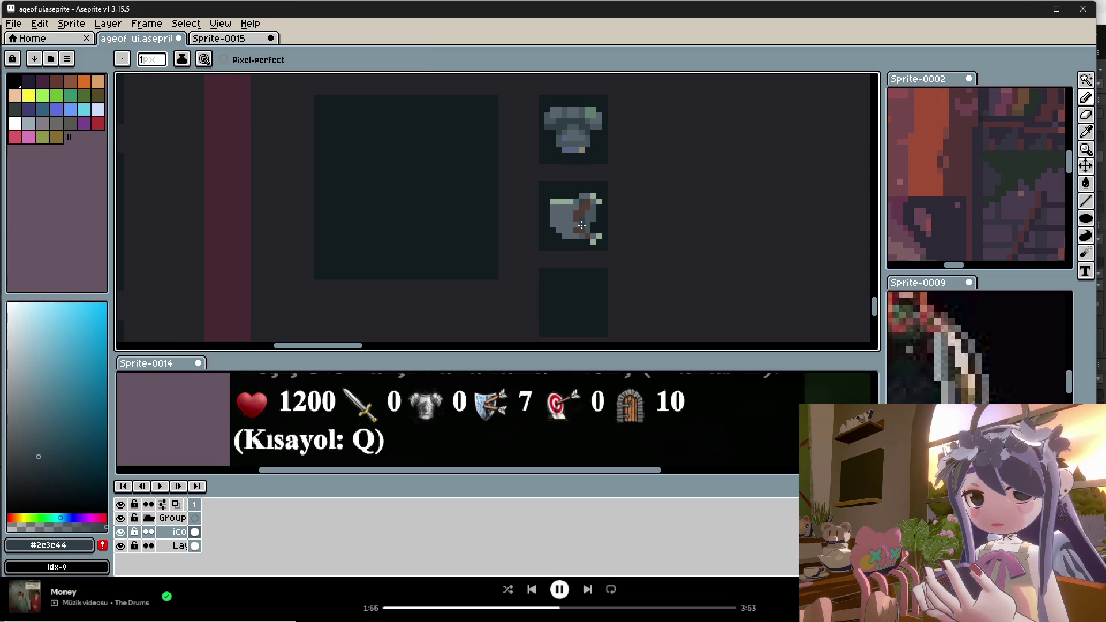
# Touch up the shield with its own mid grey and dark shadow grey.
pyautogui.scroll(-1, 583, 237)
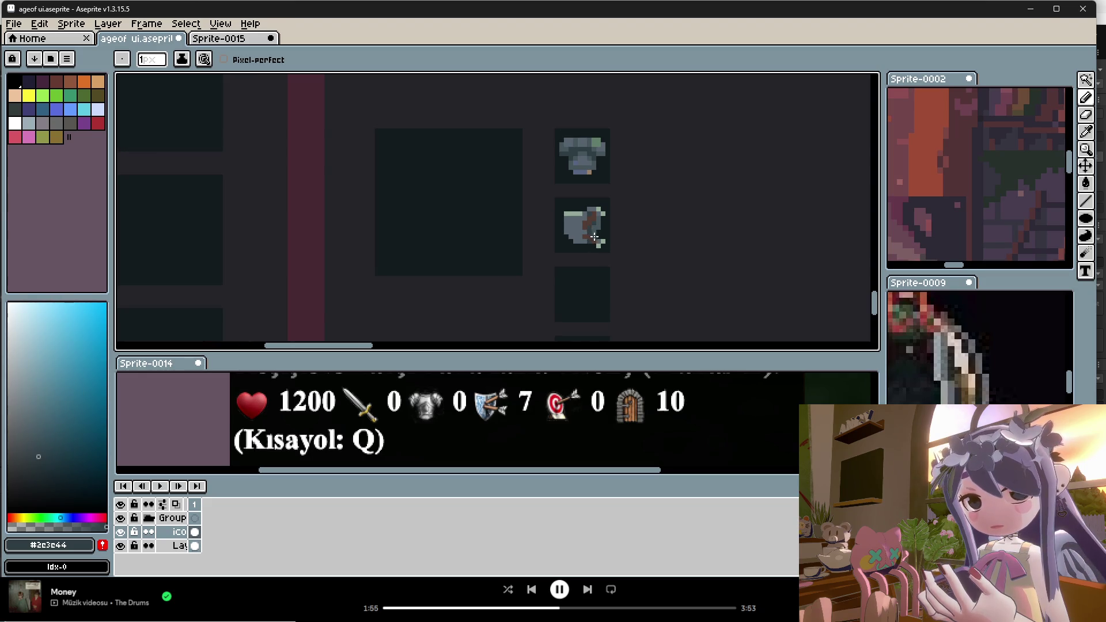
pyautogui.keyDown('alt'); pyautogui.click(597, 226); pyautogui.keyUp('alt')
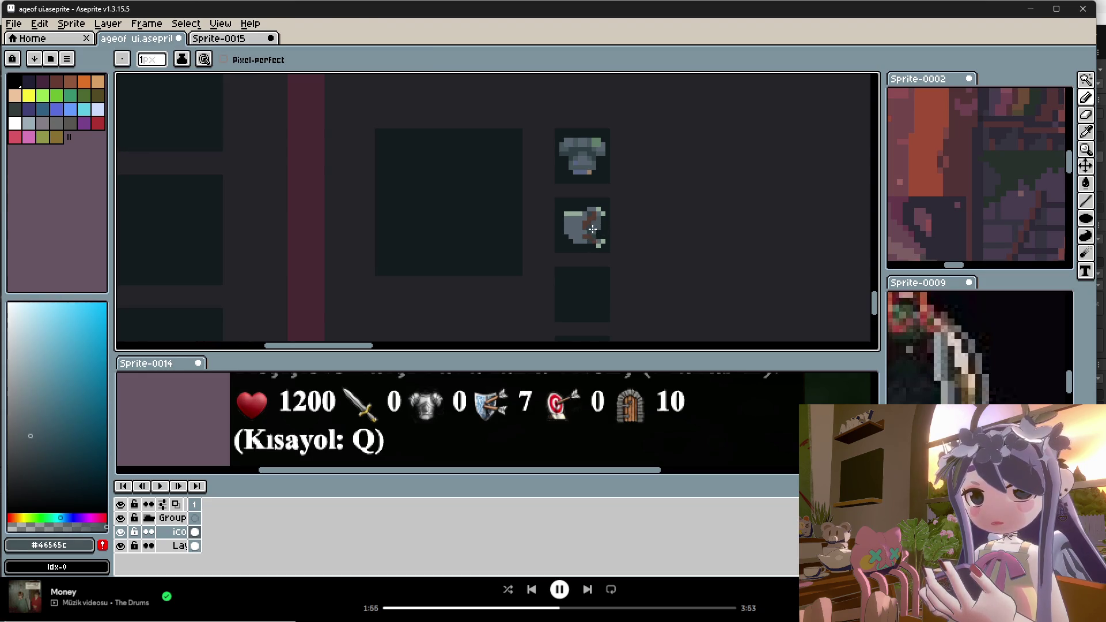
pyautogui.scroll(-1, 602, 203)
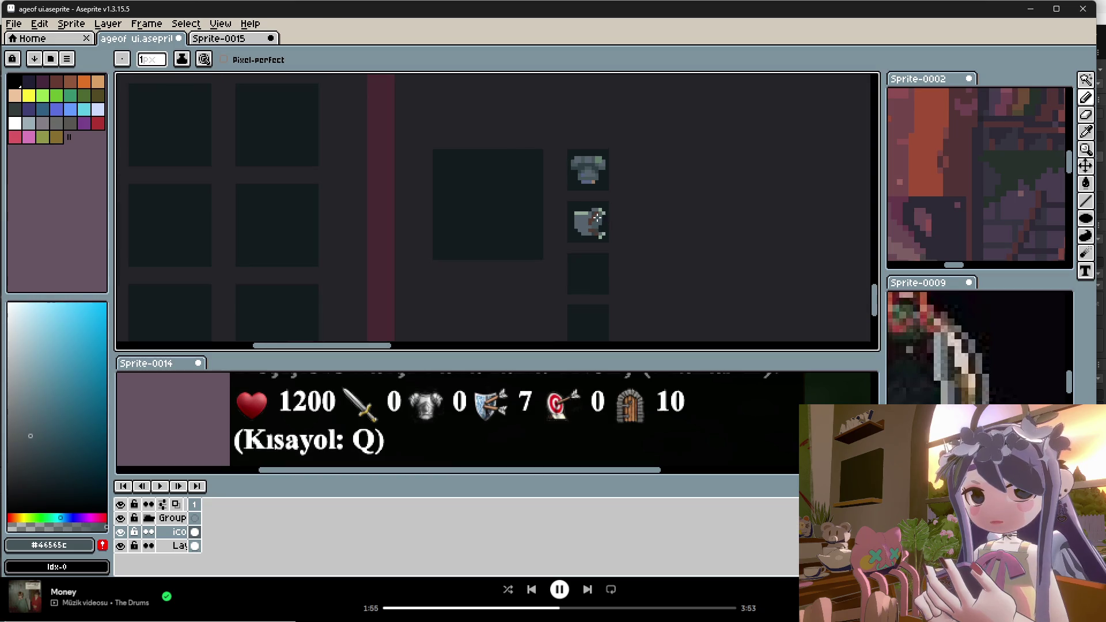
pyautogui.scroll(2, 597, 221)
pyautogui.keyDown('alt'); pyautogui.click(595, 223); pyautogui.keyUp('alt')
pyautogui.scroll(-1, 592, 272)
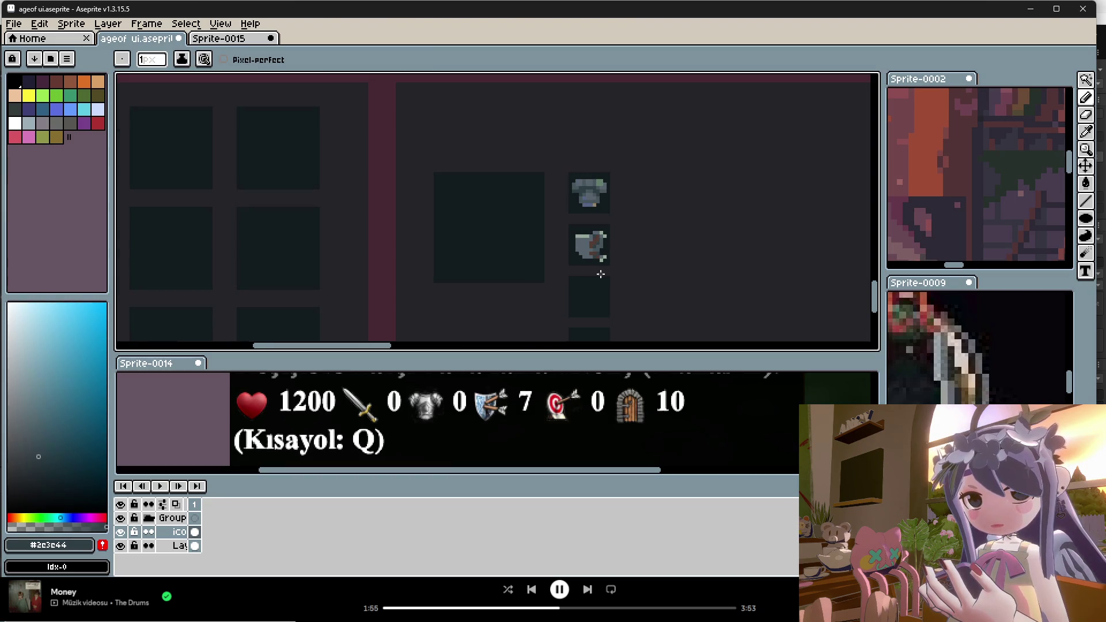
pyautogui.scroll(1, 612, 258)
# Sample a dark teal and then a light mint green from the reference artwork.
pyautogui.press('alt')
pyautogui.scroll(-2, 980, 173)
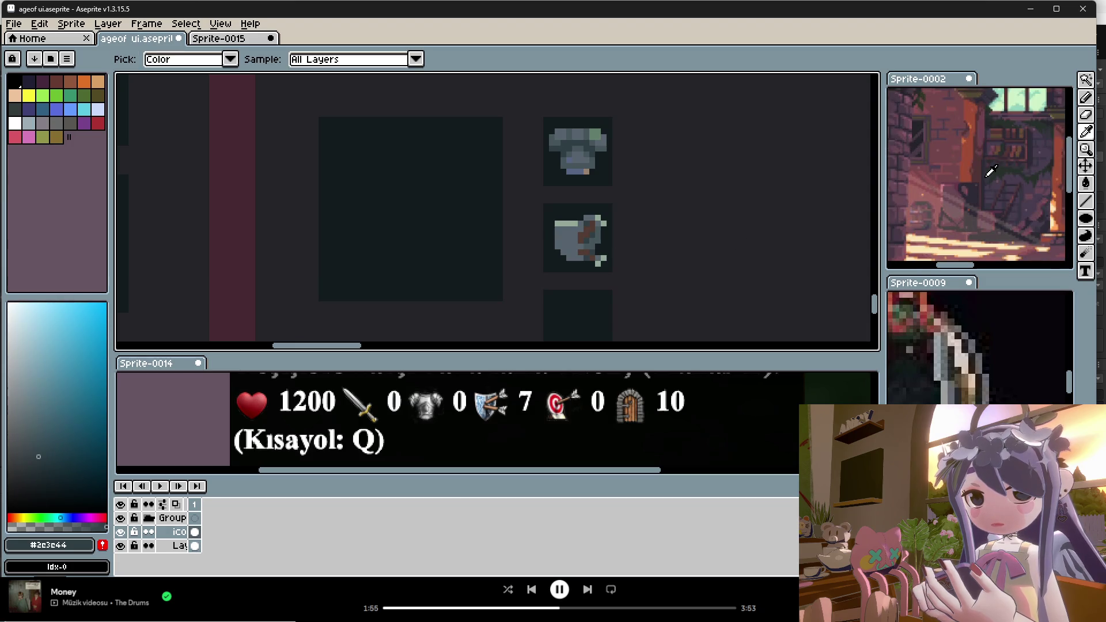
pyautogui.scroll(1, 976, 173)
pyautogui.scroll(-1, 976, 178)
pyautogui.scroll(1, 975, 185)
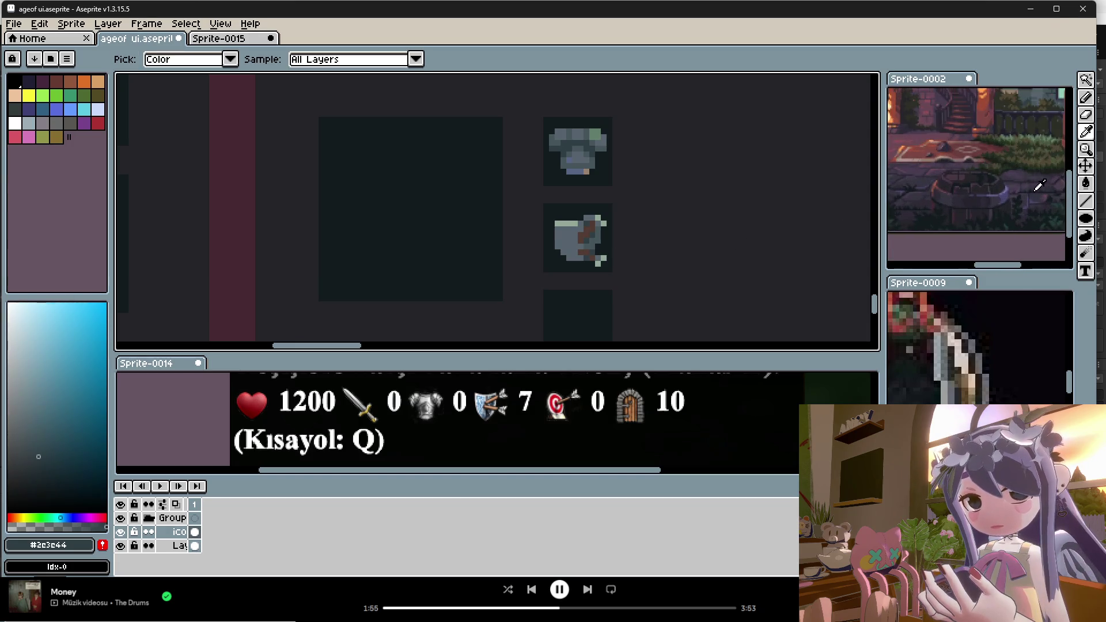
pyautogui.scroll(4, 1017, 207)
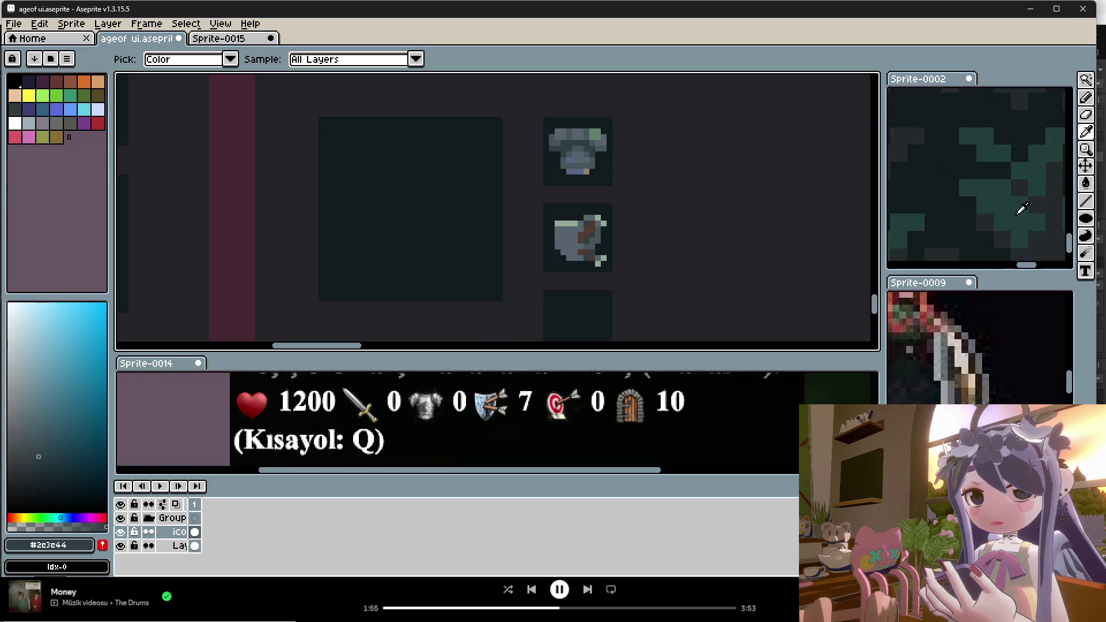
pyautogui.click(1017, 207)
pyautogui.scroll(1, 555, 239)
pyautogui.scroll(-2, 943, 227)
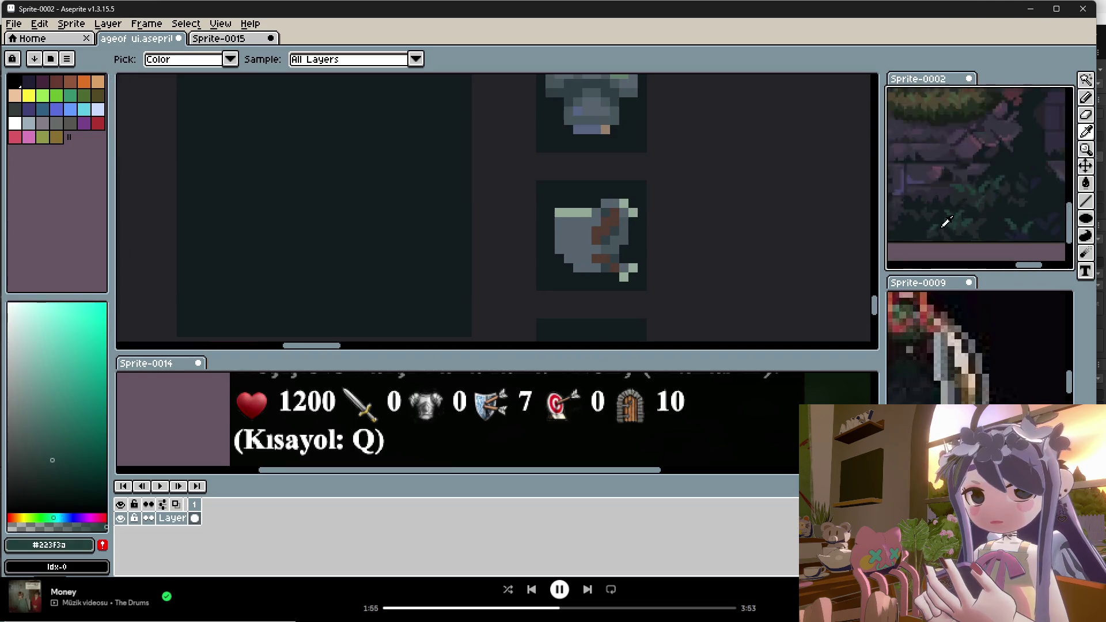
pyautogui.scroll(1, 945, 124)
pyautogui.scroll(1, 951, 119)
pyautogui.scroll(-2, 957, 114)
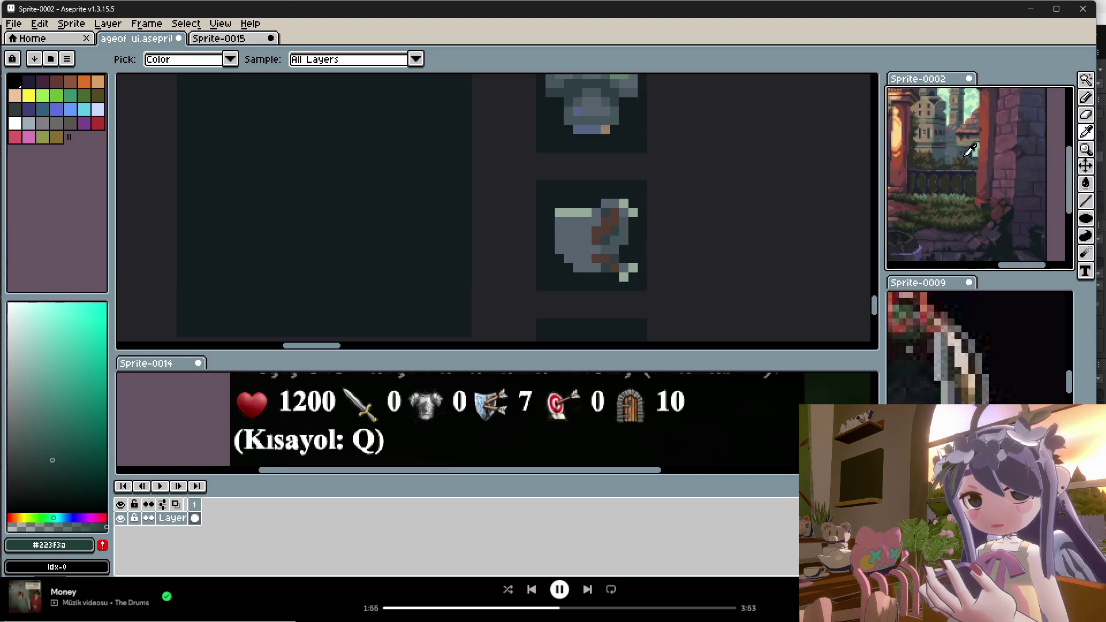
pyautogui.scroll(2, 963, 109)
pyautogui.click(961, 110)
pyautogui.press('b')
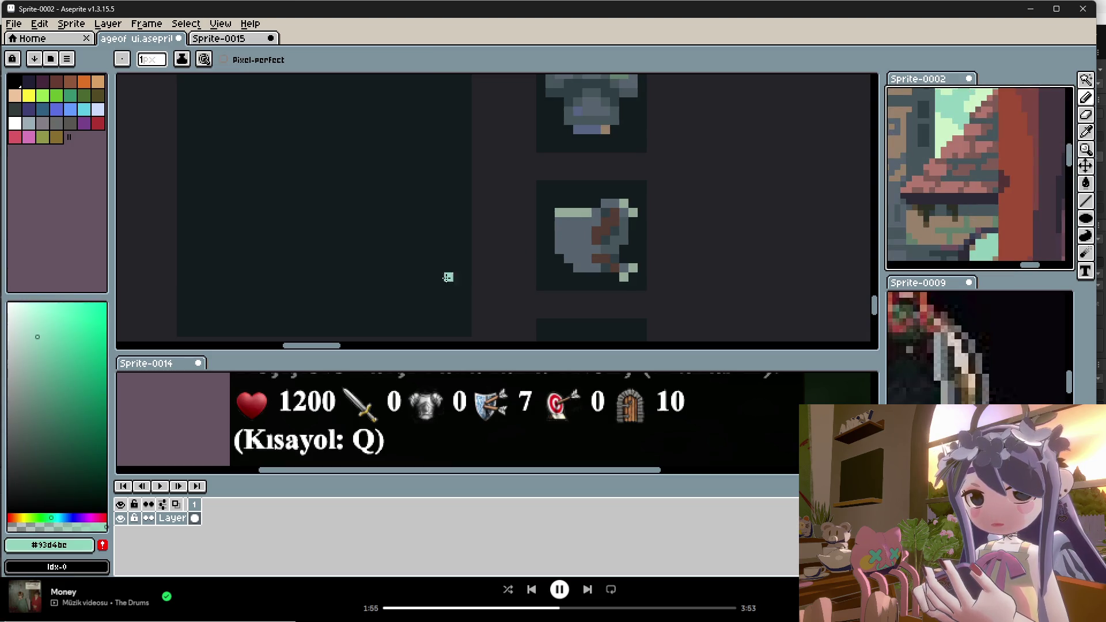
# Try hues on the hue slider, shifting toward blue and then back to a warmer green.
pyautogui.click(63, 518)
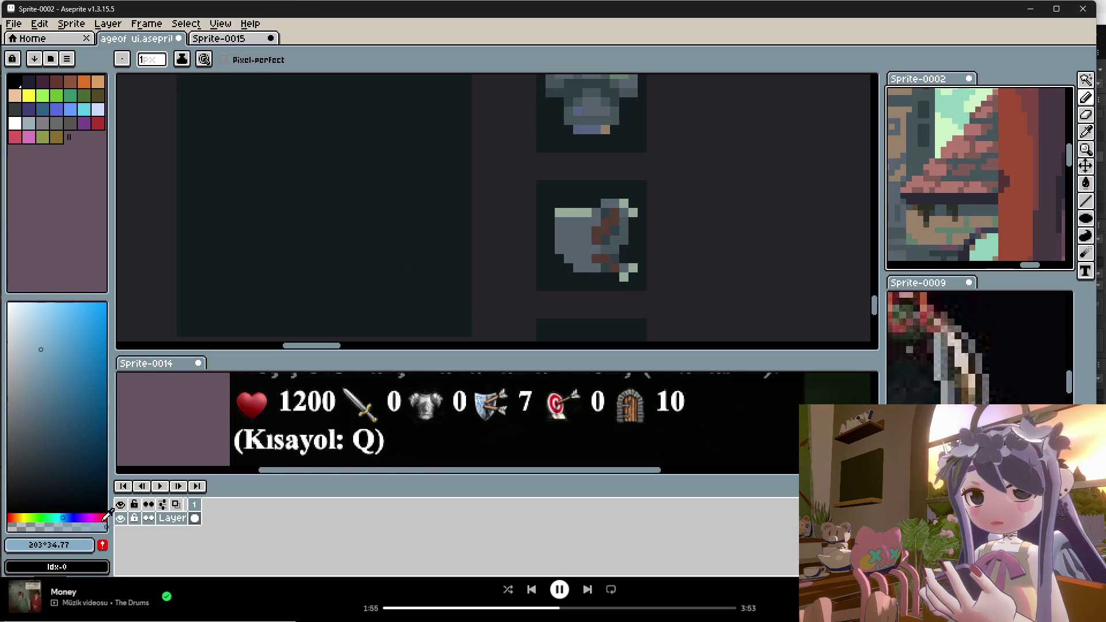
pyautogui.click(50, 518)
pyautogui.click(41, 517)
pyautogui.scroll(-4, 622, 179)
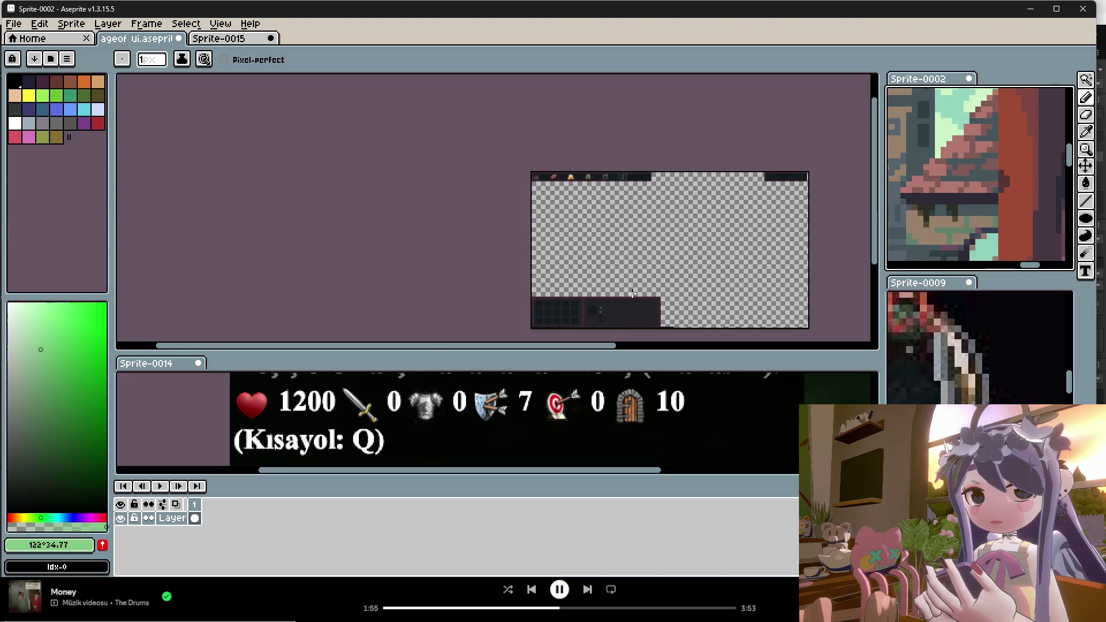
# Eyedrop the dark green #405344 from the wreath in ageof ui.aseprite.
pyautogui.press('i')
pyautogui.scroll(2, 623, 178)
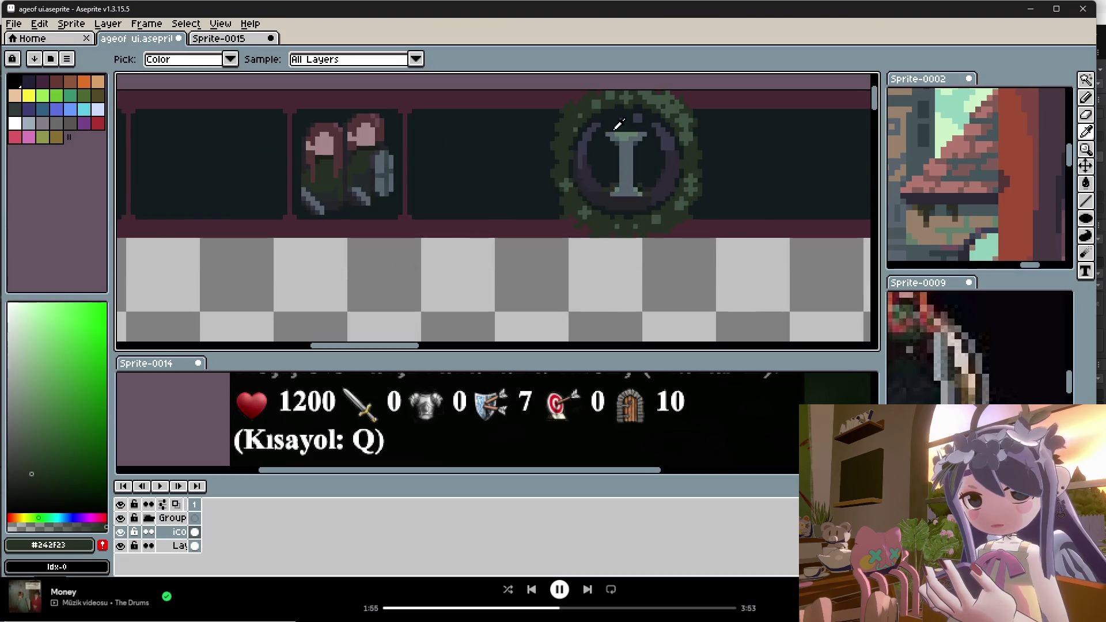
pyautogui.click(598, 99)
pyautogui.scroll(-4, 525, 143)
pyautogui.scroll(6, 524, 205)
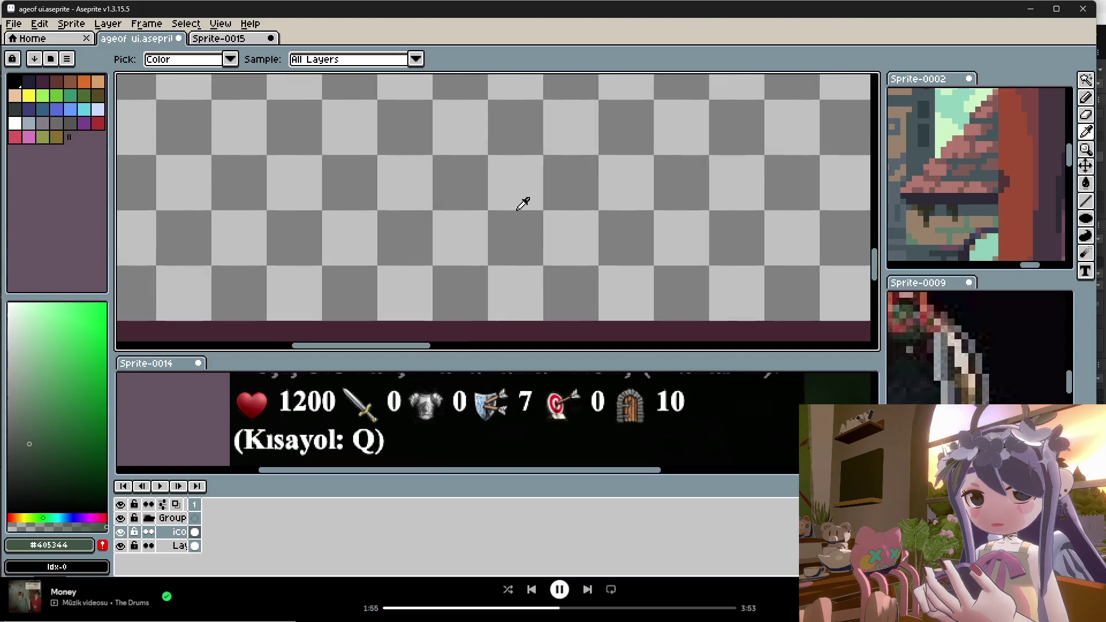
# Paint dark-green pixels across the shield face.
pyautogui.press('b')
pyautogui.click(498, 149)
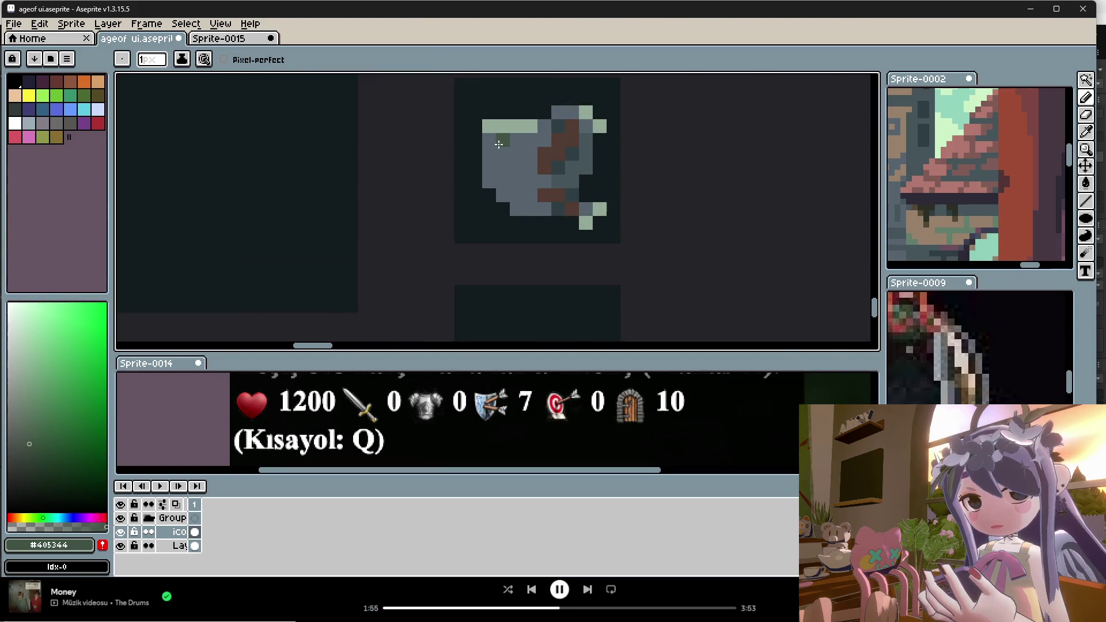
pyautogui.moveTo(499, 144); pyautogui.dragTo(517, 167)
pyautogui.click(517, 140)
pyautogui.click(531, 140)
pyautogui.click(531, 155)
pyautogui.click(531, 195)
pyautogui.click(504, 168)
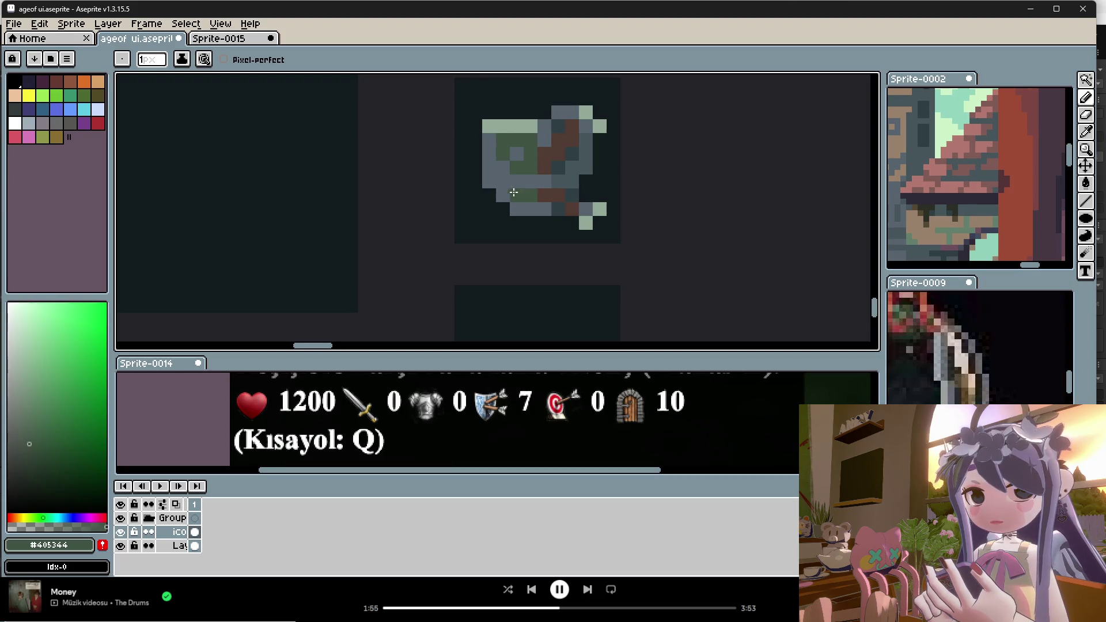
pyautogui.click(515, 192)
pyautogui.click(535, 183)
pyautogui.click(545, 209)
pyautogui.click(531, 209)
pyautogui.scroll(-2, 554, 225)
pyautogui.scroll(-1, 574, 243)
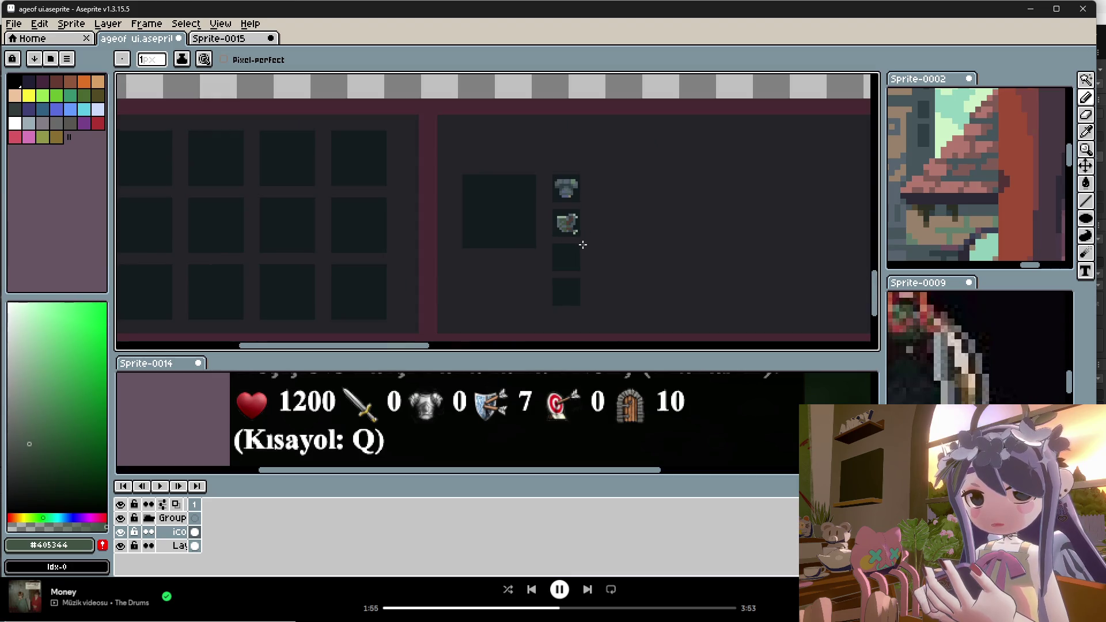
pyautogui.scroll(2, 566, 226)
pyautogui.scroll(1, 562, 227)
# Try a pale grey-green highlight along the shield's edge, then undo it.
pyautogui.keyDown('alt'); pyautogui.click(545, 195); pyautogui.keyUp('alt')
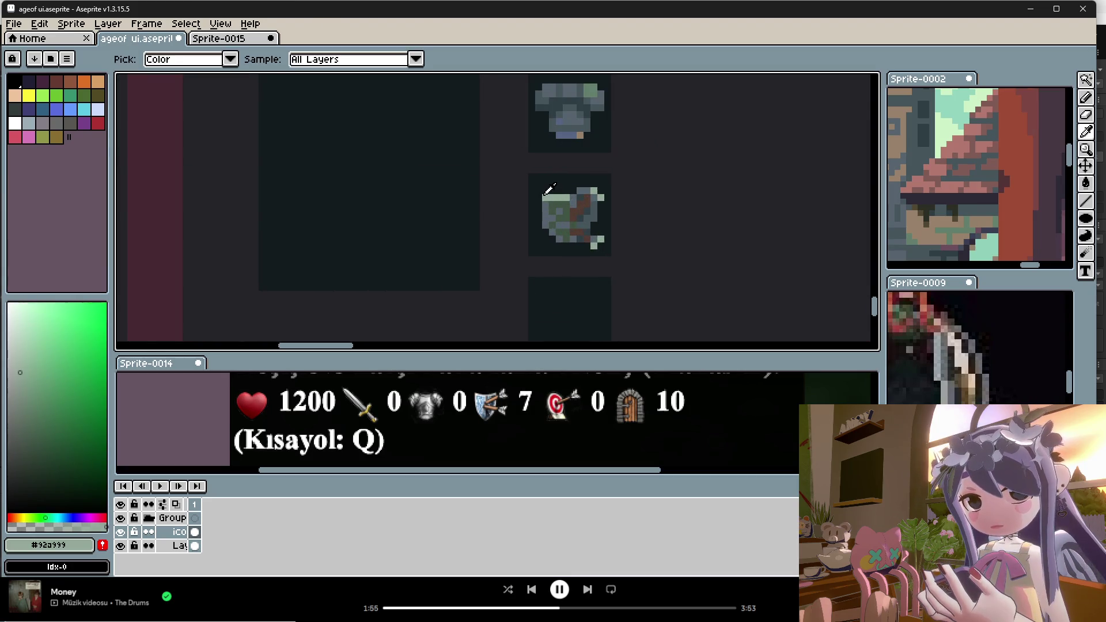
pyautogui.moveTo(538, 202); pyautogui.dragTo(540, 219)
pyautogui.press('ctrl')
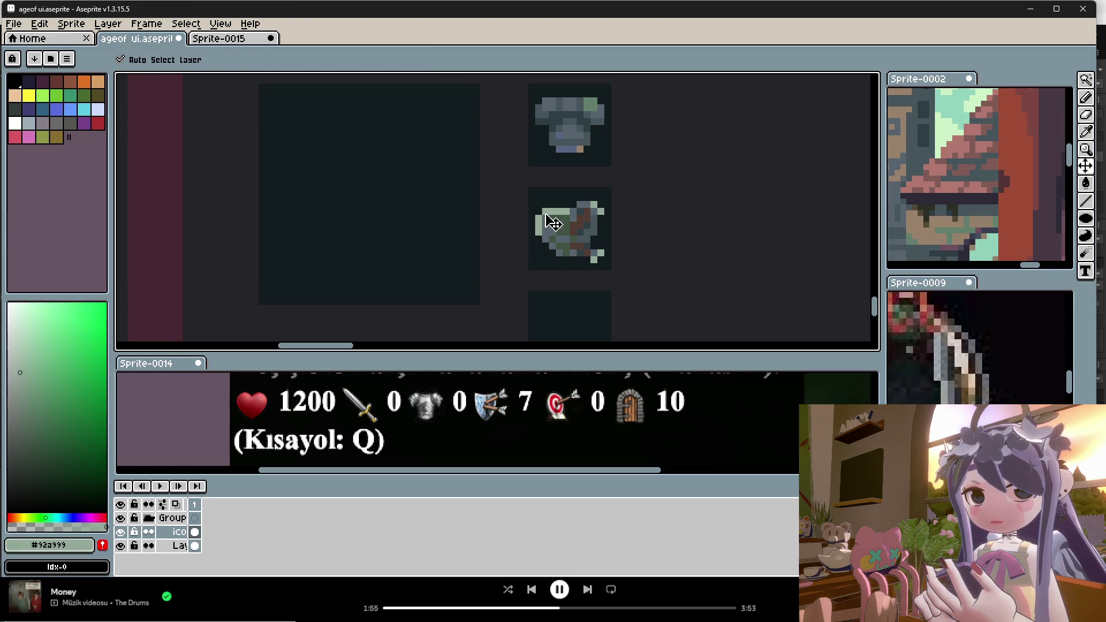
pyautogui.hotkey('ctrl', 'z')
pyautogui.moveTo(545, 199); pyautogui.dragTo(544, 227)
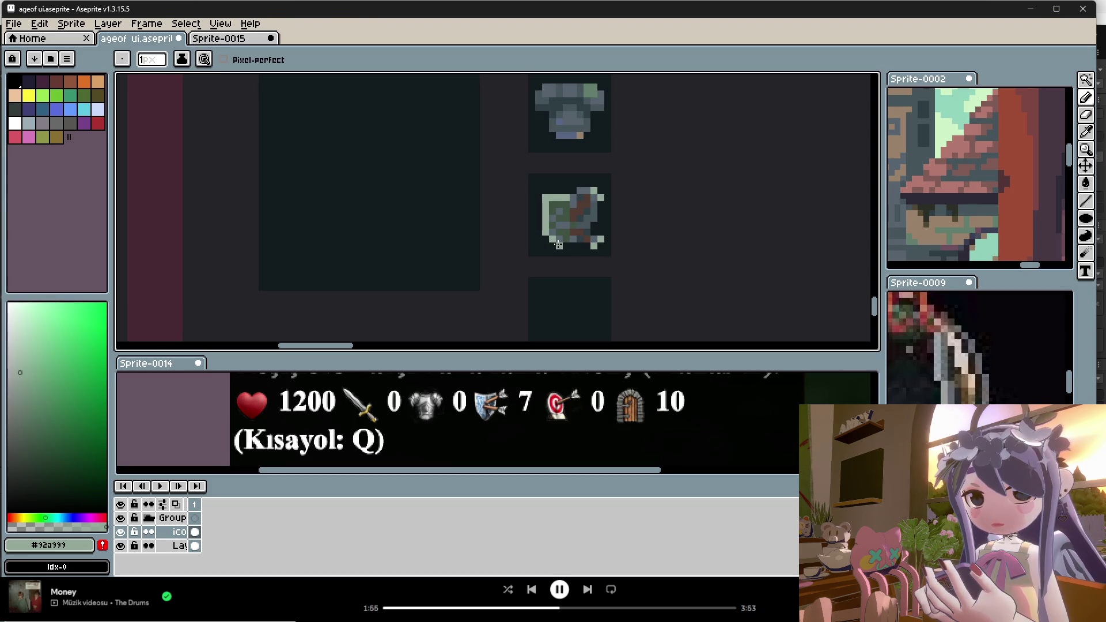
pyautogui.hotkey('ctrl', 'z')
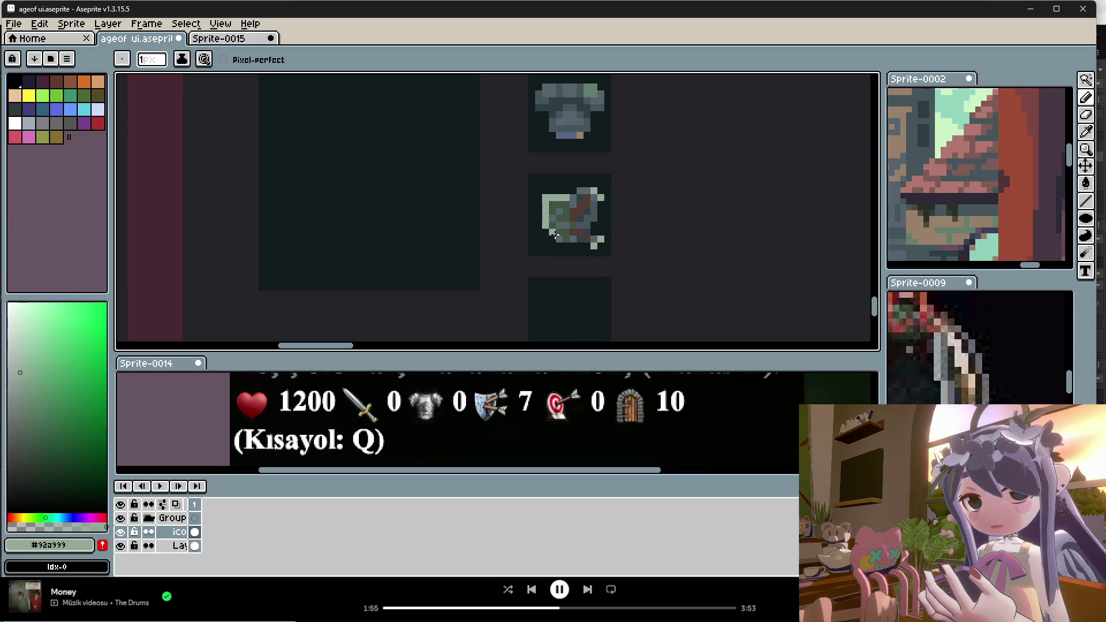
pyautogui.scroll(-3, 586, 260)
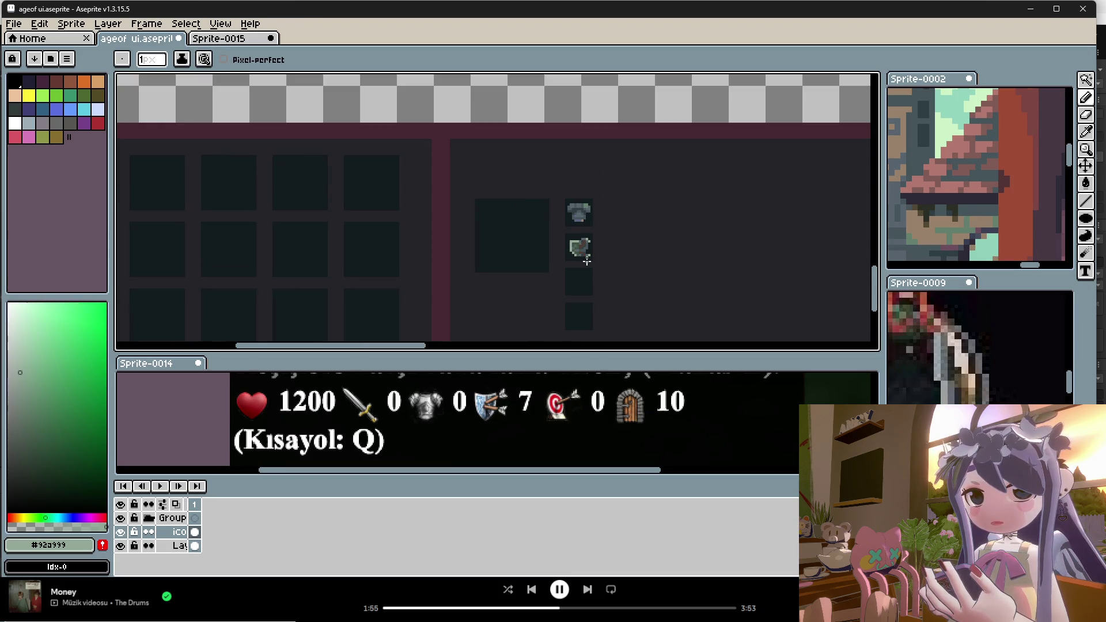
pyautogui.scroll(3, 585, 261)
# Sample greys from the armour and darken the shield's left outline.
pyautogui.keyDown('alt'); pyautogui.click(595, 242); pyautogui.keyUp('alt')
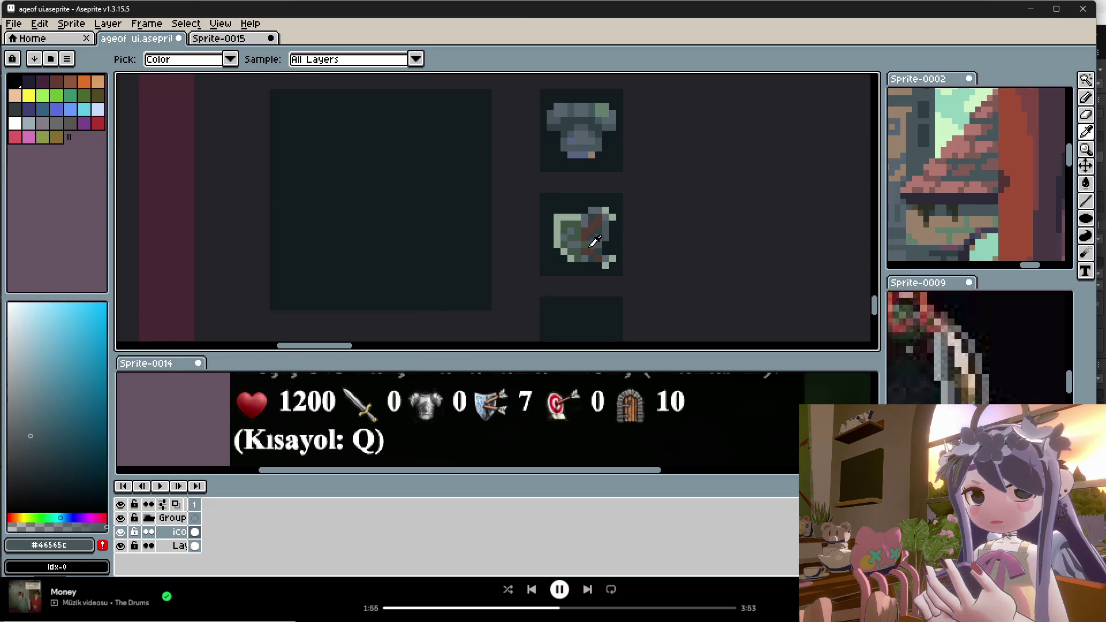
pyautogui.keyDown('alt'); pyautogui.click(581, 240); pyautogui.keyUp('alt')
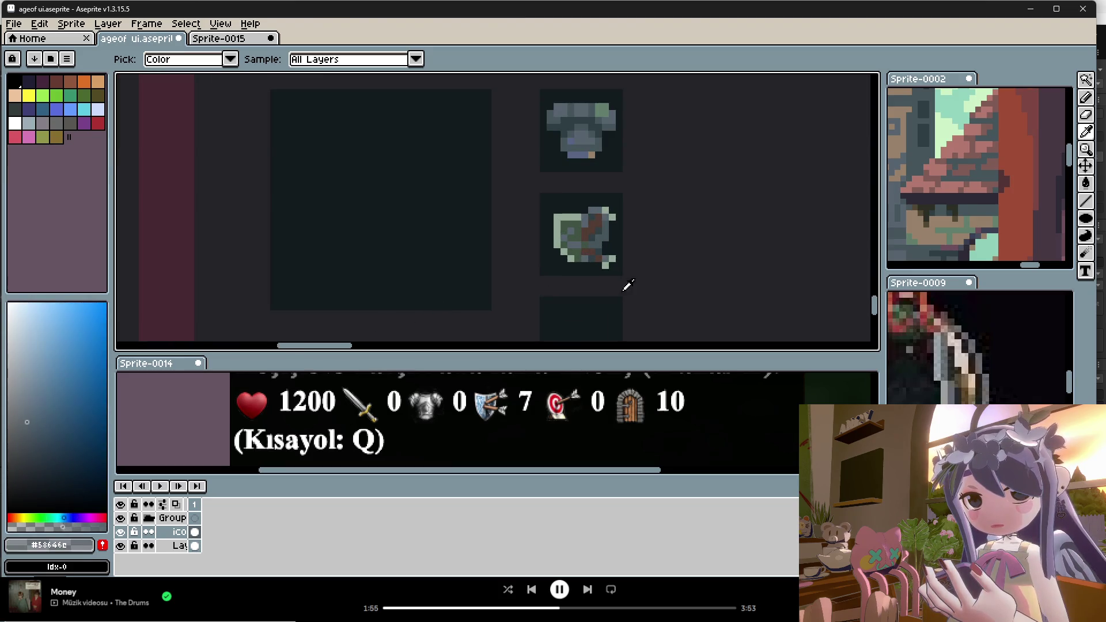
pyautogui.scroll(3, 616, 282)
pyautogui.moveTo(548, 231)
pyautogui.mouseDown()
pyautogui.moveTo(522, 199)
pyautogui.moveTo(507, 124)
pyautogui.mouseUp()
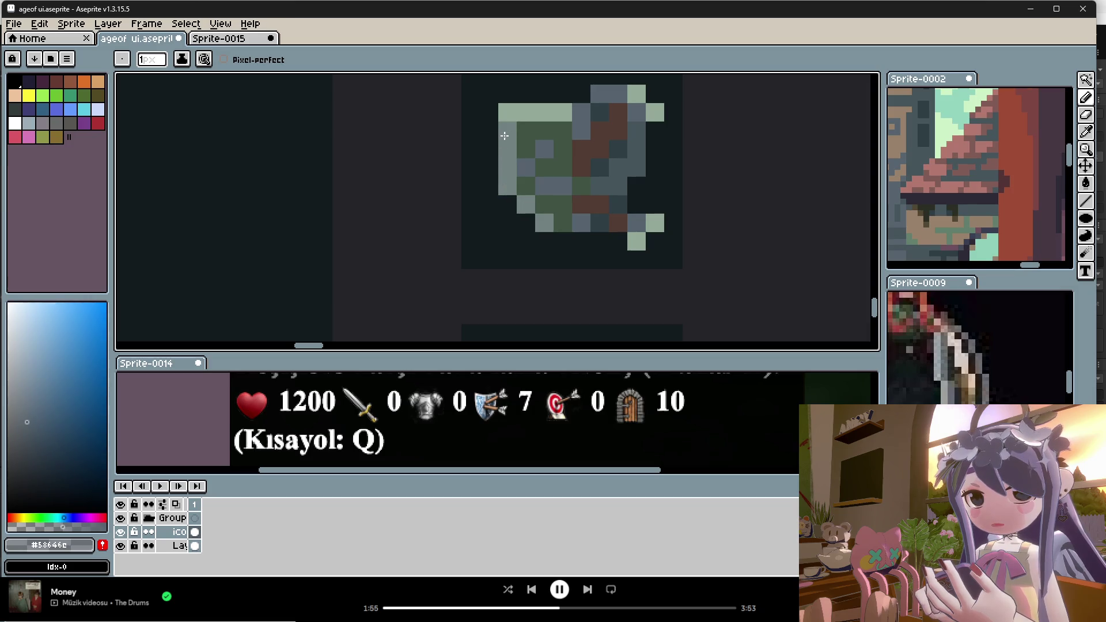
pyautogui.scroll(-3, 569, 247)
pyautogui.scroll(-2, 570, 246)
pyautogui.scroll(2, 567, 231)
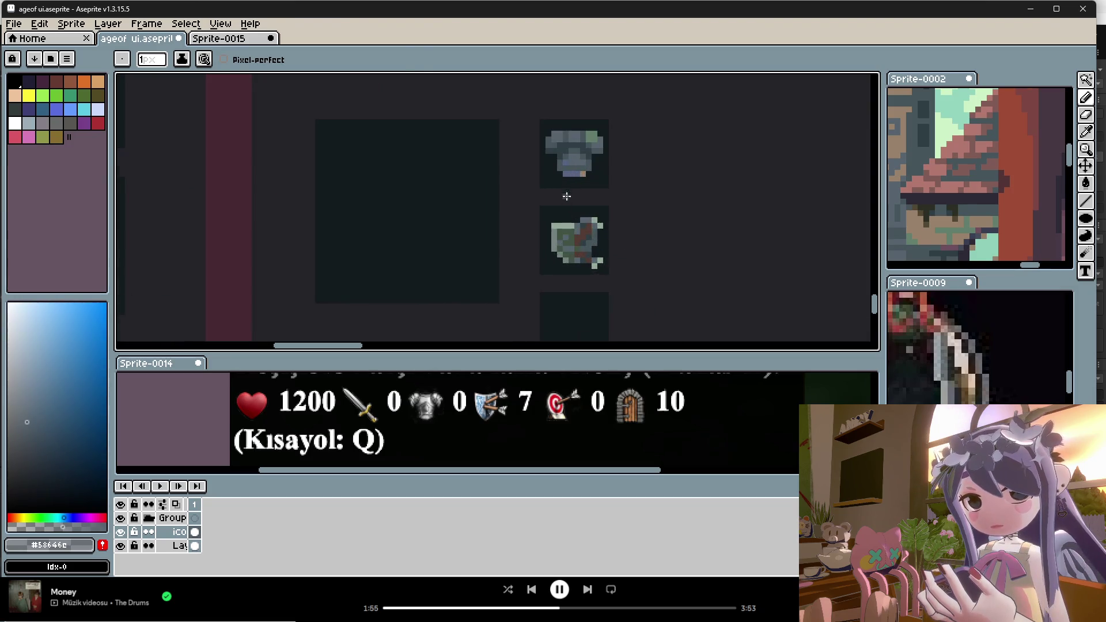
# Sample the brown colour from the shield icon.
pyautogui.keyDown('alt'); pyautogui.click(592, 222); pyautogui.keyUp('alt')
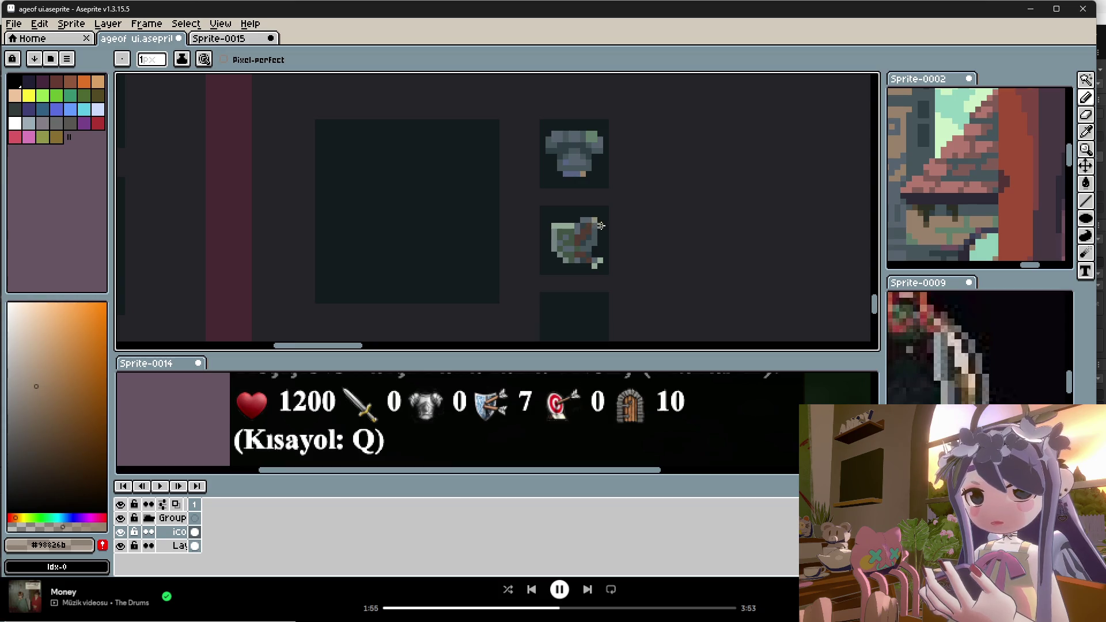
pyautogui.press('i')
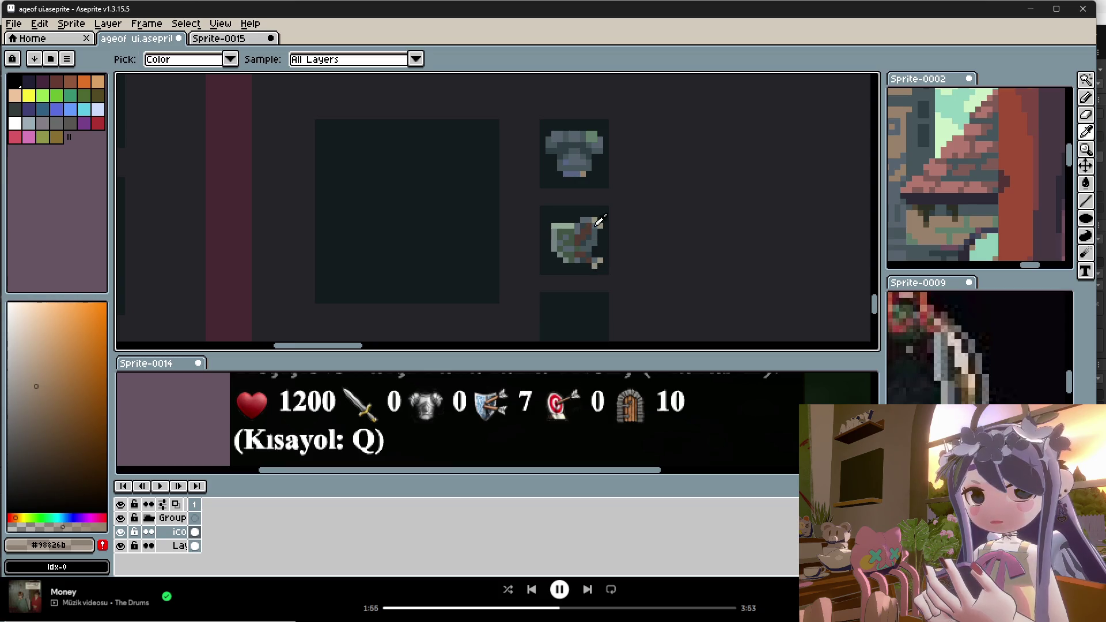
pyautogui.scroll(1, 596, 230)
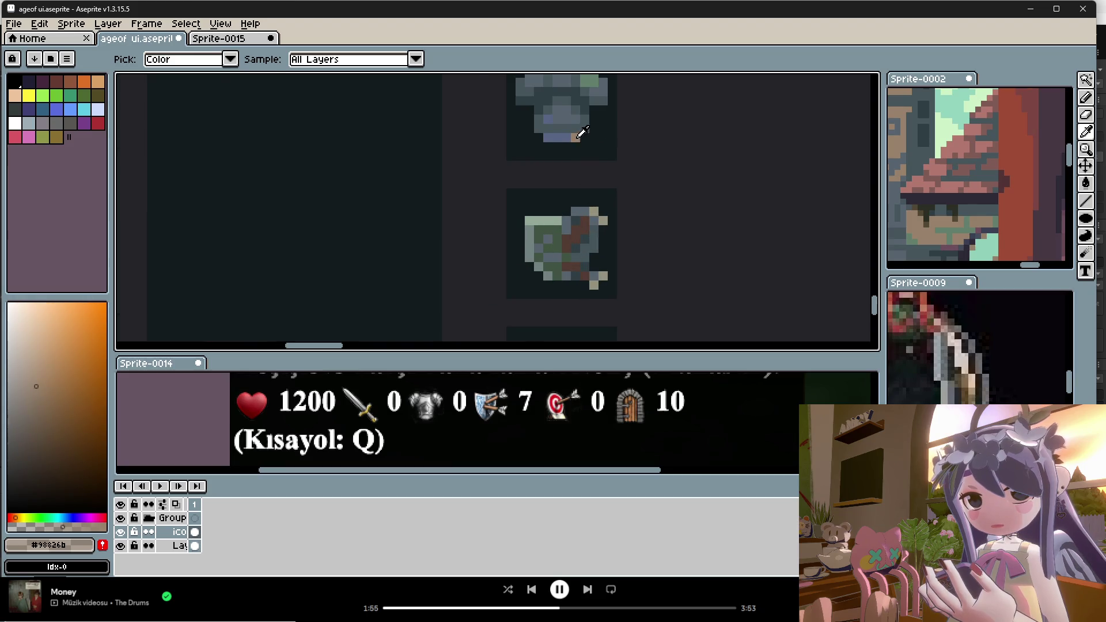
pyautogui.press('b')
pyautogui.scroll(-2, 616, 293)
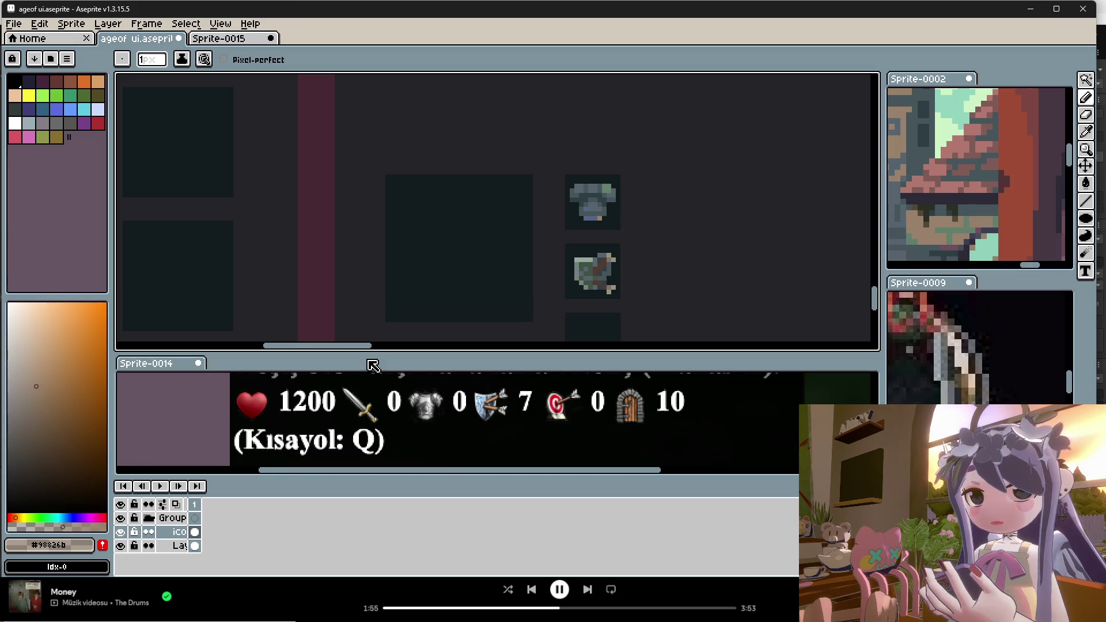
# Make the colour fully opaque, sample grey-green #92a999 from the icons, and switch to Unity.
pyautogui.click(104, 526)
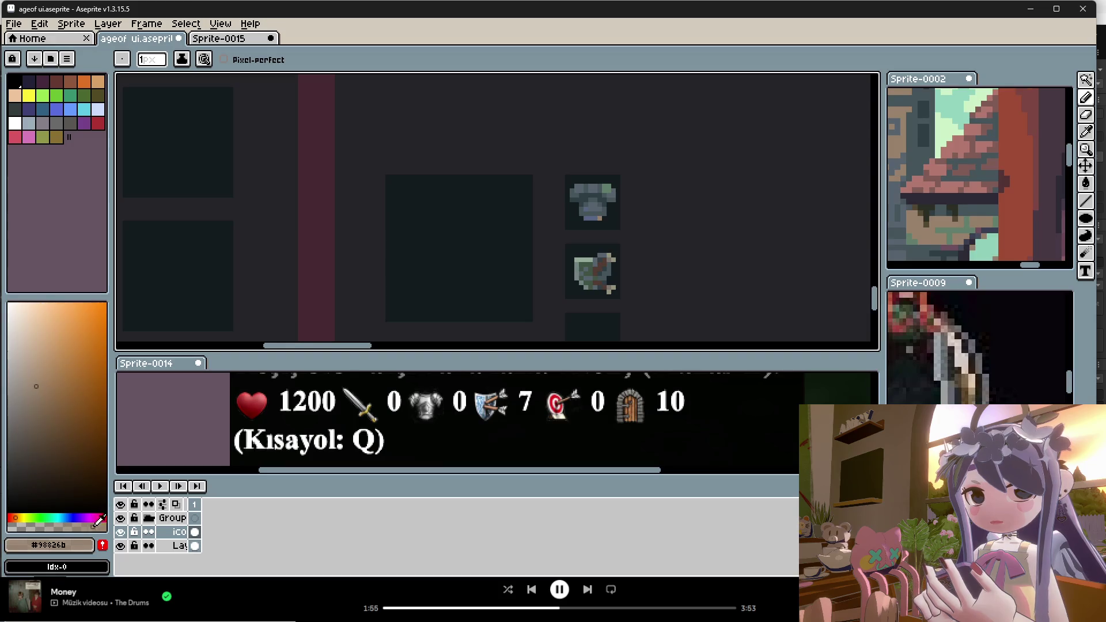
pyautogui.scroll(-2, 571, 213)
pyautogui.scroll(1, 586, 247)
pyautogui.scroll(1, 600, 262)
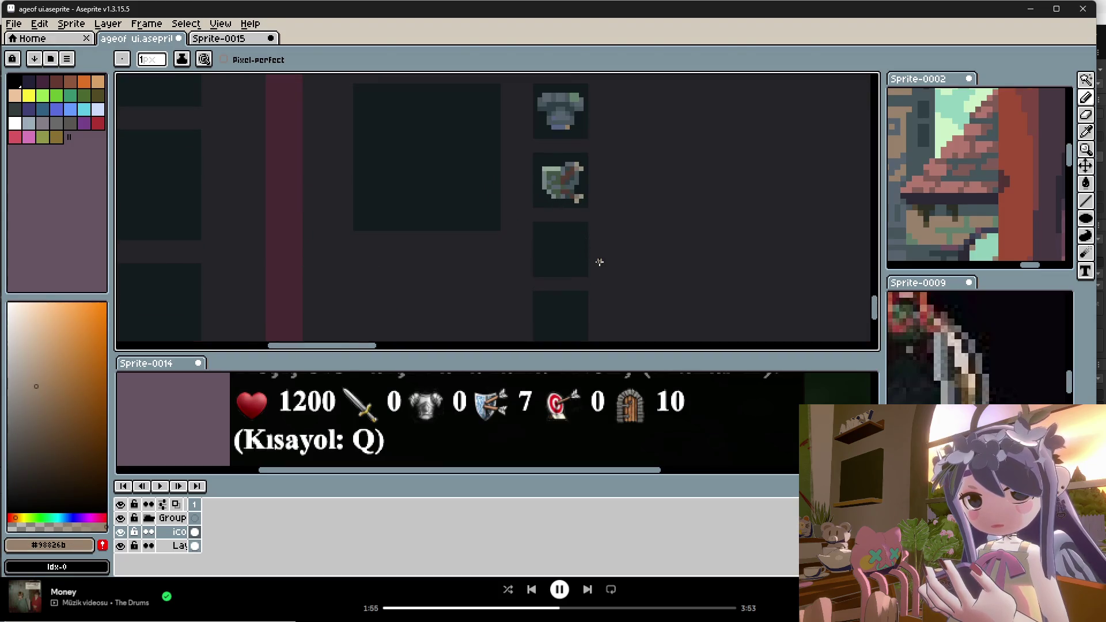
pyautogui.press('i')
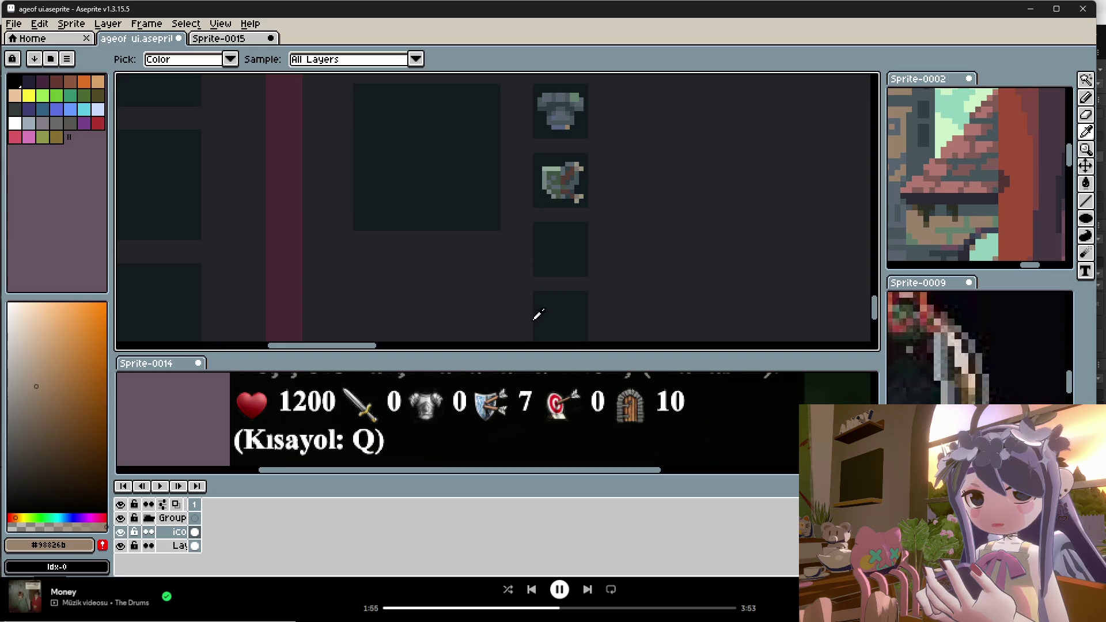
pyautogui.click(560, 164)
pyautogui.press('b')
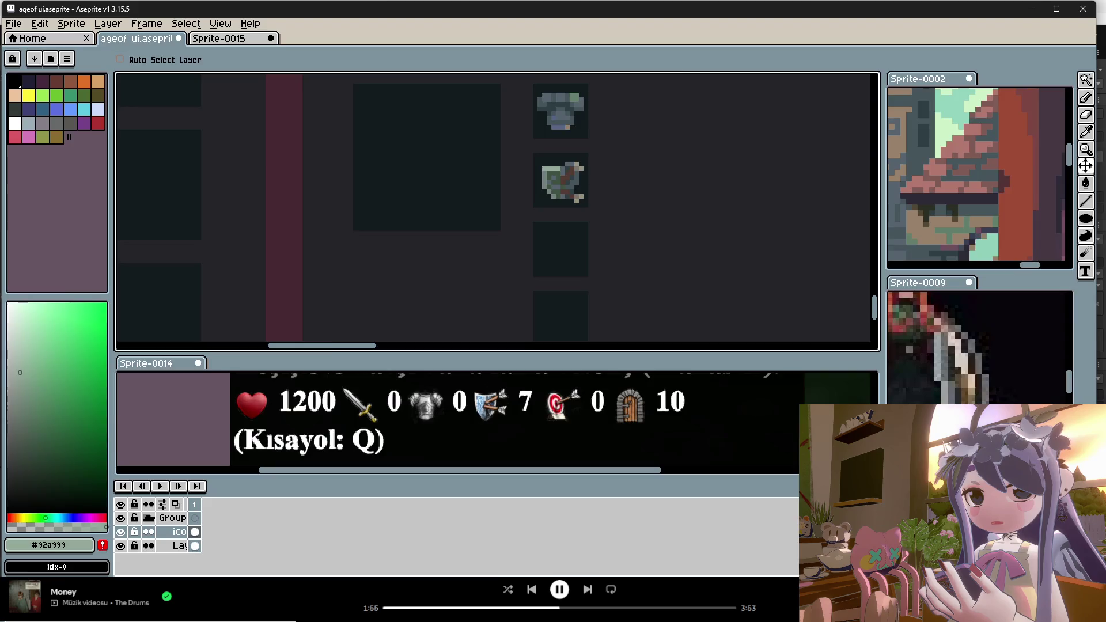
pyautogui.hotkey('alt', 'Tab')
pyautogui.scroll(-10, 579, 291)
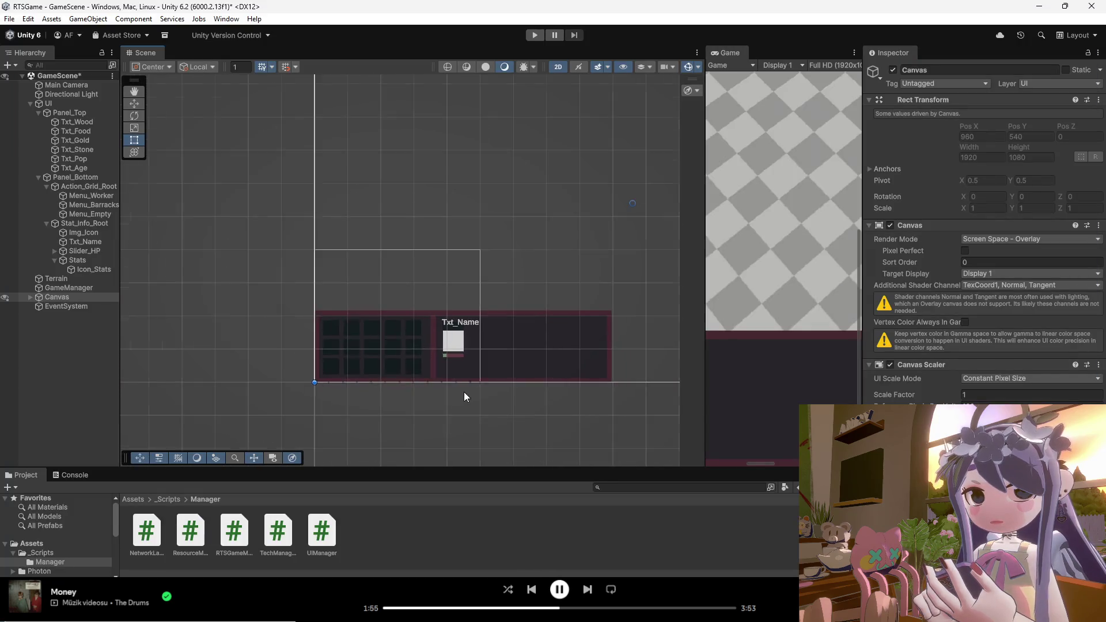
# Zoom the Unity Scene view to inspect the bottom UI panel, then return to Aseprite.
pyautogui.scroll(6, 464, 323)
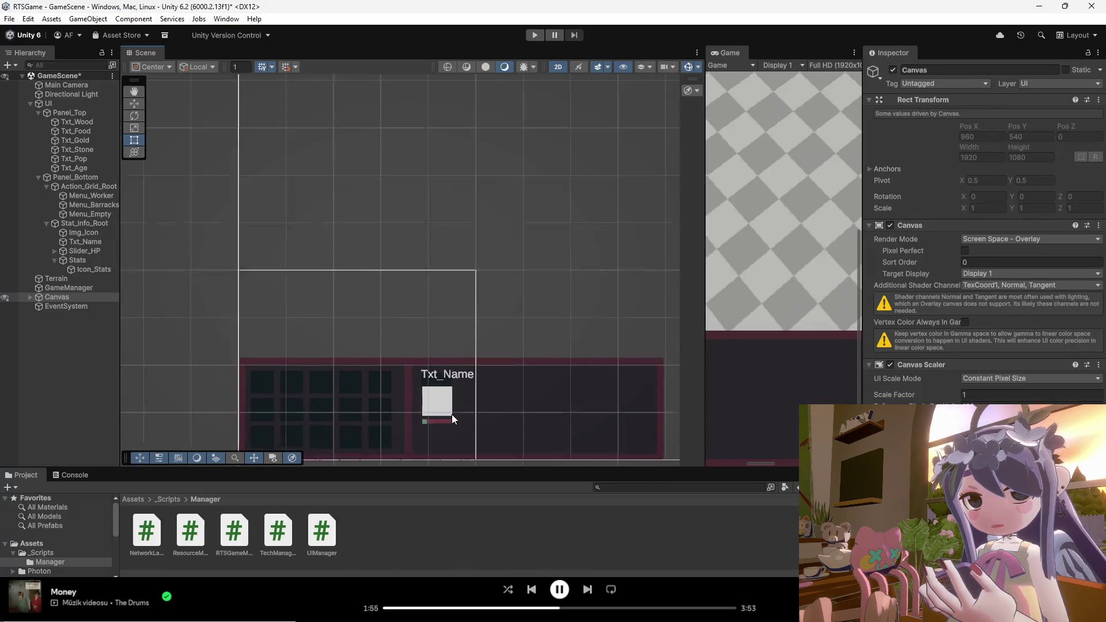
pyautogui.moveTo(668, 619)
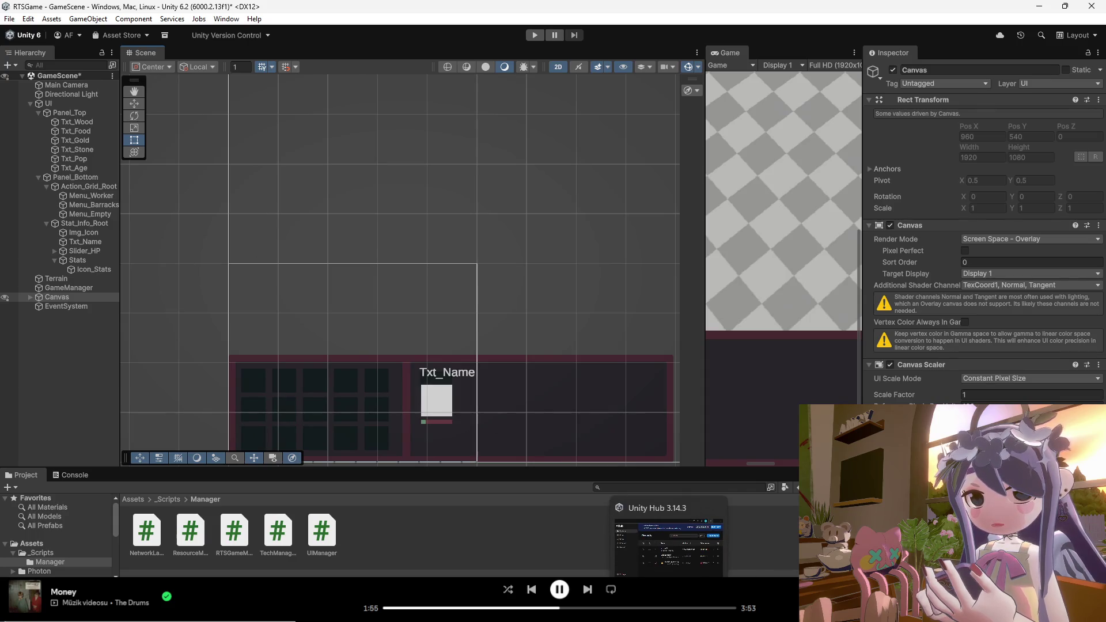
pyautogui.moveTo(742, 620)
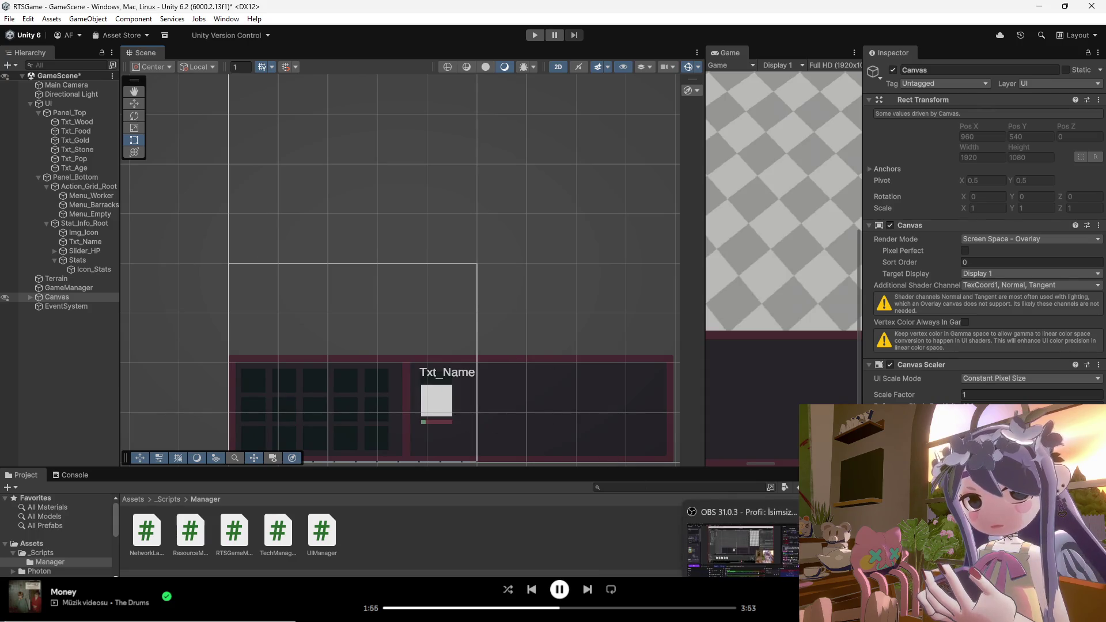
pyautogui.hotkey('alt', 'Tab')
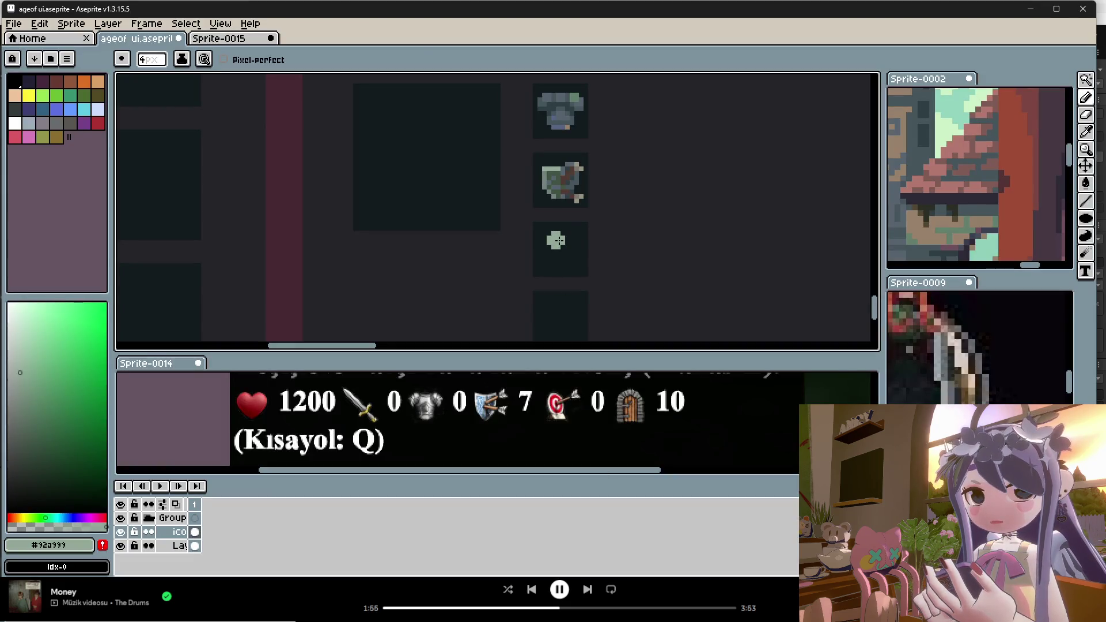
# Paint a beige blob in the third slot and shrink the brush to 1 pixel.
pyautogui.keyDown('alt'); pyautogui.click(556, 245); pyautogui.keyUp('alt')
pyautogui.moveTo(556, 245)
pyautogui.mouseDown()
pyautogui.moveTo(552, 237)
pyautogui.moveTo(558, 260)
pyautogui.moveTo(570, 241)
pyautogui.mouseUp()
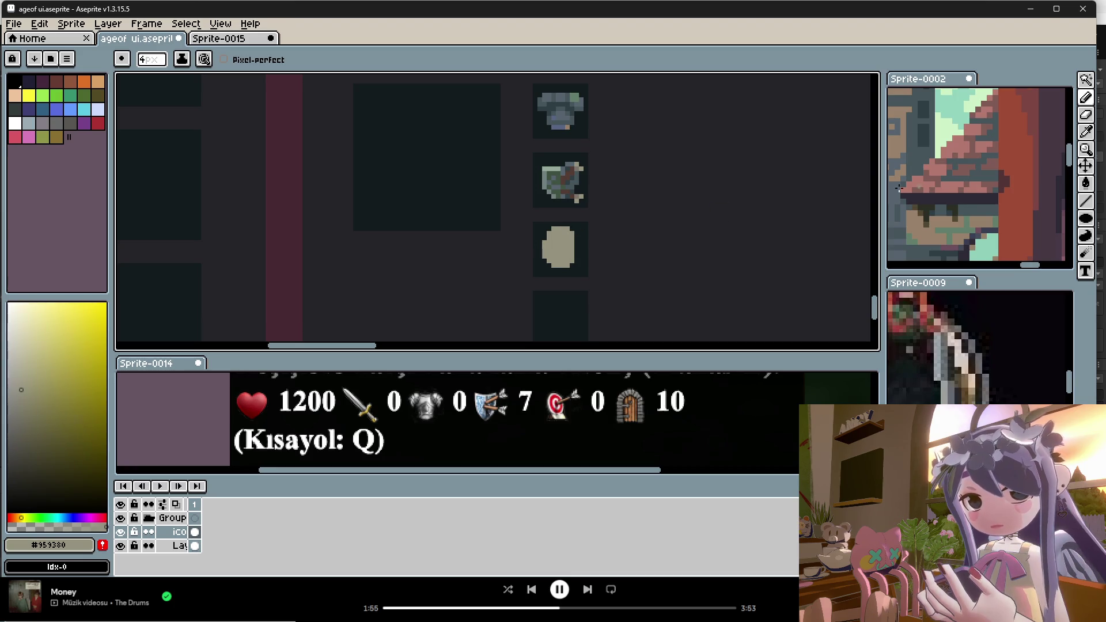
pyautogui.keyDown('alt'); pyautogui.click(583, 229); pyautogui.keyUp('alt')
pyautogui.press('-')
pyautogui.press('-')
pyautogui.press('-')
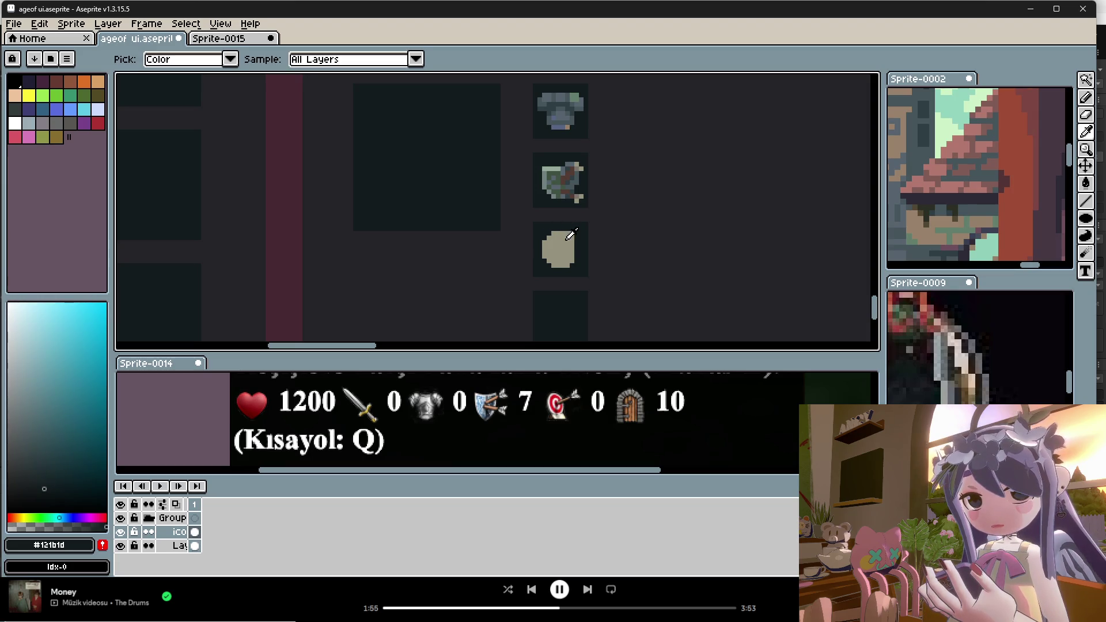
# Carve the blob's bottom edge with dark slot-colour pixels.
pyautogui.keyDown('alt'); pyautogui.click(571, 240); pyautogui.keyUp('alt')
pyautogui.keyDown('alt'); pyautogui.click(574, 229); pyautogui.keyUp('alt')
pyautogui.press('alt')
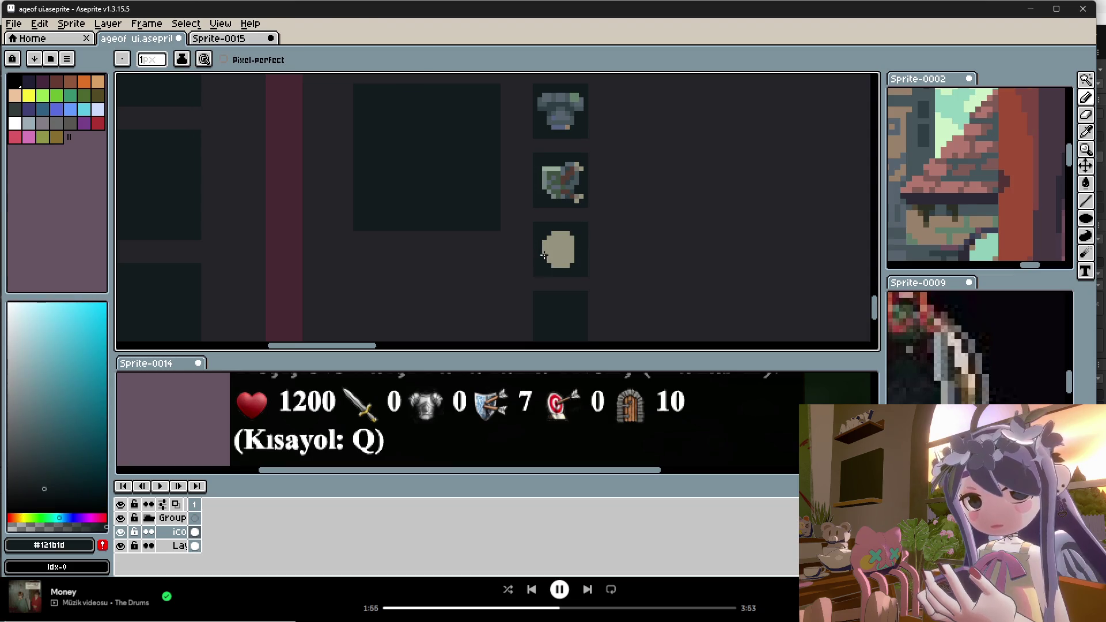
pyautogui.moveTo(547, 261); pyautogui.dragTo(579, 265)
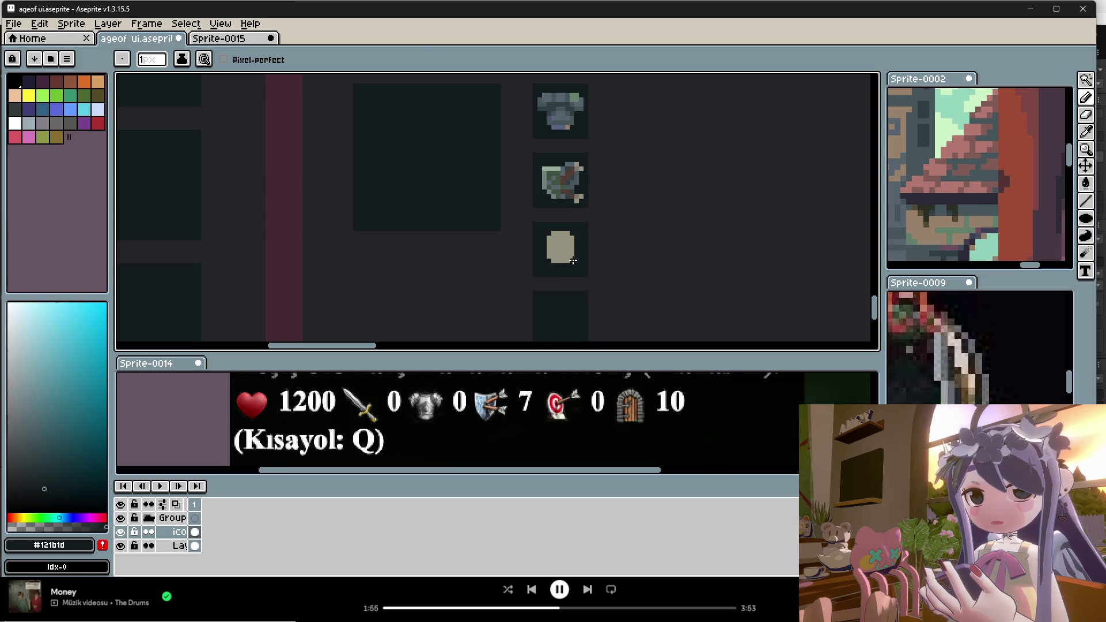
pyautogui.press('alt')
pyautogui.keyDown('alt'); pyautogui.click(570, 249); pyautogui.keyUp('alt')
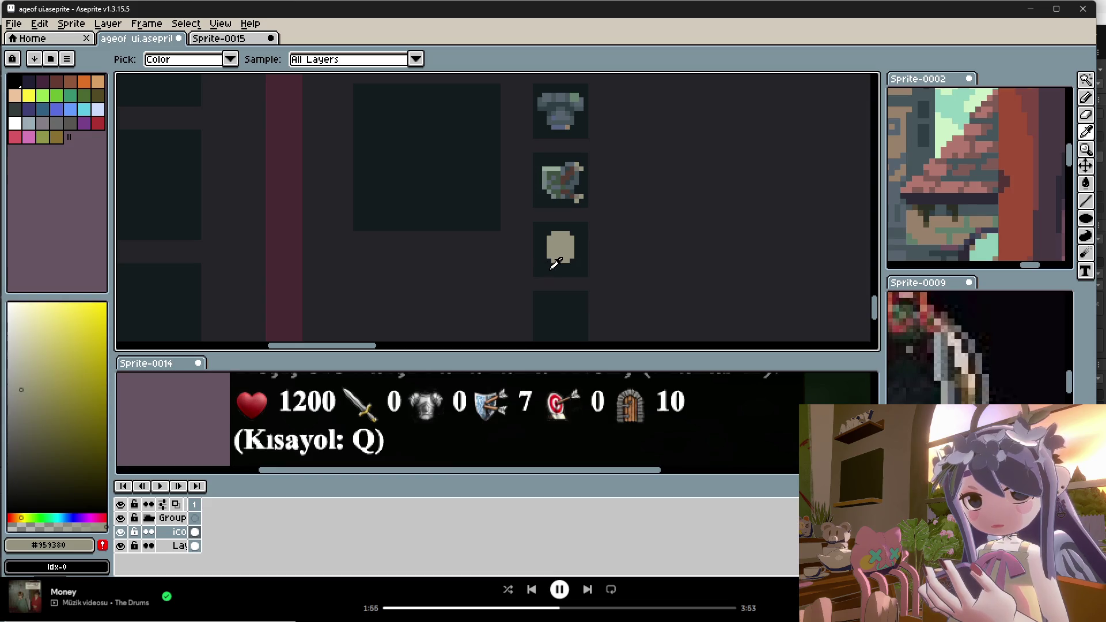
pyautogui.keyDown('alt'); pyautogui.click(548, 250); pyautogui.keyUp('alt')
pyautogui.keyDown('alt'); pyautogui.click(552, 260); pyautogui.keyUp('alt')
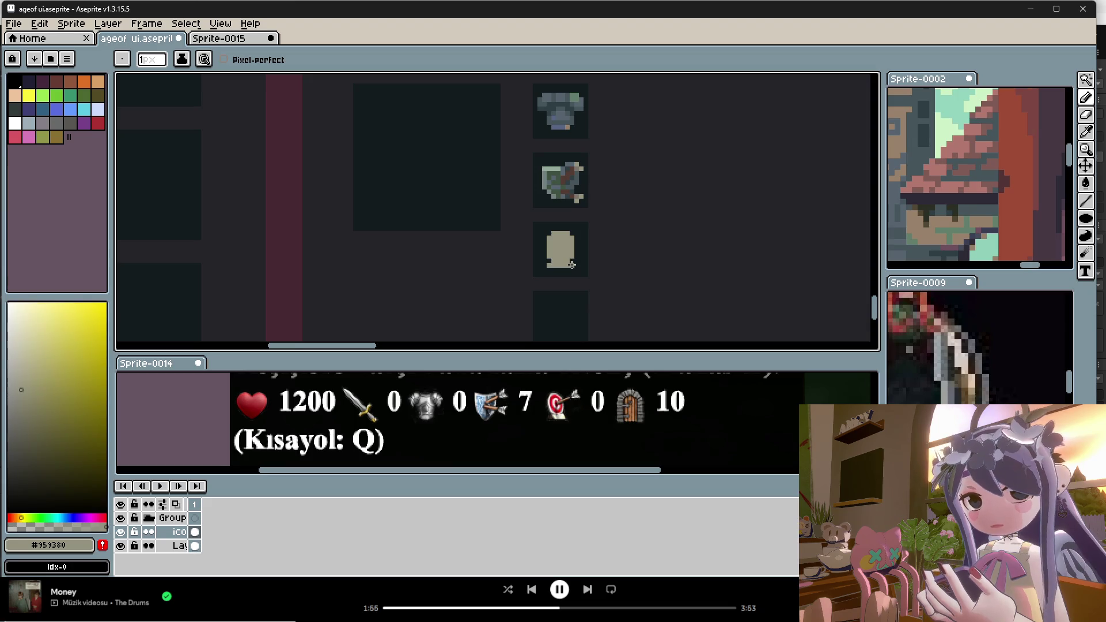
pyautogui.keyDown('alt'); pyautogui.click(547, 256); pyautogui.keyUp('alt')
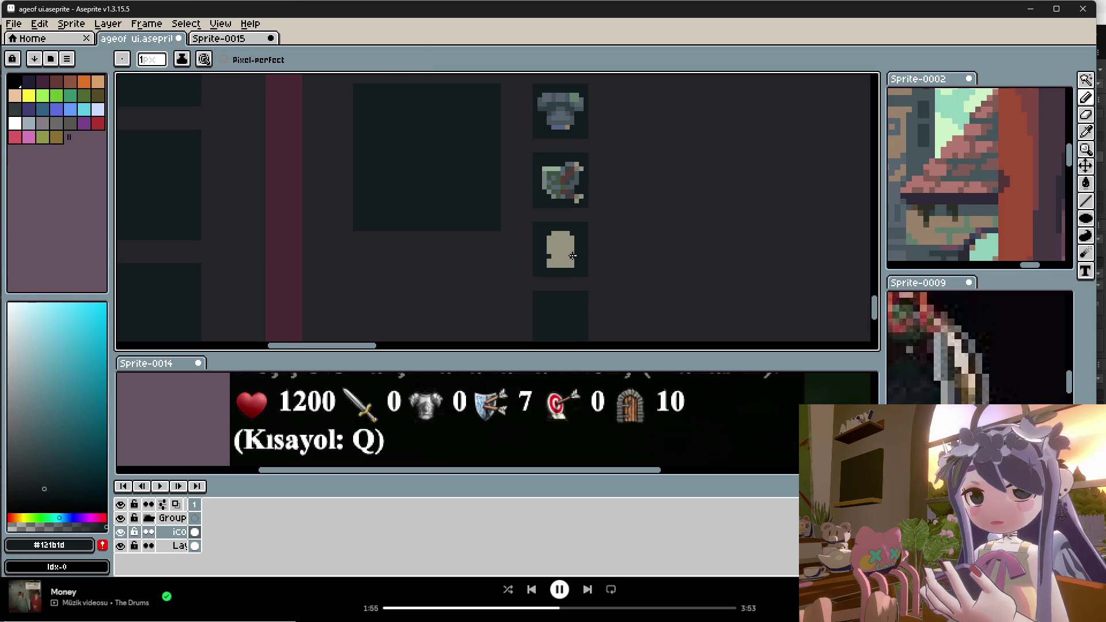
pyautogui.scroll(1, 571, 250)
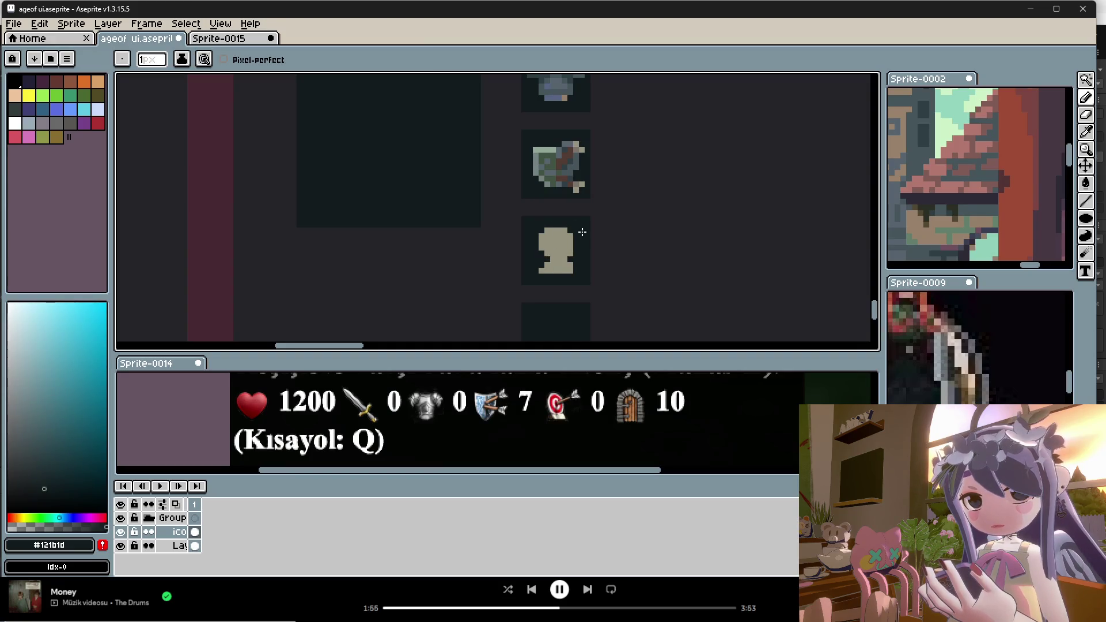
# Widen the silhouette's left edge and fill its left notch with beige.
pyautogui.keyDown('alt'); pyautogui.click(573, 252); pyautogui.keyUp('alt')
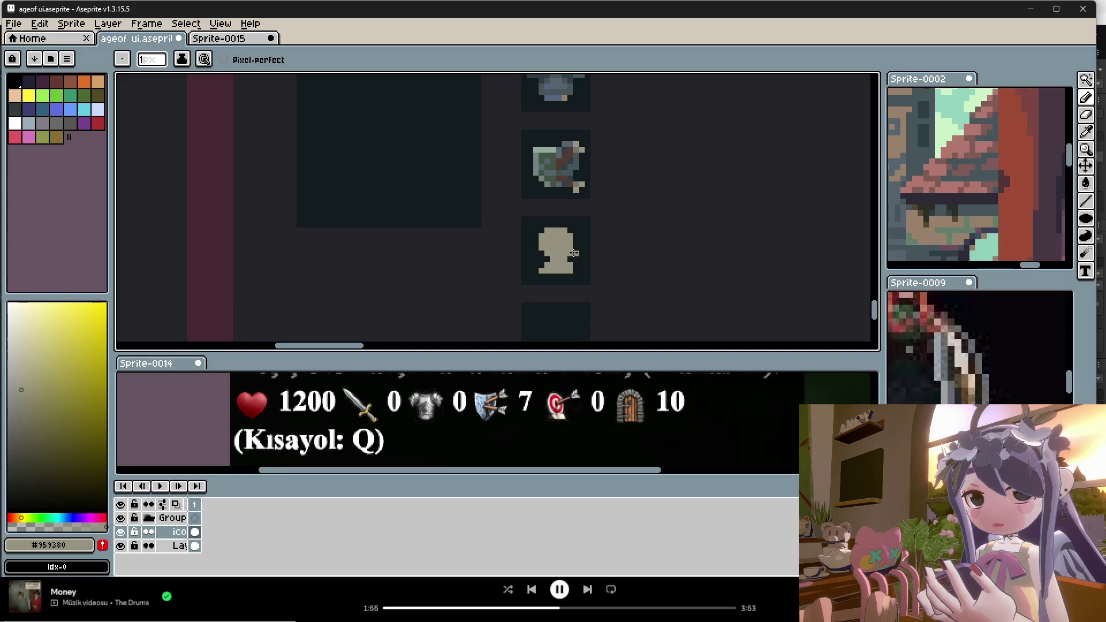
pyautogui.moveTo(535, 236); pyautogui.dragTo(536, 234)
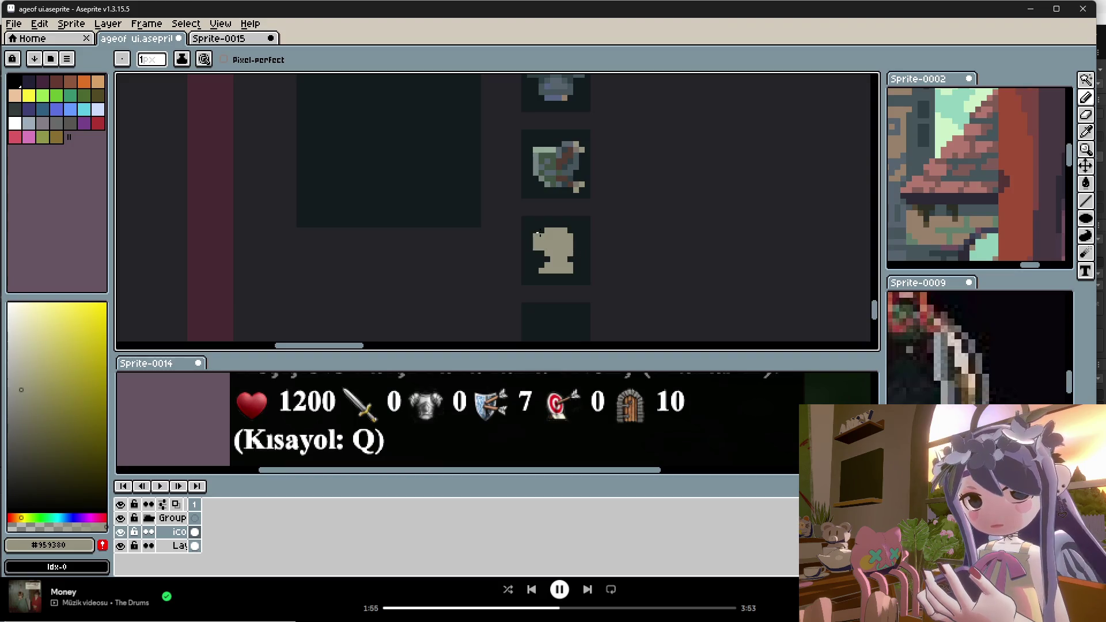
pyautogui.click(546, 257)
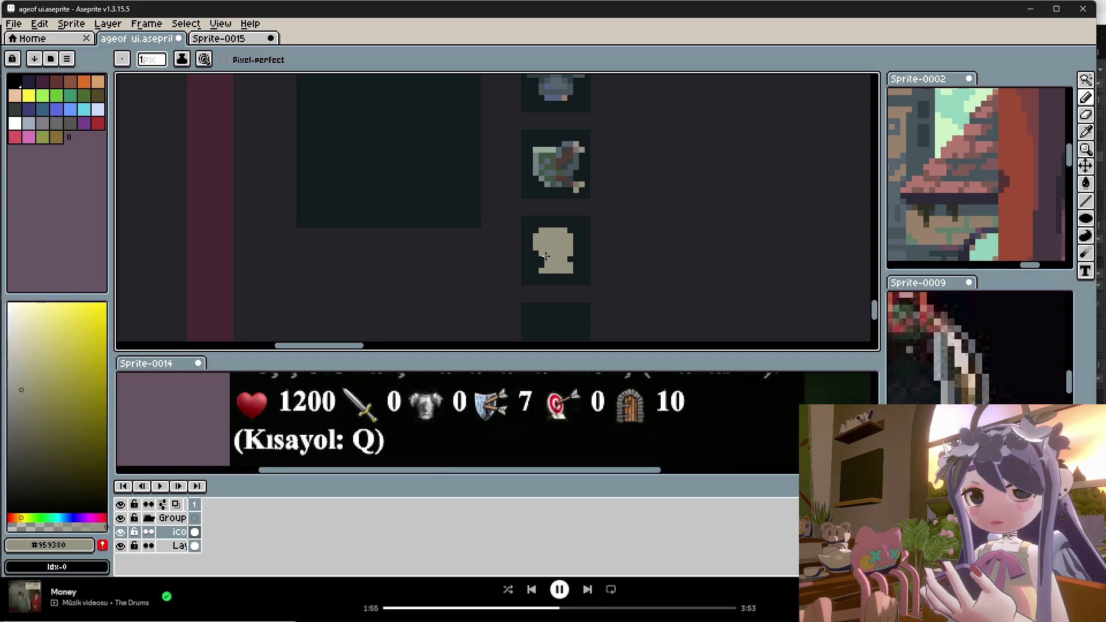
pyautogui.moveTo(536, 252); pyautogui.dragTo(541, 257)
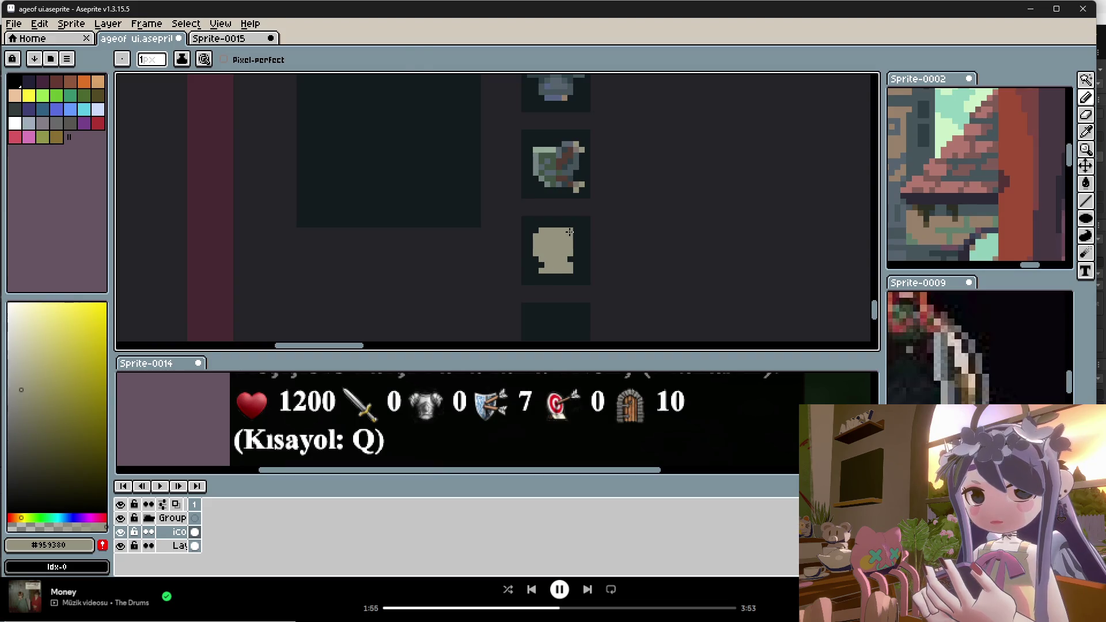
pyautogui.press('i')
pyautogui.press('b')
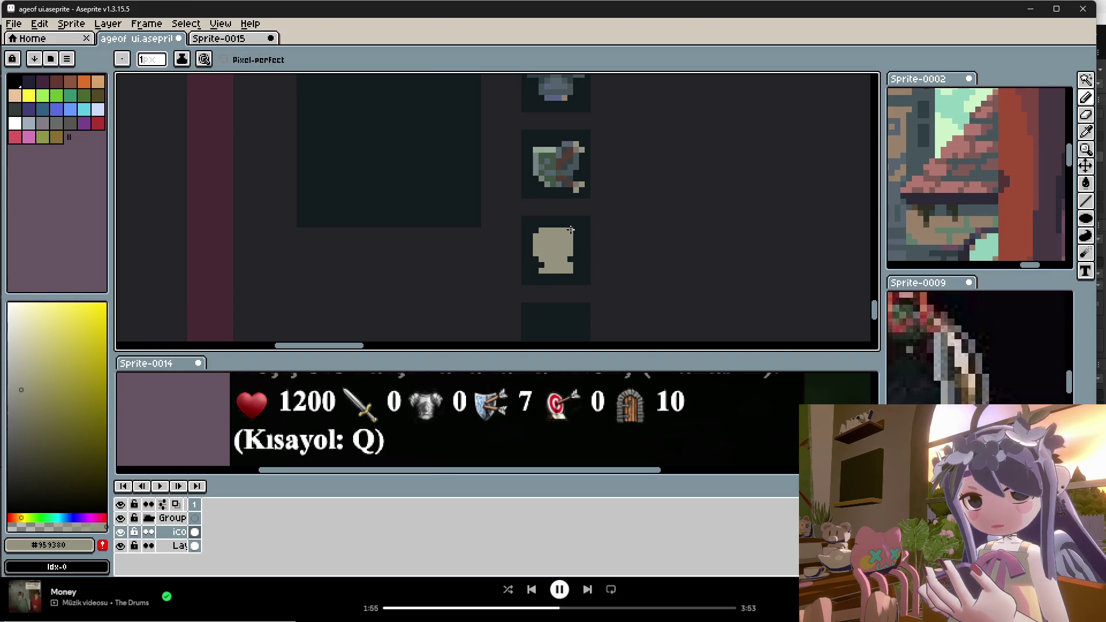
pyautogui.keyDown('alt'); pyautogui.click(576, 267); pyautogui.keyUp('alt')
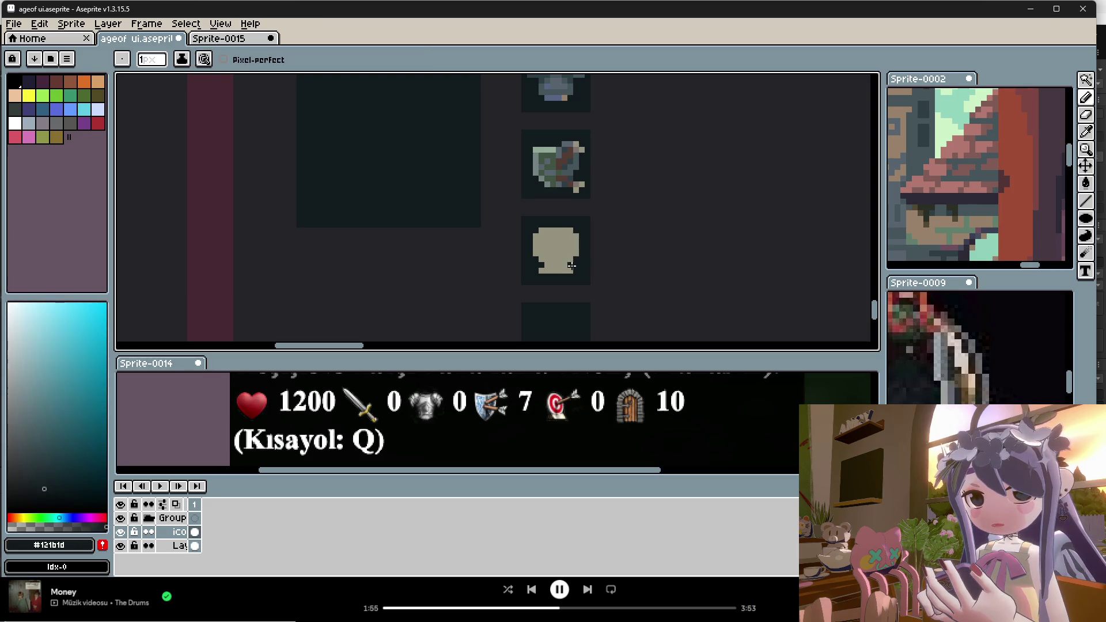
# Round the icon's right edge by painting it with dark pixels.
pyautogui.scroll(-1, 568, 222)
pyautogui.scroll(2, 571, 234)
pyautogui.press('i')
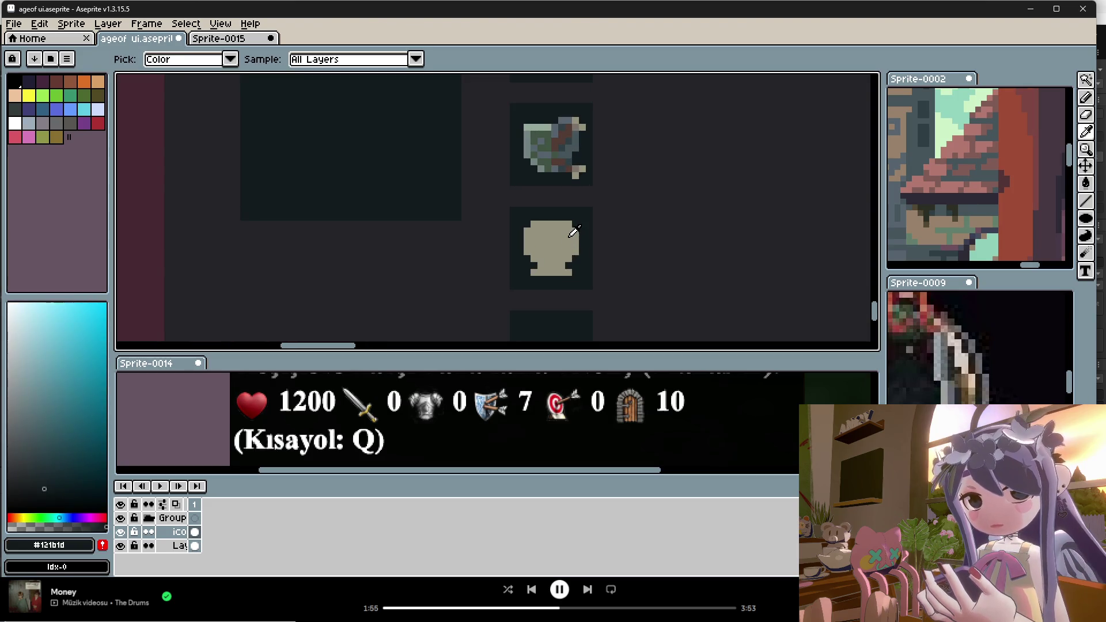
pyautogui.click(575, 248)
pyautogui.press('b')
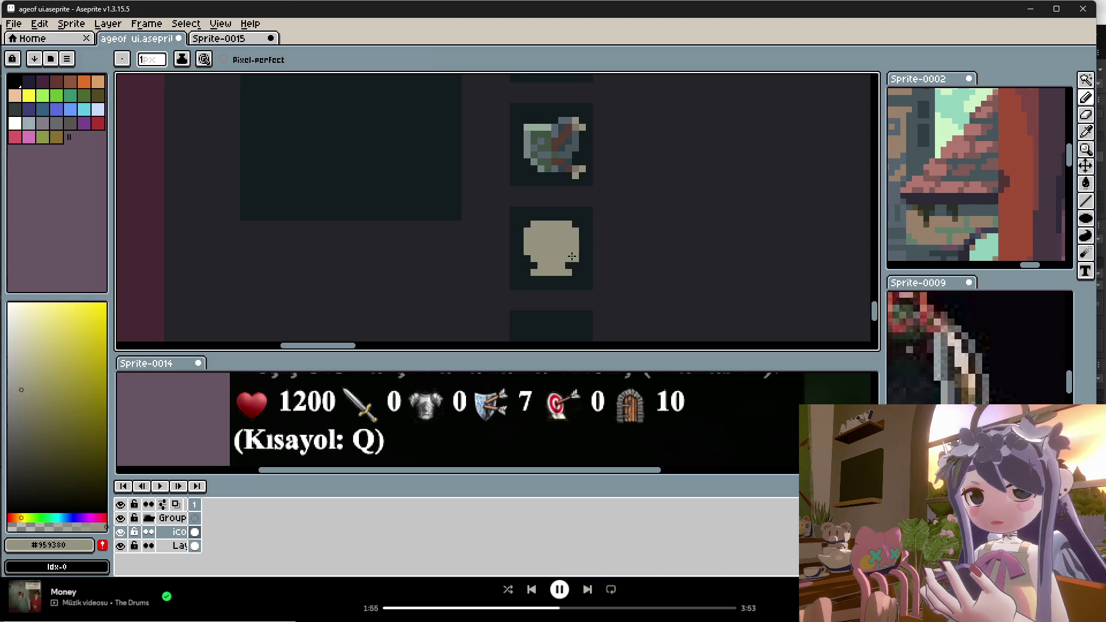
pyautogui.keyDown('alt'); pyautogui.click(582, 245); pyautogui.keyUp('alt')
pyautogui.moveTo(576, 249); pyautogui.dragTo(568, 222)
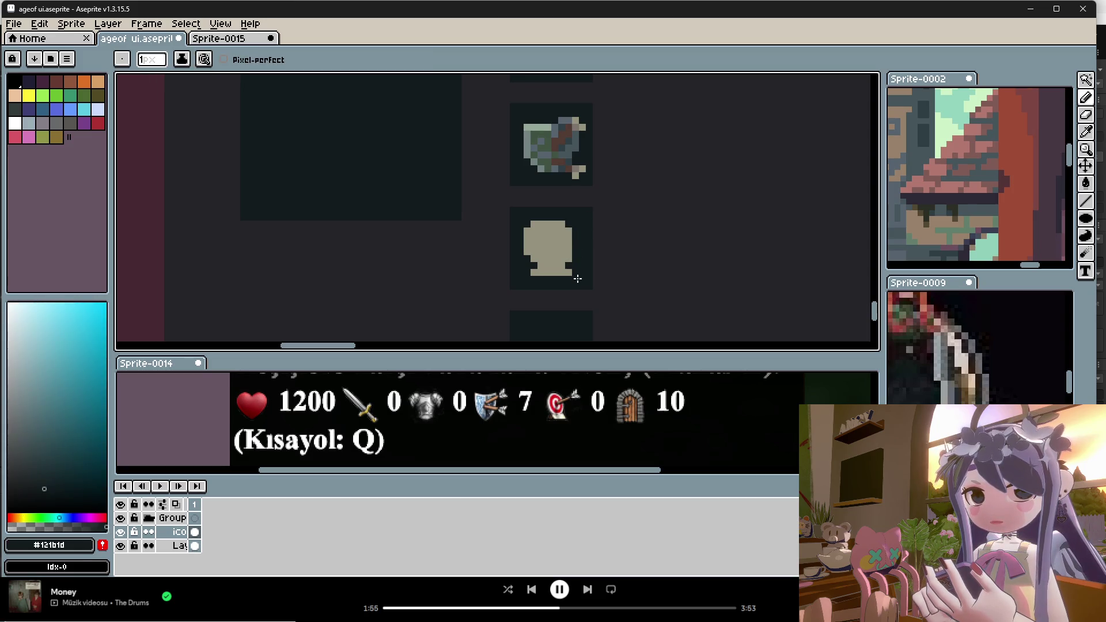
# Trim the icon's bottom-left bump with dark #121b1d paint.
pyautogui.keyDown('alt'); pyautogui.click(572, 269); pyautogui.keyUp('alt')
pyautogui.keyDown('alt'); pyautogui.click(549, 268); pyautogui.keyUp('alt')
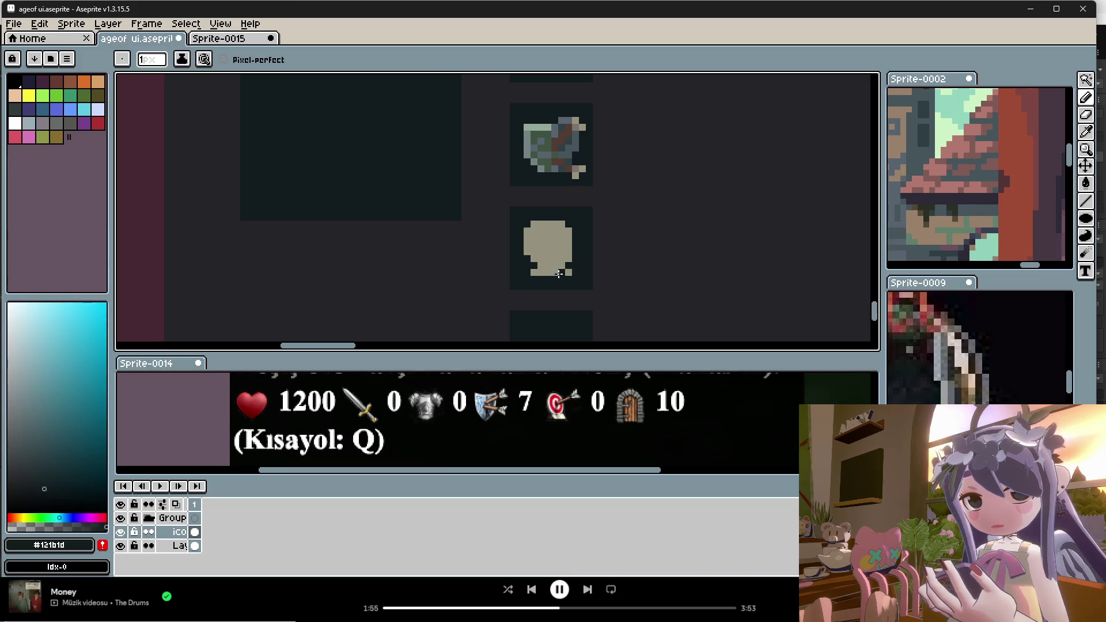
pyautogui.keyDown('alt'); pyautogui.click(562, 264); pyautogui.keyUp('alt')
pyautogui.keyDown('alt'); pyautogui.click(559, 279); pyautogui.keyUp('alt')
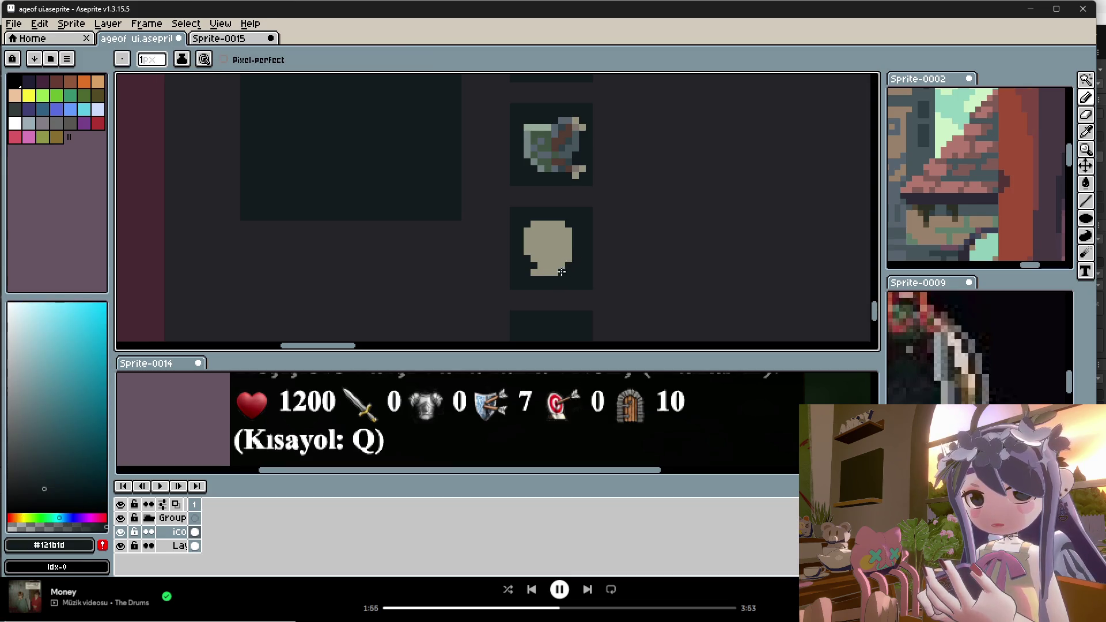
pyautogui.moveTo(527, 272); pyautogui.dragTo(559, 278)
# Touch up the disc's lower edge, alternating beige #959380 and dark #121b1d.
pyautogui.keyDown('alt'); pyautogui.click(542, 245); pyautogui.keyUp('alt')
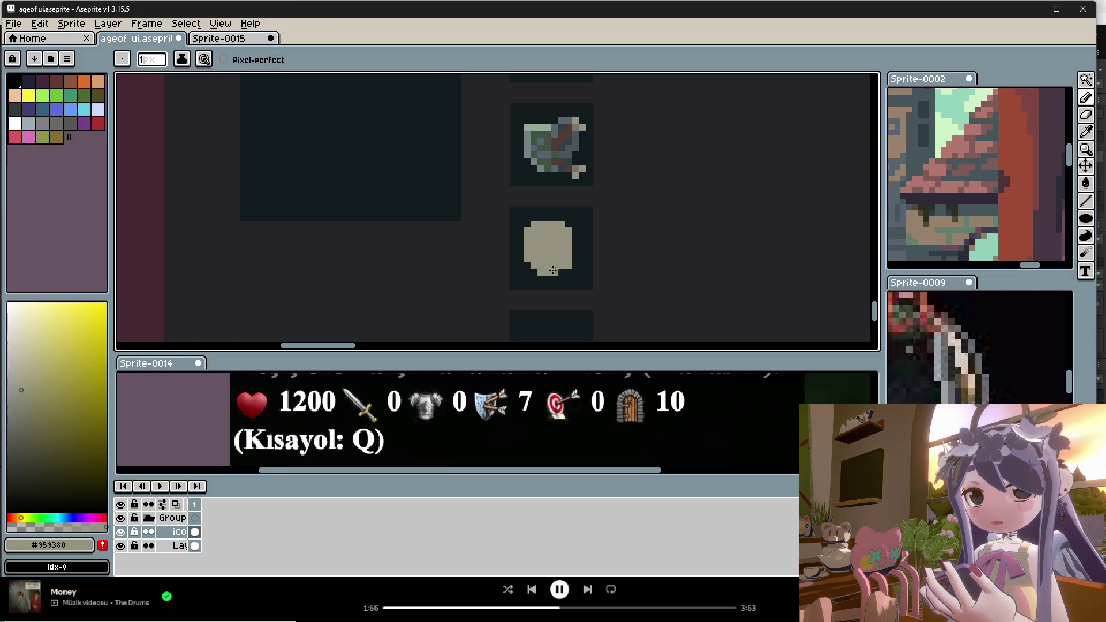
pyautogui.keyDown('alt'); pyautogui.click(561, 286); pyautogui.keyUp('alt')
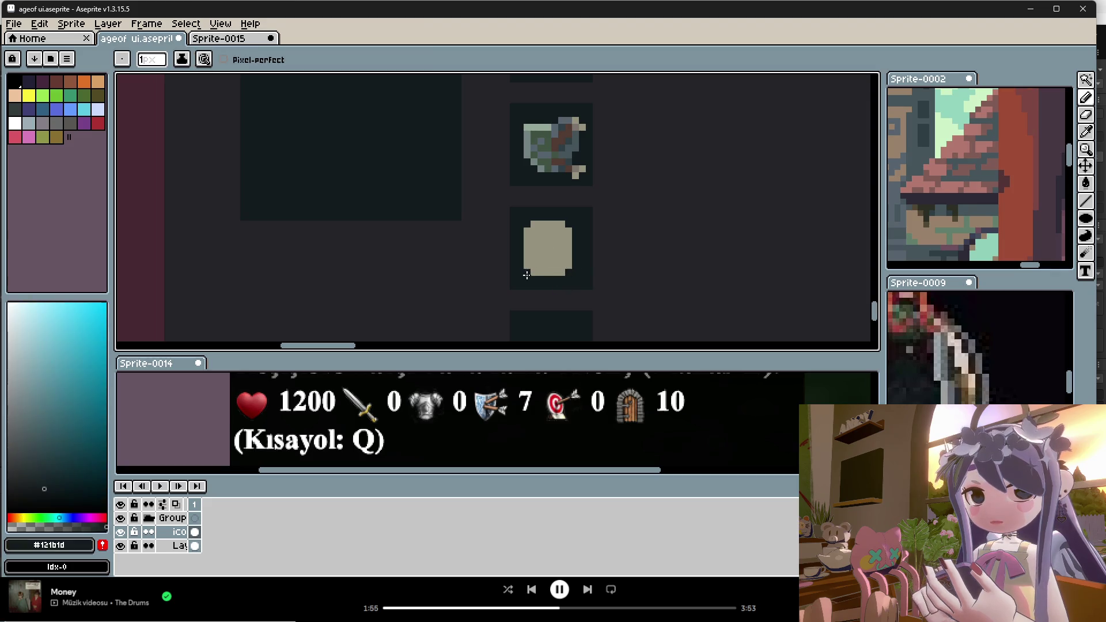
pyautogui.keyDown('alt'); pyautogui.click(566, 274); pyautogui.keyUp('alt')
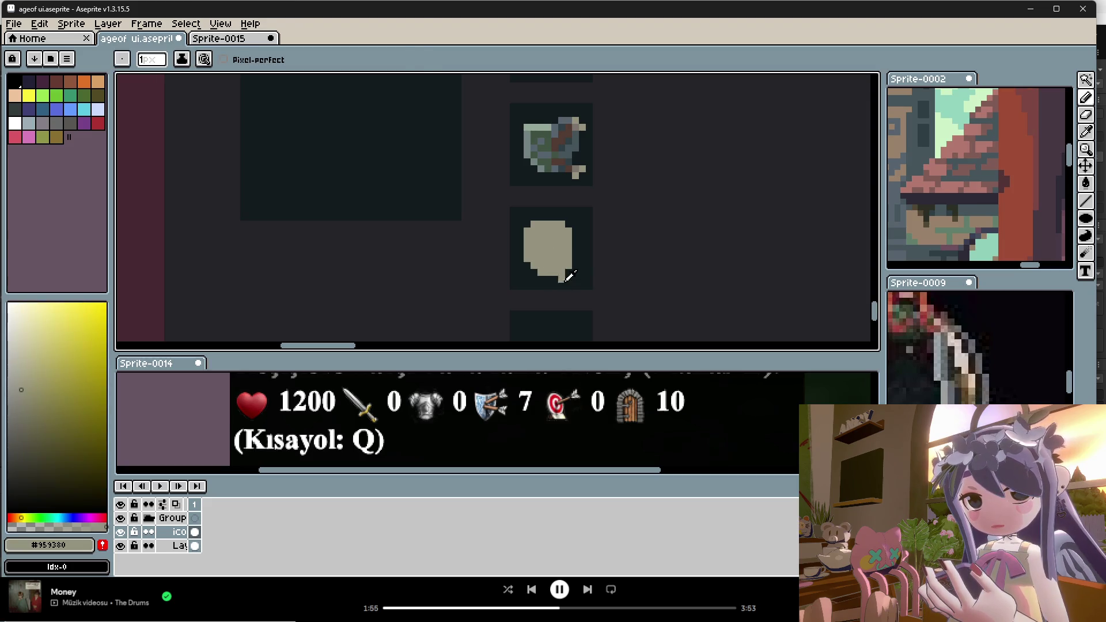
pyautogui.keyDown('alt'); pyautogui.click(565, 281); pyautogui.keyUp('alt')
pyautogui.scroll(-2, 568, 269)
pyautogui.scroll(2, 573, 265)
pyautogui.keyDown('alt'); pyautogui.click(573, 257); pyautogui.keyUp('alt')
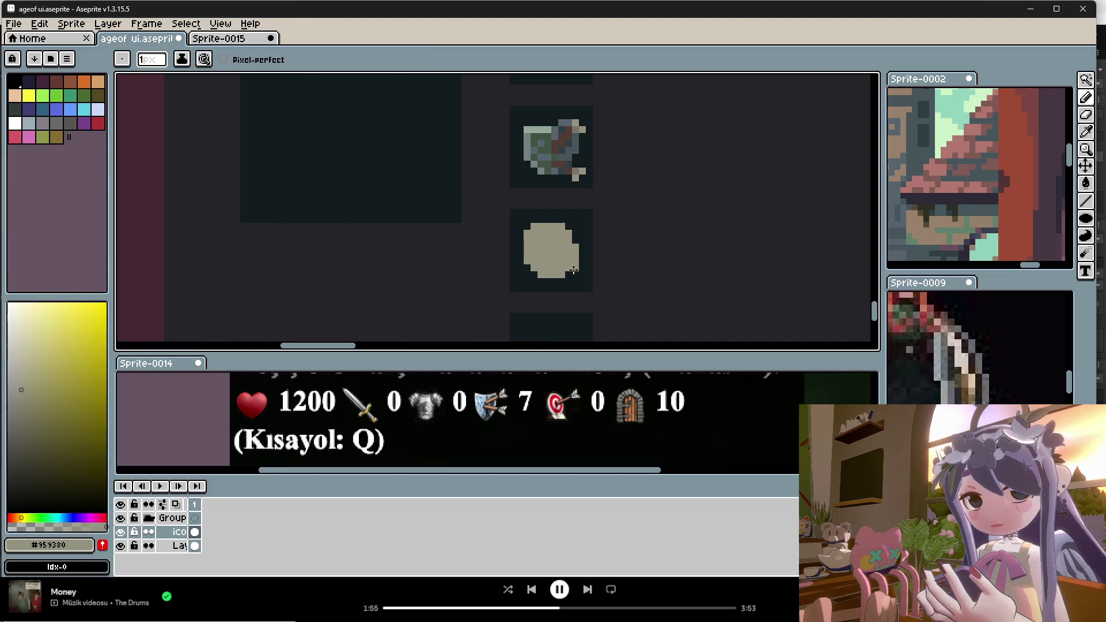
pyautogui.keyDown('alt'); pyautogui.click(581, 262); pyautogui.keyUp('alt')
pyautogui.scroll(-2, 569, 275)
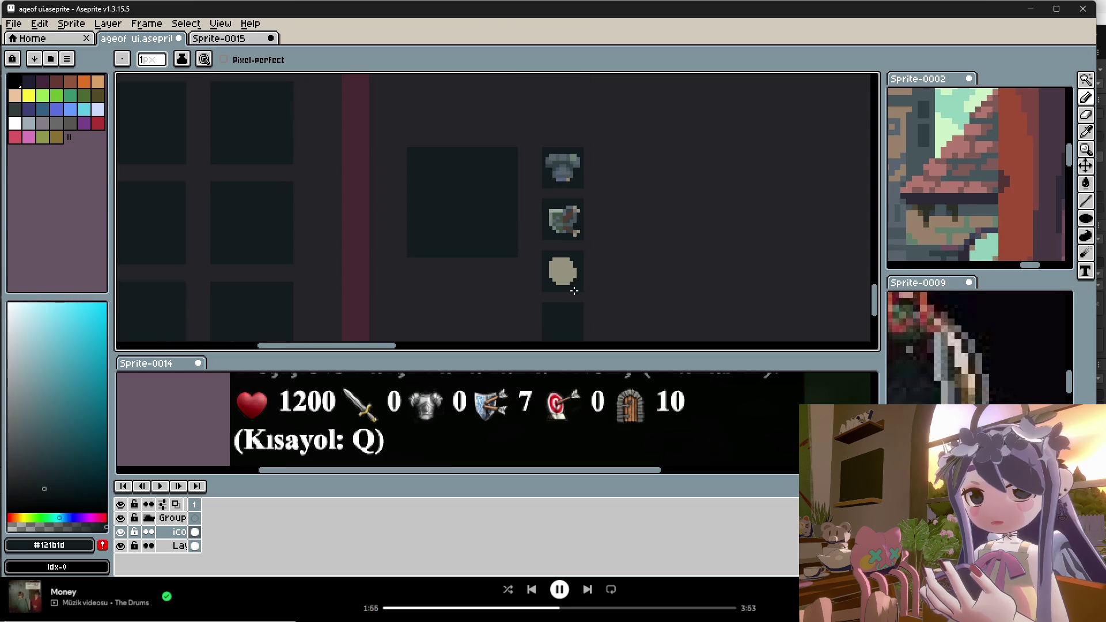
pyautogui.scroll(1, 568, 271)
pyautogui.keyDown('alt'); pyautogui.click(568, 275); pyautogui.keyUp('alt')
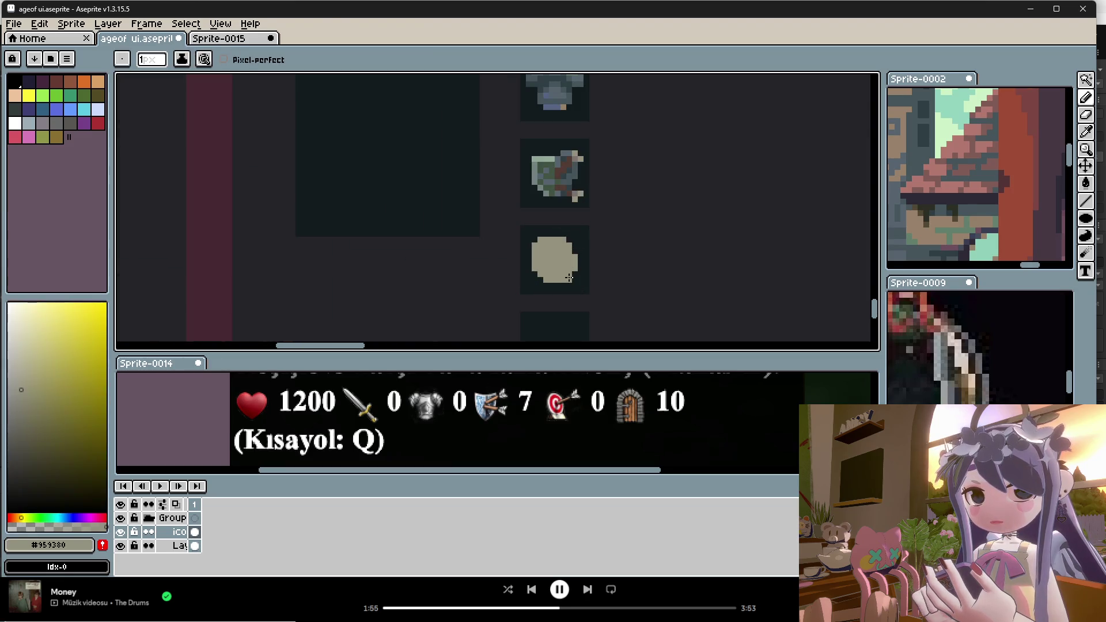
pyautogui.scroll(-2, 576, 291)
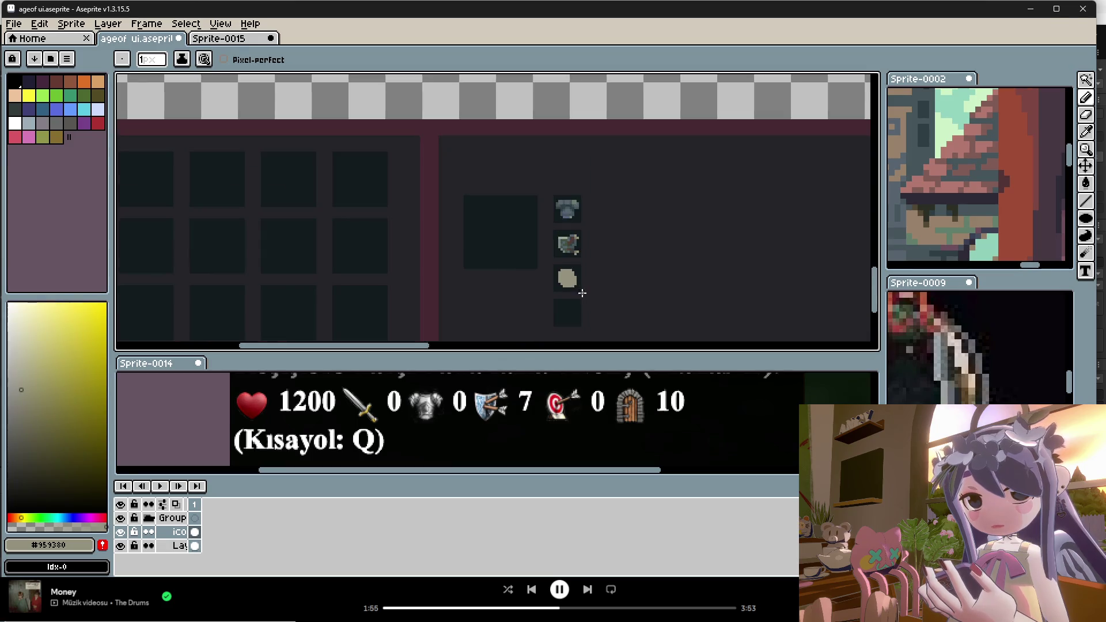
pyautogui.scroll(1, 572, 286)
pyautogui.scroll(2, 572, 286)
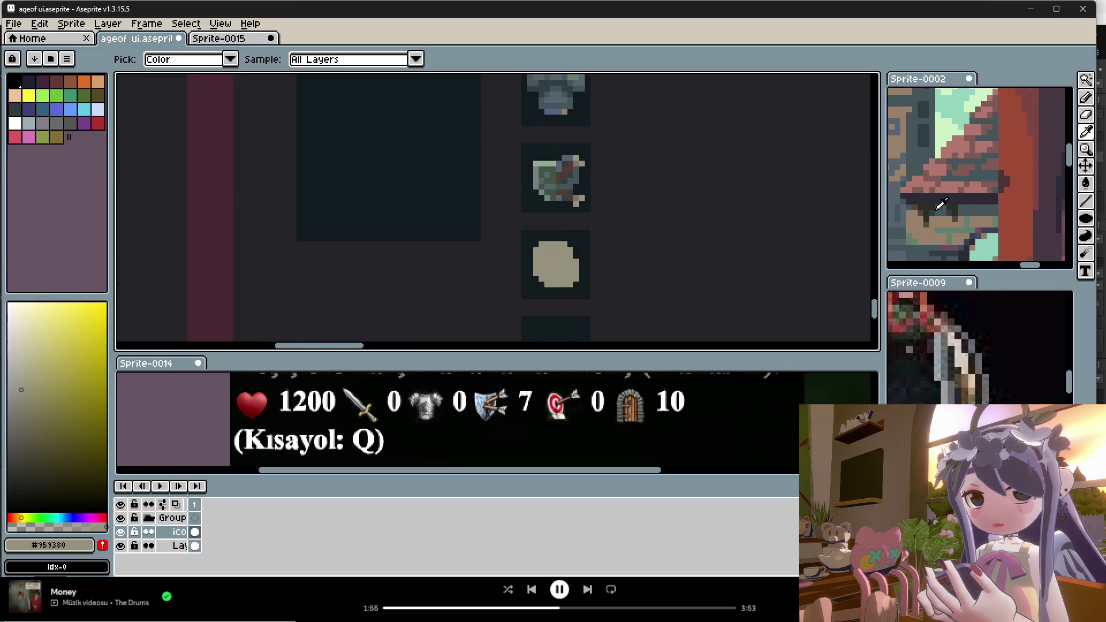
pyautogui.keyDown('alt'); pyautogui.click(1024, 188); pyautogui.keyUp('alt')
# Draw red strokes on the beige disc, closing the ring along its lower left.
pyautogui.scroll(1, 534, 263)
pyautogui.moveTo(542, 253)
pyautogui.mouseDown()
pyautogui.moveTo(542, 270)
pyautogui.moveTo(565, 248)
pyautogui.mouseUp()
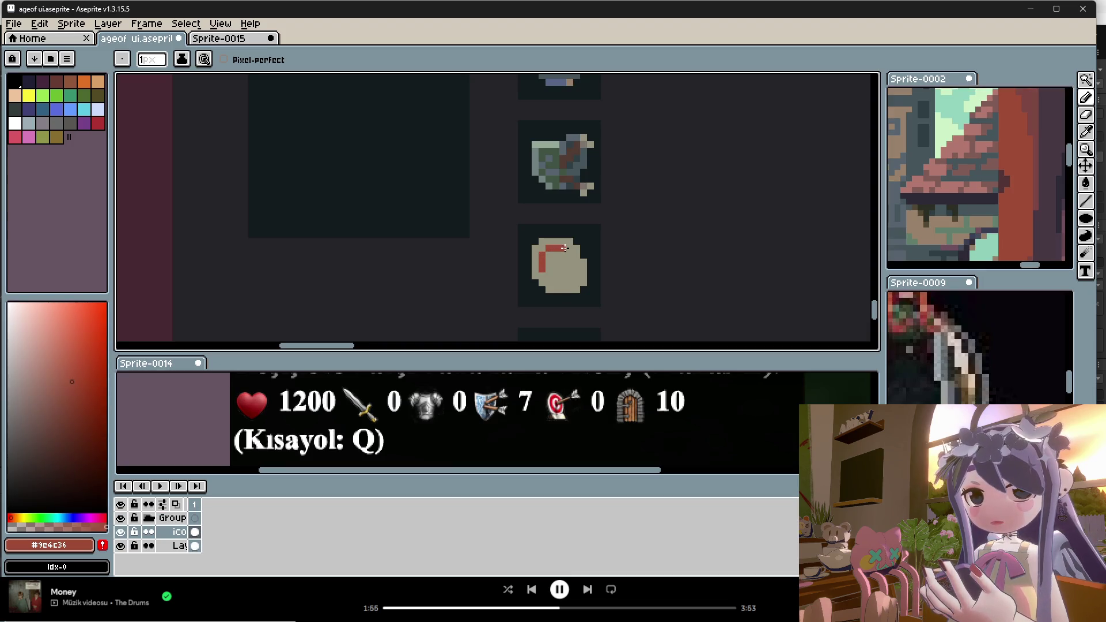
pyautogui.keyDown('alt'); pyautogui.click(576, 260); pyautogui.keyUp('alt')
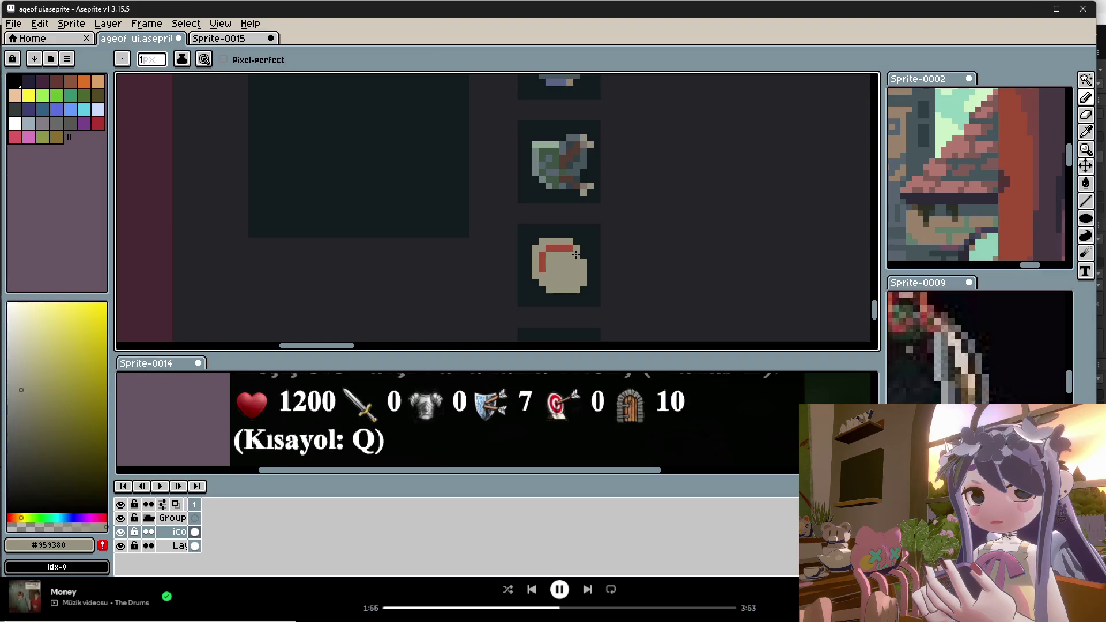
pyautogui.keyDown('alt'); pyautogui.click(570, 250); pyautogui.keyUp('alt')
pyautogui.keyDown('alt'); pyautogui.click(577, 253); pyautogui.keyUp('alt')
pyautogui.keyDown('alt'); pyautogui.click(575, 251); pyautogui.keyUp('alt')
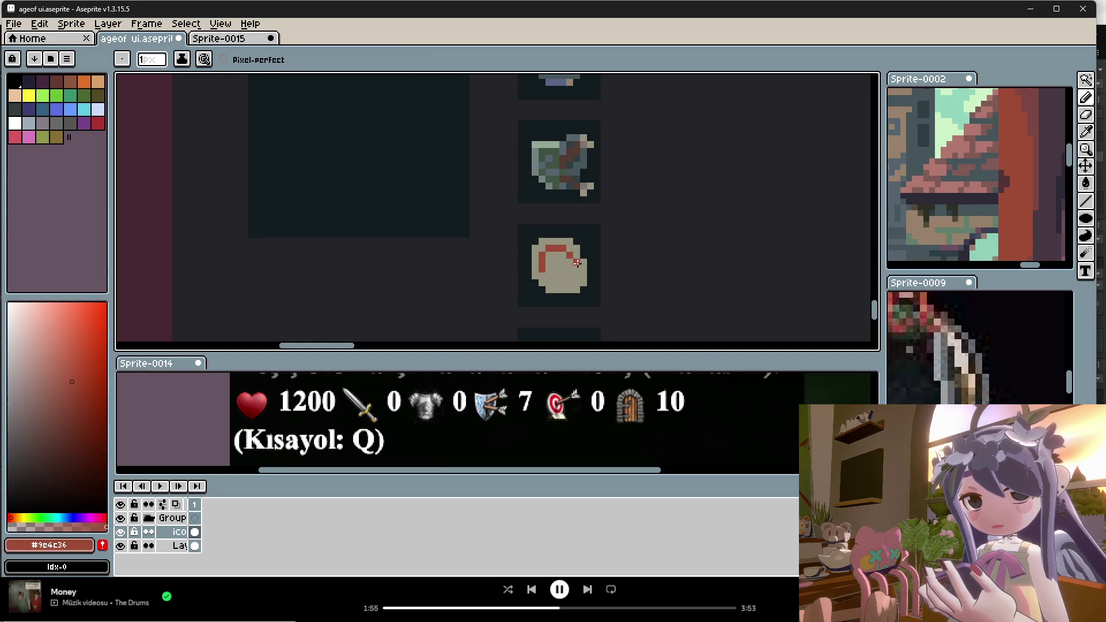
pyautogui.moveTo(571, 285); pyautogui.dragTo(546, 274)
# Re-sample beige from the disc and red from the ring to continue the rings.
pyautogui.keyDown('alt'); pyautogui.click(581, 285); pyautogui.keyUp('alt')
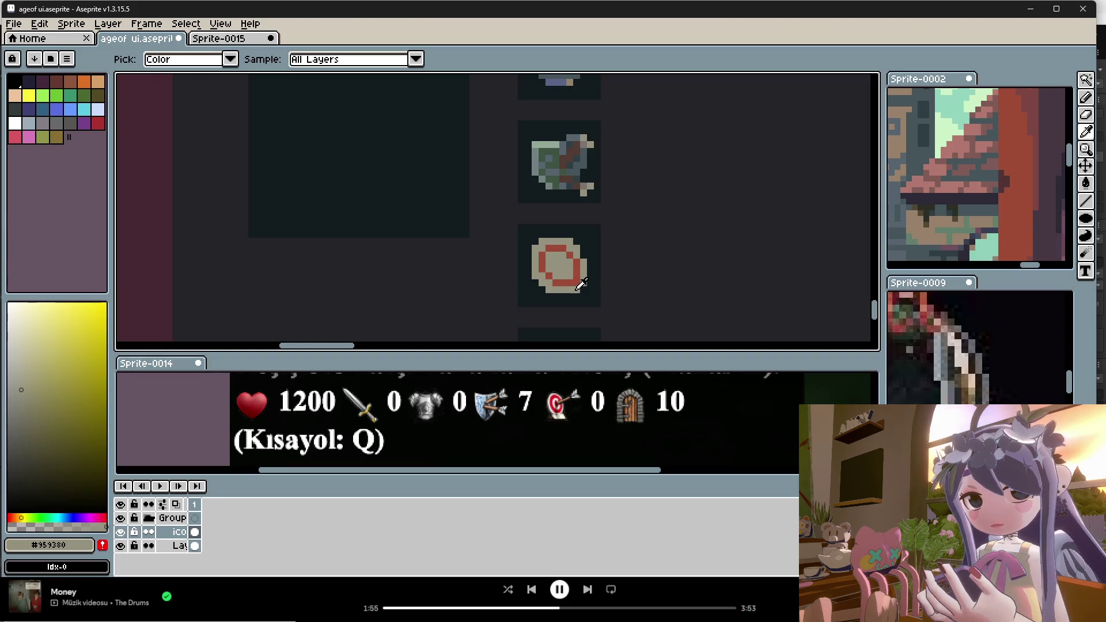
pyautogui.scroll(-1, 586, 254)
pyautogui.scroll(-1, 585, 254)
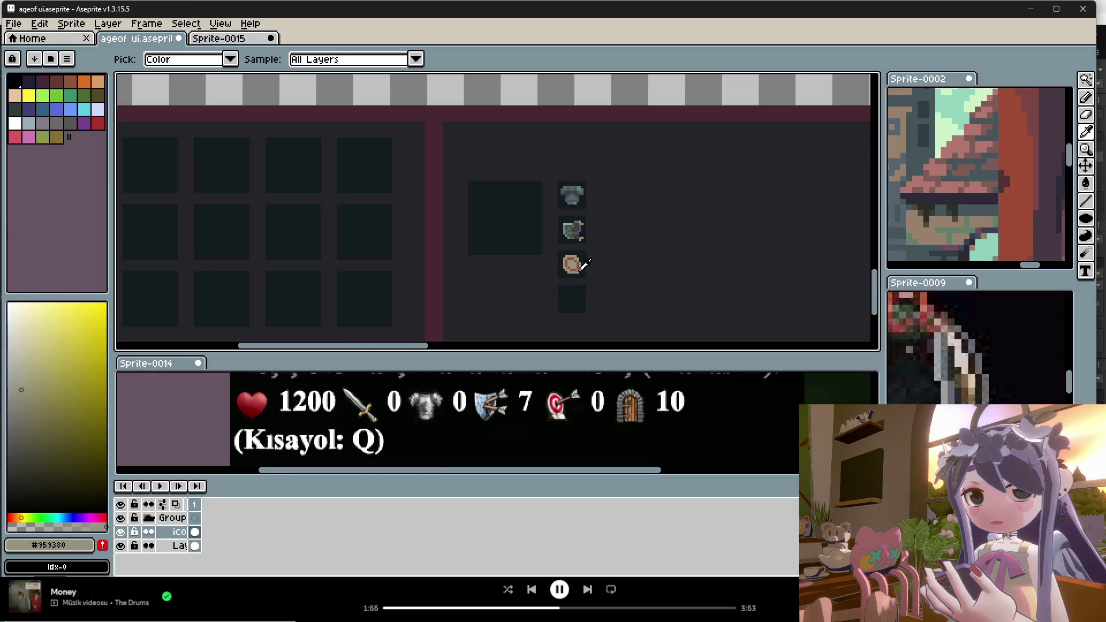
pyautogui.scroll(2, 576, 255)
pyautogui.keyDown('alt'); pyautogui.click(567, 257); pyautogui.keyUp('alt')
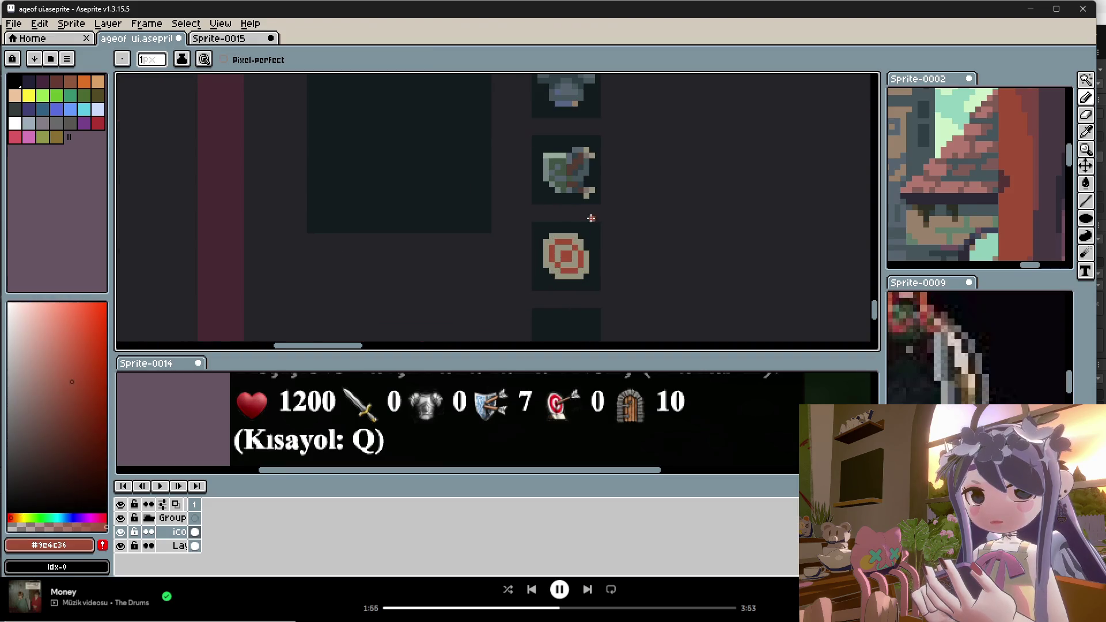
pyautogui.scroll(-2, 584, 225)
pyautogui.scroll(-1, 579, 239)
pyautogui.scroll(2, 582, 236)
pyautogui.scroll(2, 582, 236)
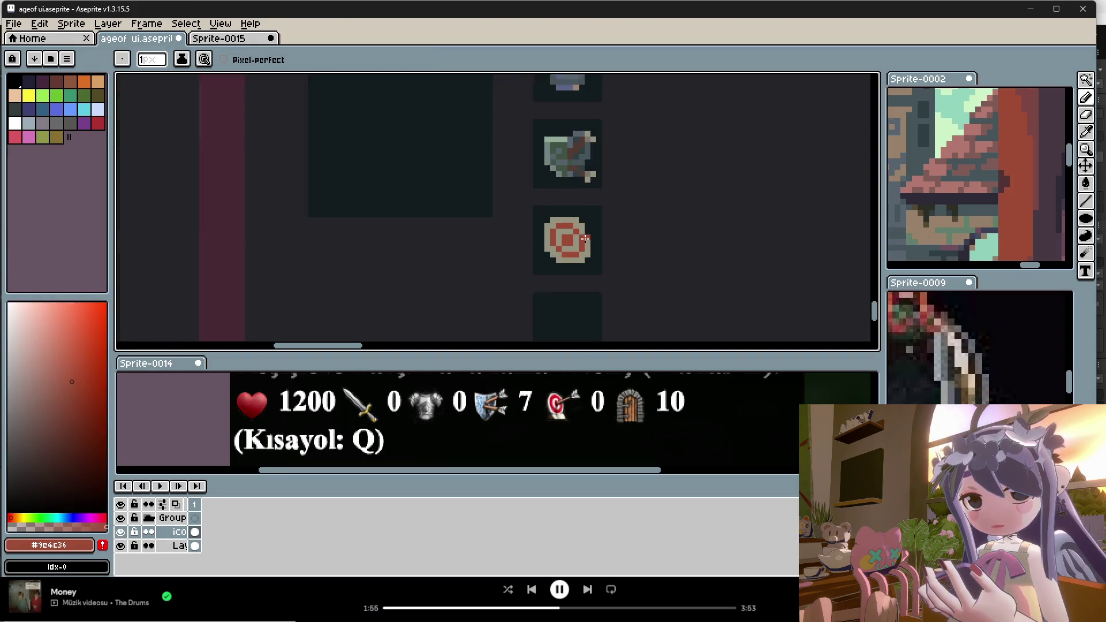
# Eyedropper the dark background, beige and red from the target icon in turn.
pyautogui.press('i')
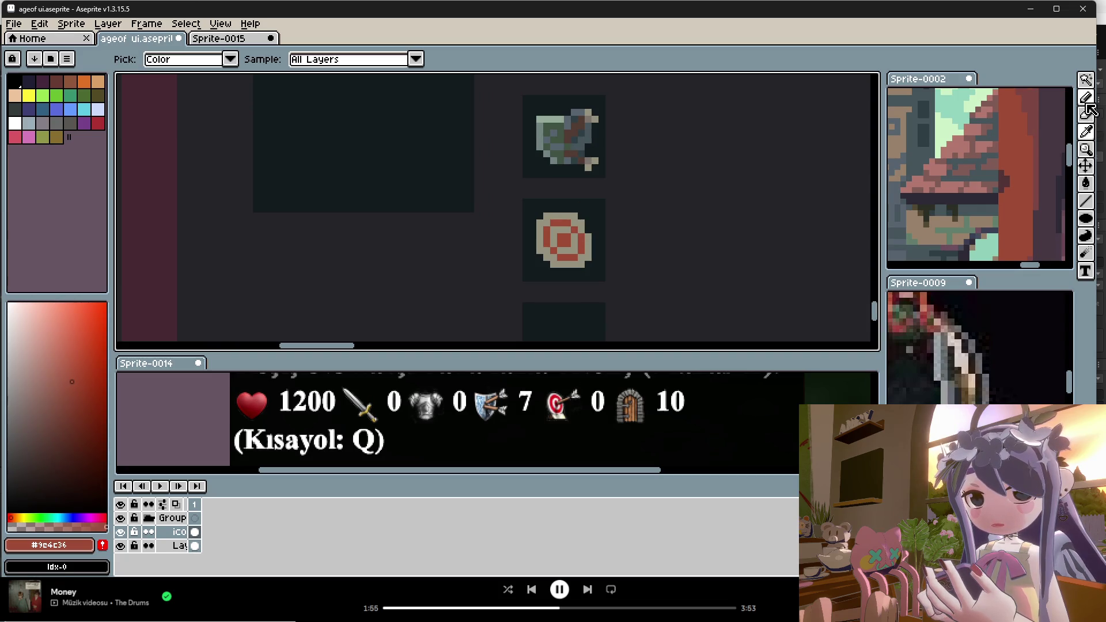
pyautogui.keyDown('alt'); pyautogui.click(597, 212); pyautogui.keyUp('alt')
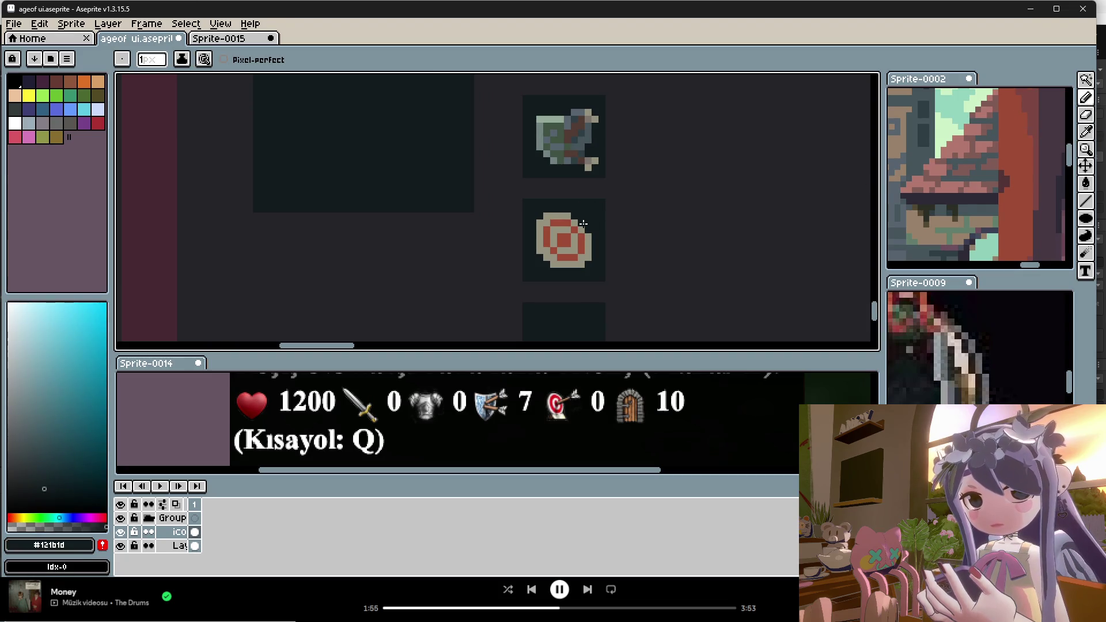
pyautogui.keyDown('alt'); pyautogui.click(582, 234); pyautogui.keyUp('alt')
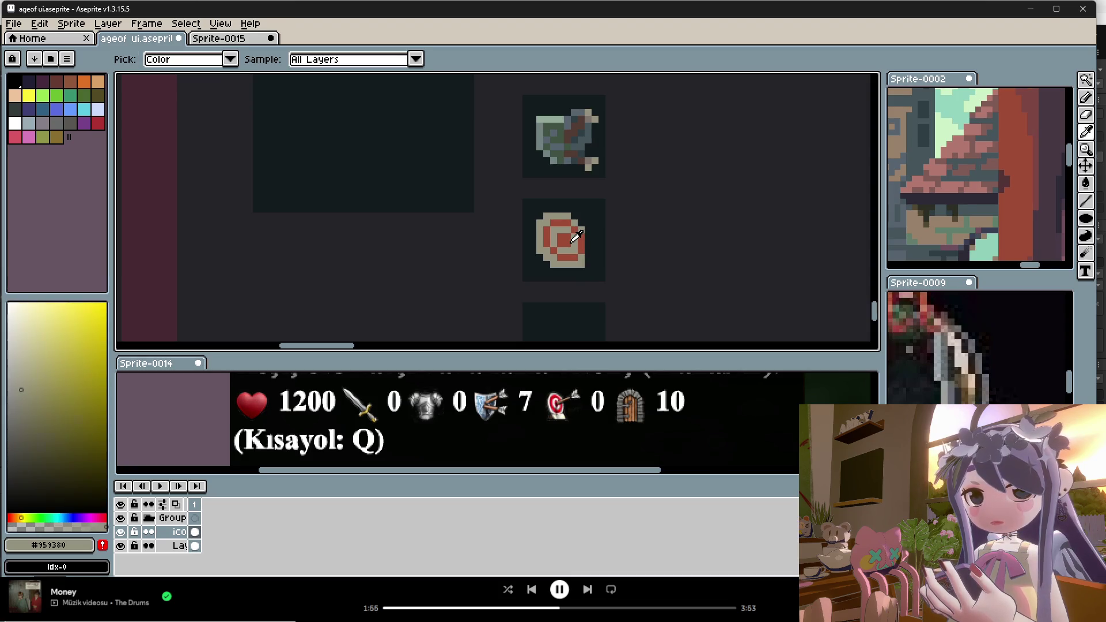
pyautogui.keyDown('alt'); pyautogui.click(563, 238); pyautogui.keyUp('alt')
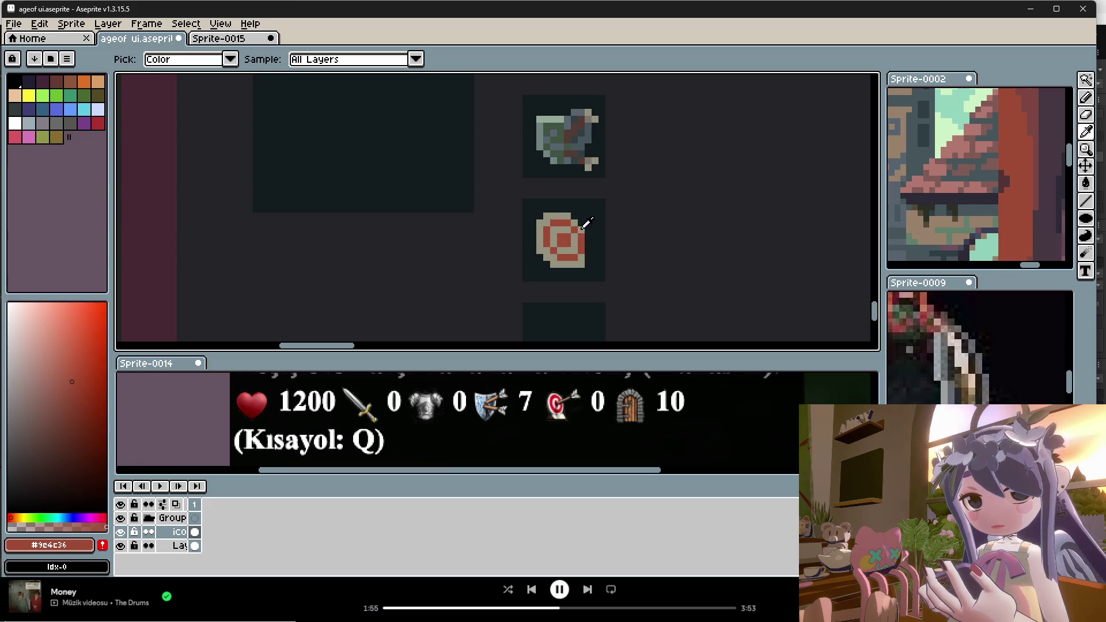
pyautogui.keyDown('alt'); pyautogui.click(591, 247); pyautogui.keyUp('alt')
pyautogui.scroll(-2, 600, 278)
pyautogui.scroll(1, 599, 278)
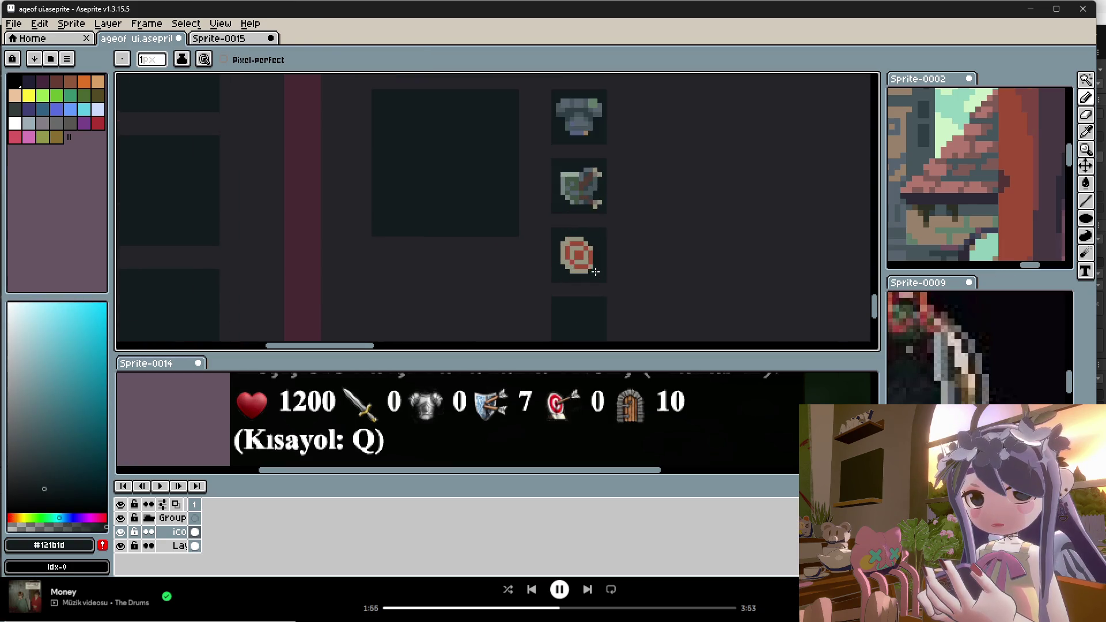
pyautogui.keyDown('alt'); pyautogui.click(592, 247); pyautogui.keyUp('alt')
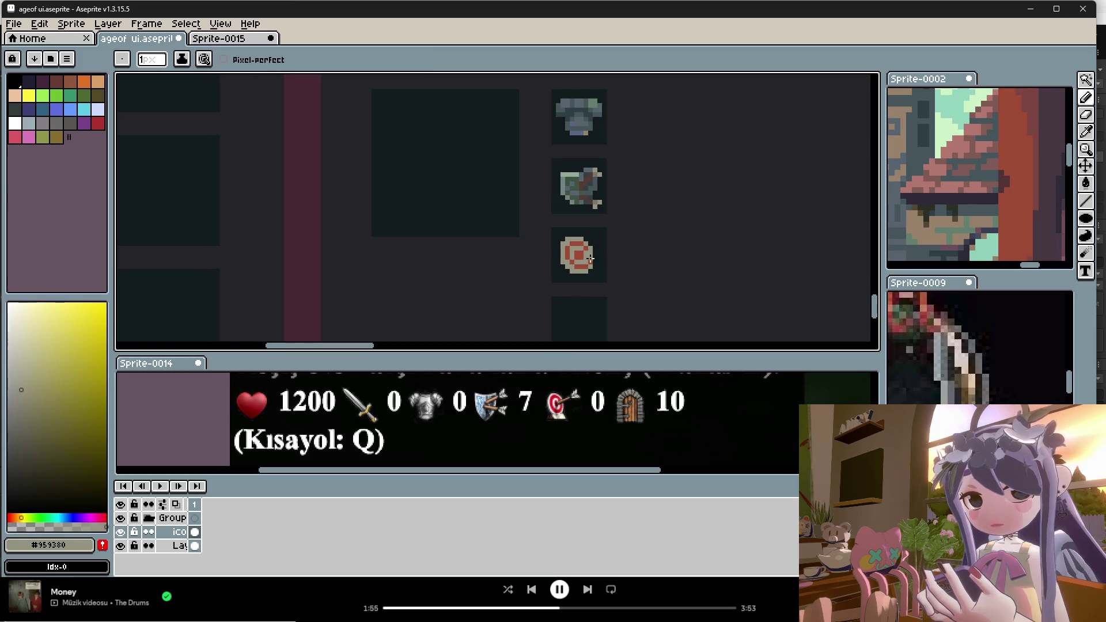
# Alt-pick a dark brown for the arrow, then beige from the shield icon.
pyautogui.press('alt')
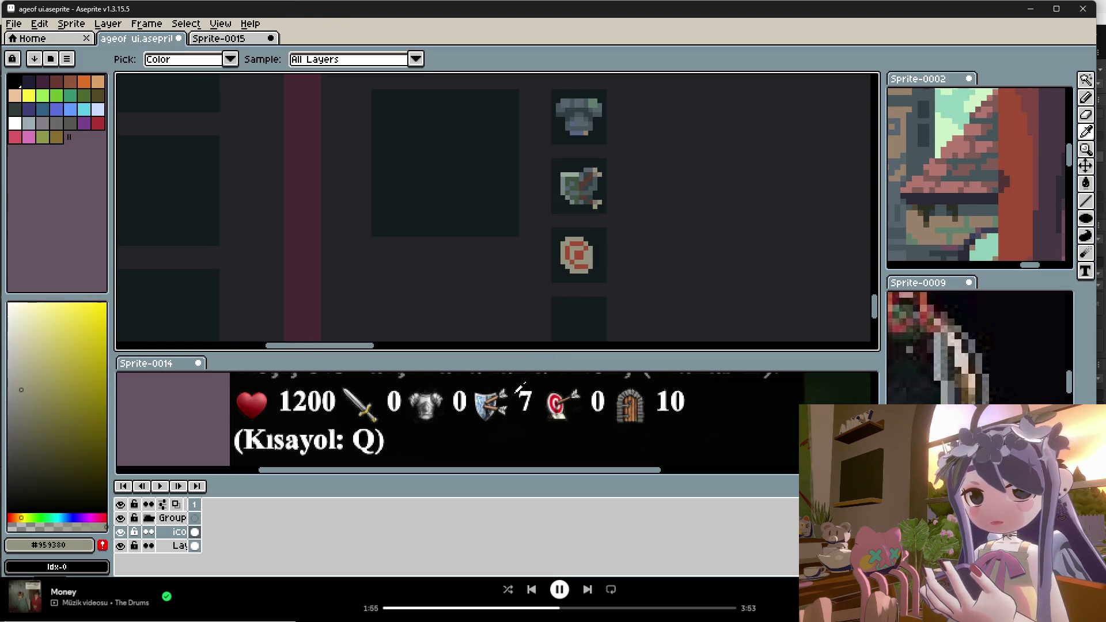
pyautogui.keyDown('alt'); pyautogui.click(591, 180); pyautogui.keyUp('alt')
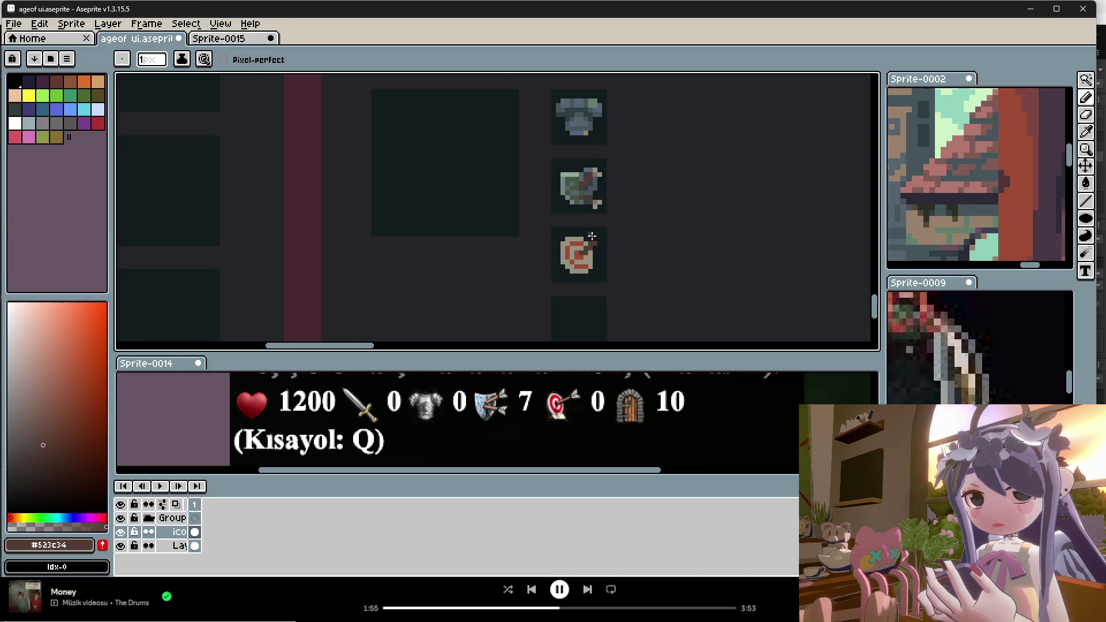
pyautogui.scroll(1, 592, 237)
pyautogui.keyDown('alt'); pyautogui.click(605, 186); pyautogui.keyUp('alt')
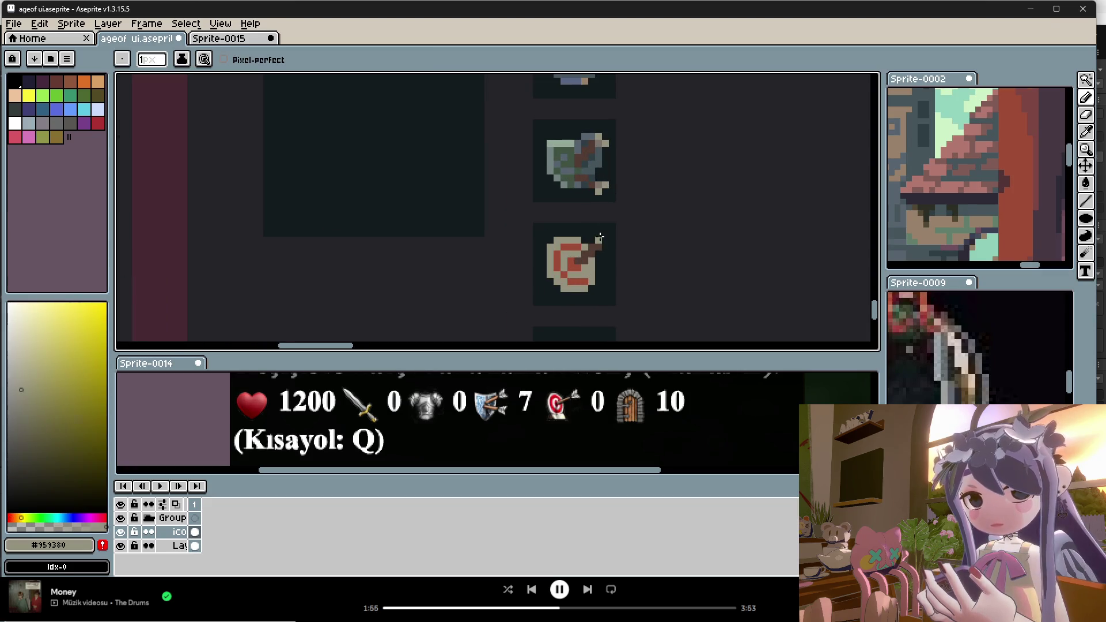
# Sample red and beige from the target, ending on the dark tile background #121b1d.
pyautogui.scroll(-1, 599, 243)
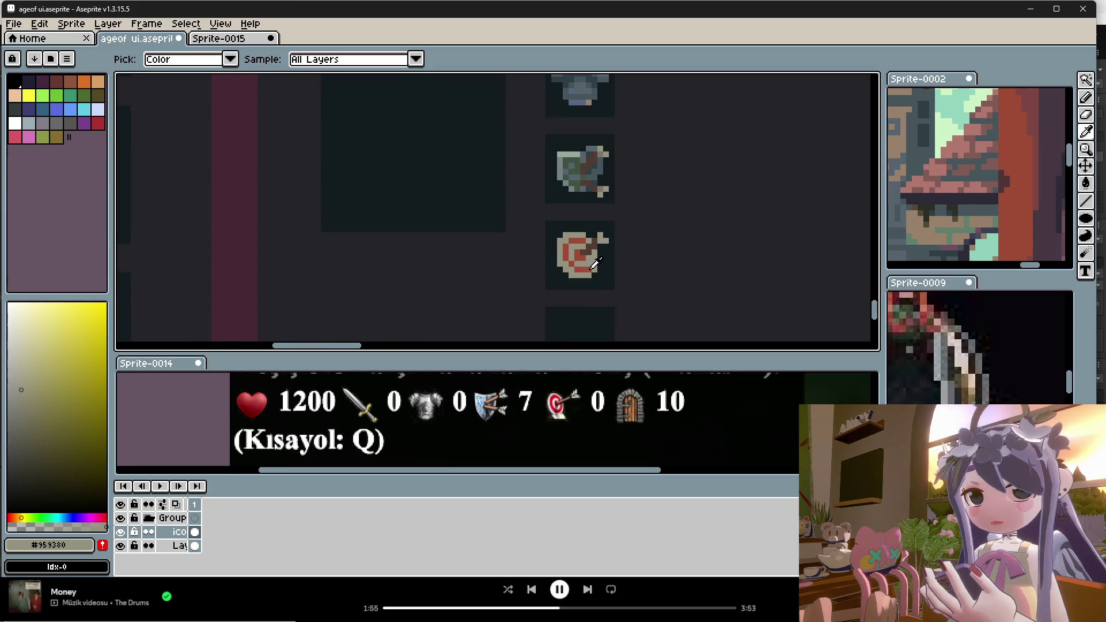
pyautogui.keyDown('alt'); pyautogui.click(596, 262); pyautogui.keyUp('alt')
pyautogui.scroll(-4, 611, 289)
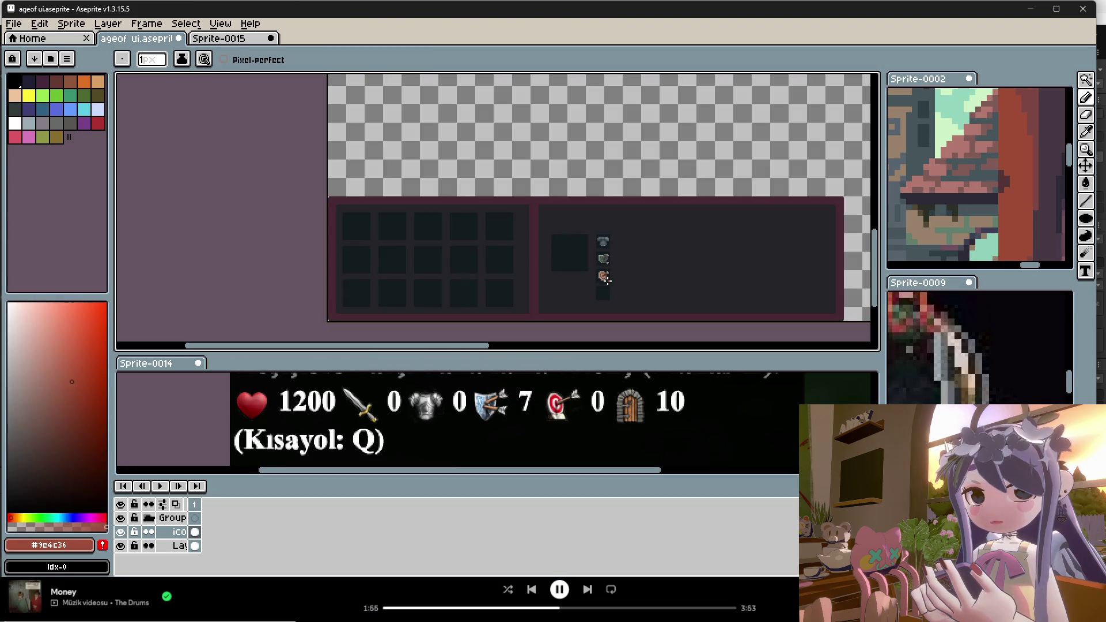
pyautogui.scroll(1, 616, 297)
pyautogui.scroll(1, 610, 300)
pyautogui.scroll(1, 594, 237)
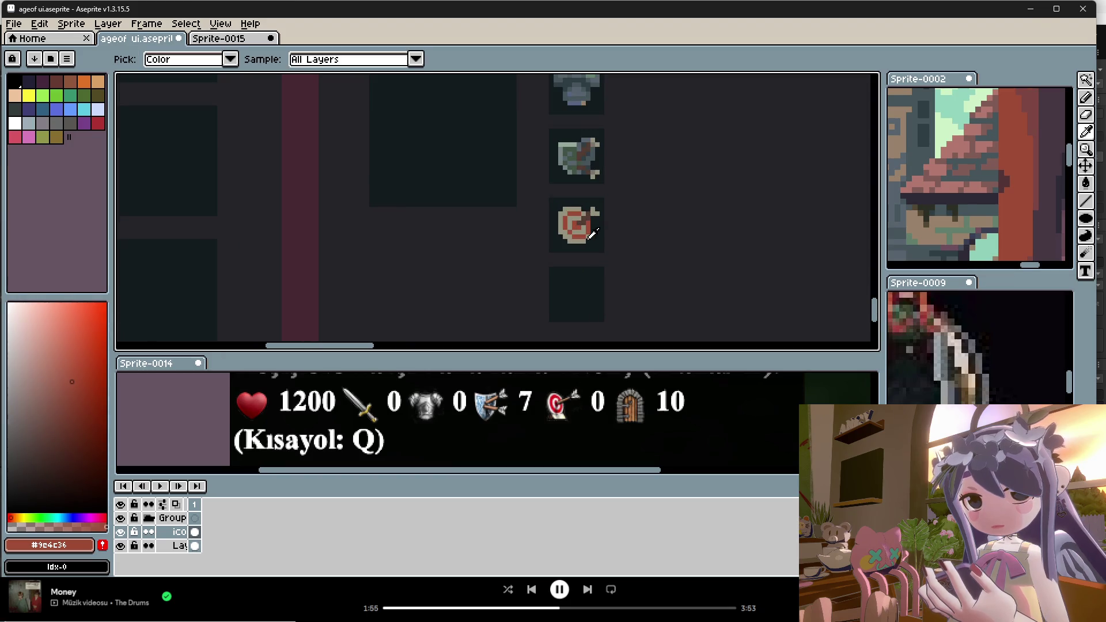
pyautogui.keyDown('alt'); pyautogui.click(593, 227); pyautogui.keyUp('alt')
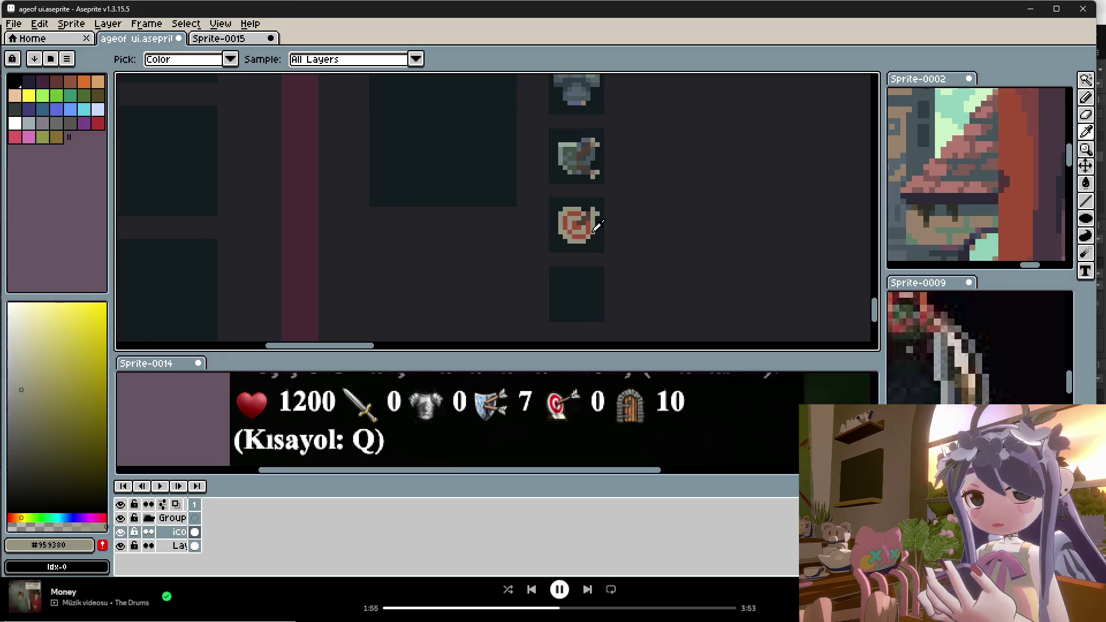
pyautogui.keyDown('alt'); pyautogui.click(598, 232); pyautogui.keyUp('alt')
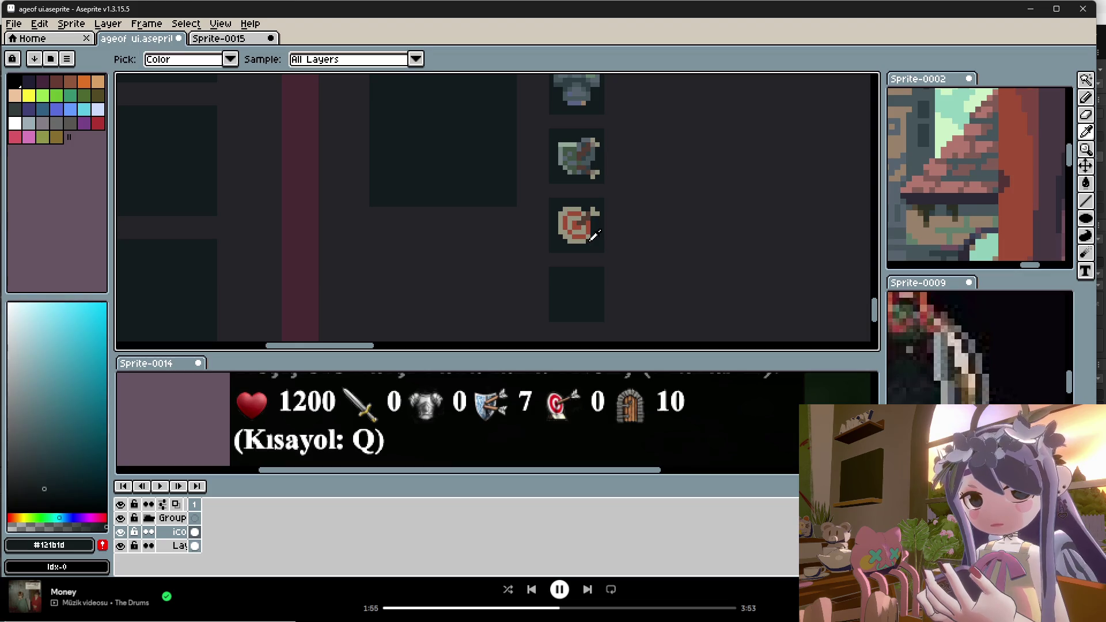
pyautogui.scroll(-1, 600, 234)
pyautogui.scroll(1, 597, 252)
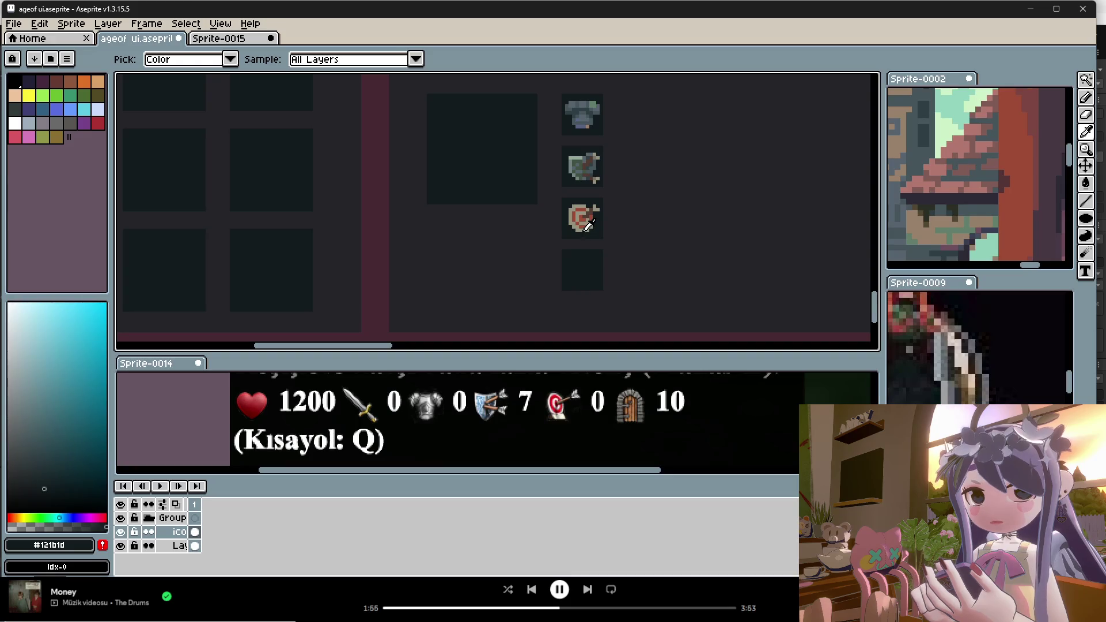
pyautogui.scroll(-1, 646, 406)
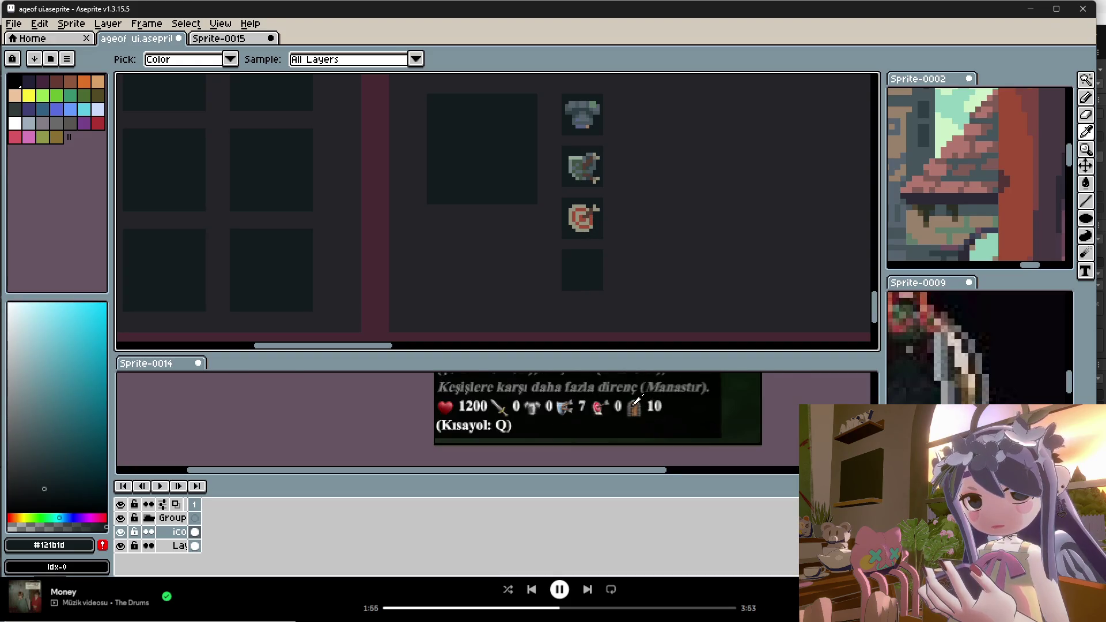
pyautogui.scroll(1, 645, 406)
pyautogui.scroll(1, 646, 407)
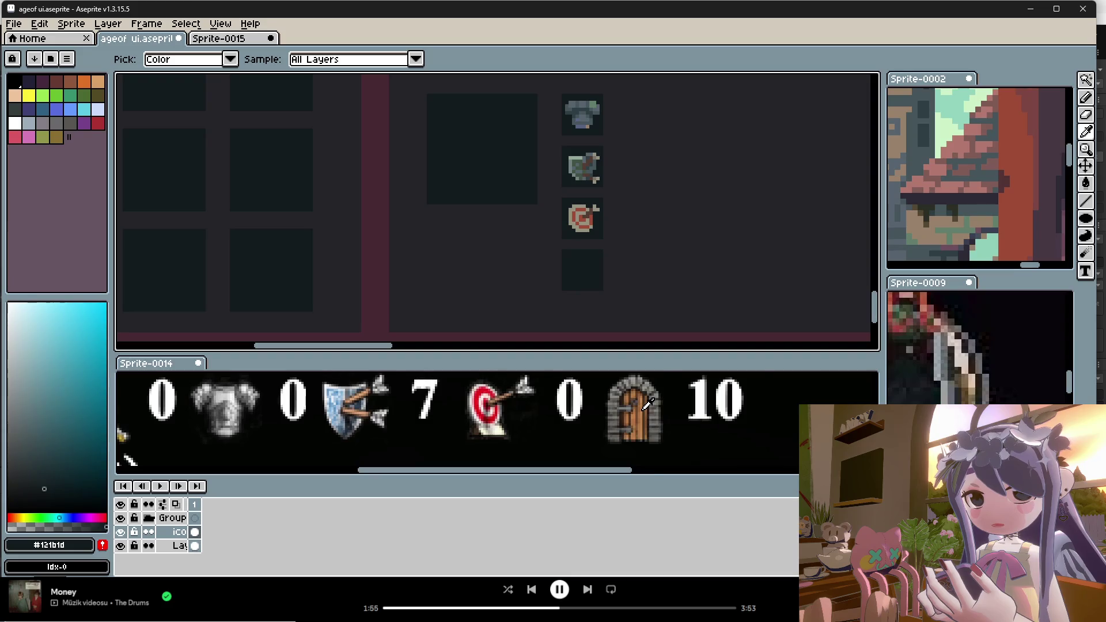
pyautogui.scroll(-1, 646, 406)
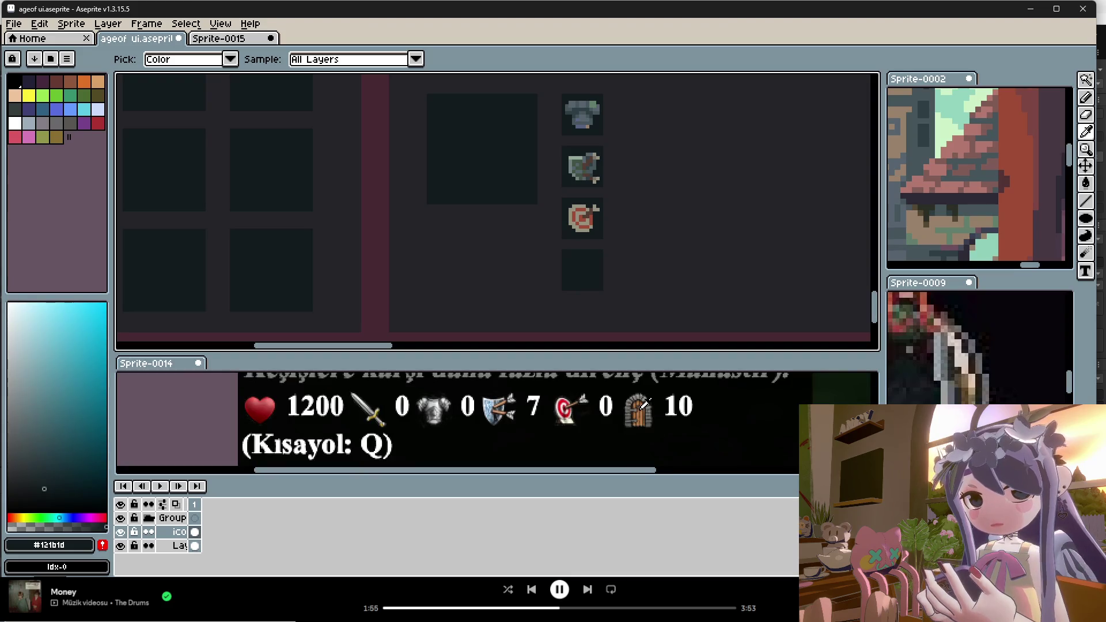
pyautogui.scroll(-1, 643, 405)
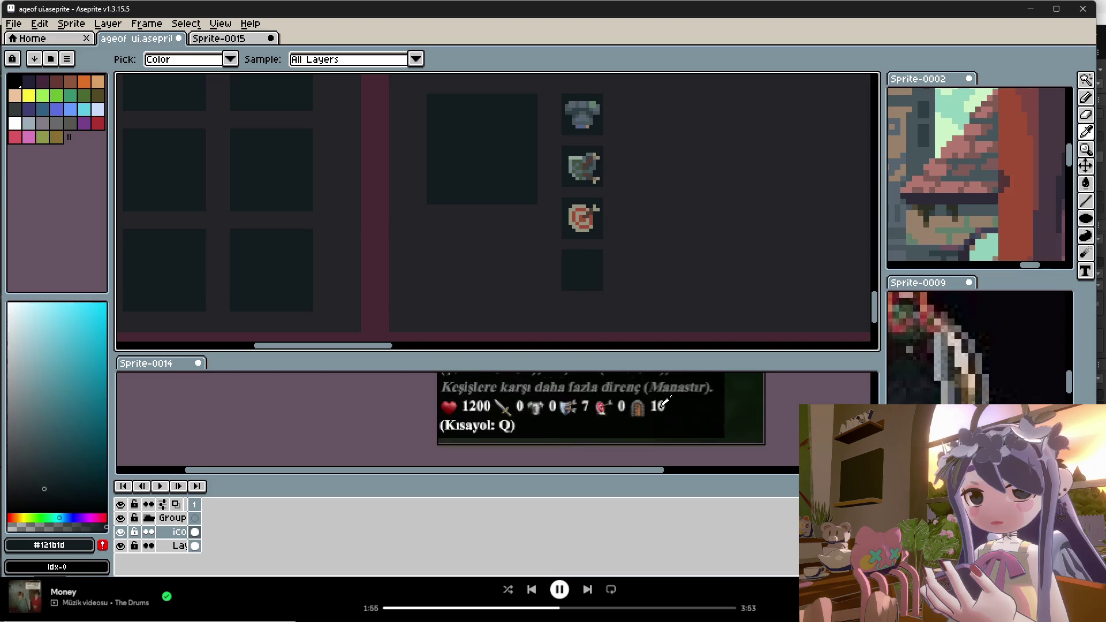
pyautogui.scroll(1, 660, 404)
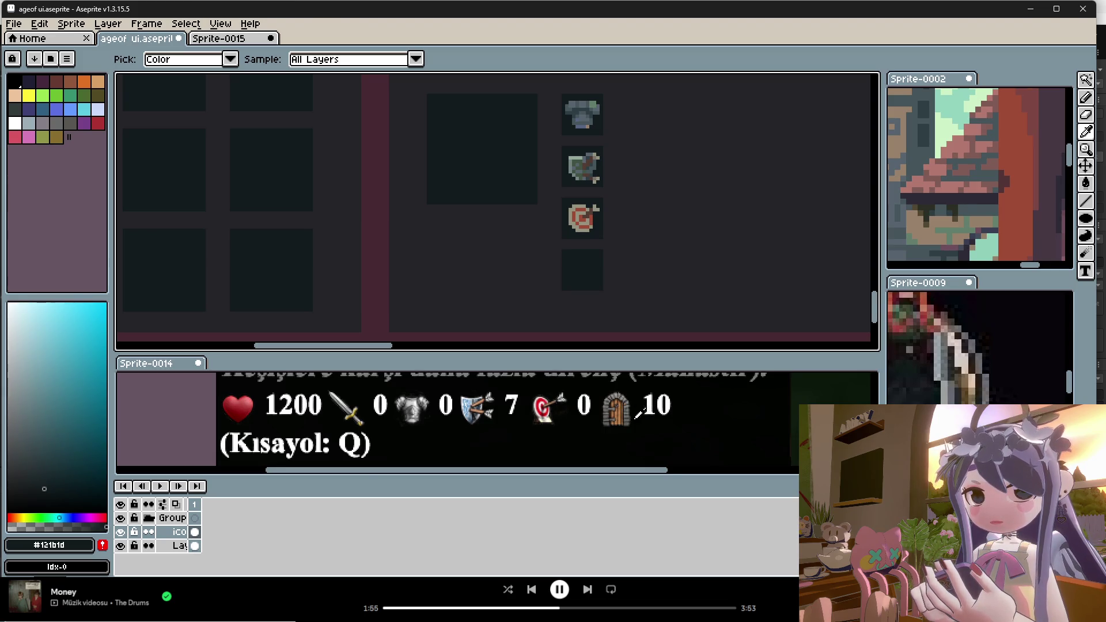
pyautogui.scroll(2, 634, 410)
pyautogui.scroll(-1, 596, 424)
pyautogui.scroll(-2, 600, 427)
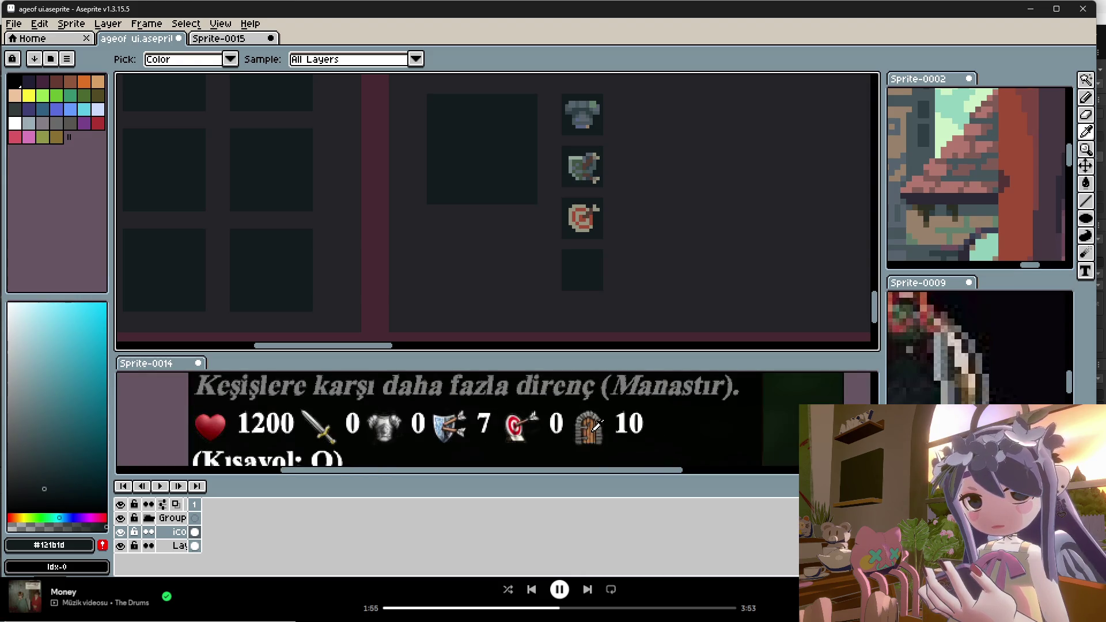
pyautogui.scroll(2, 599, 423)
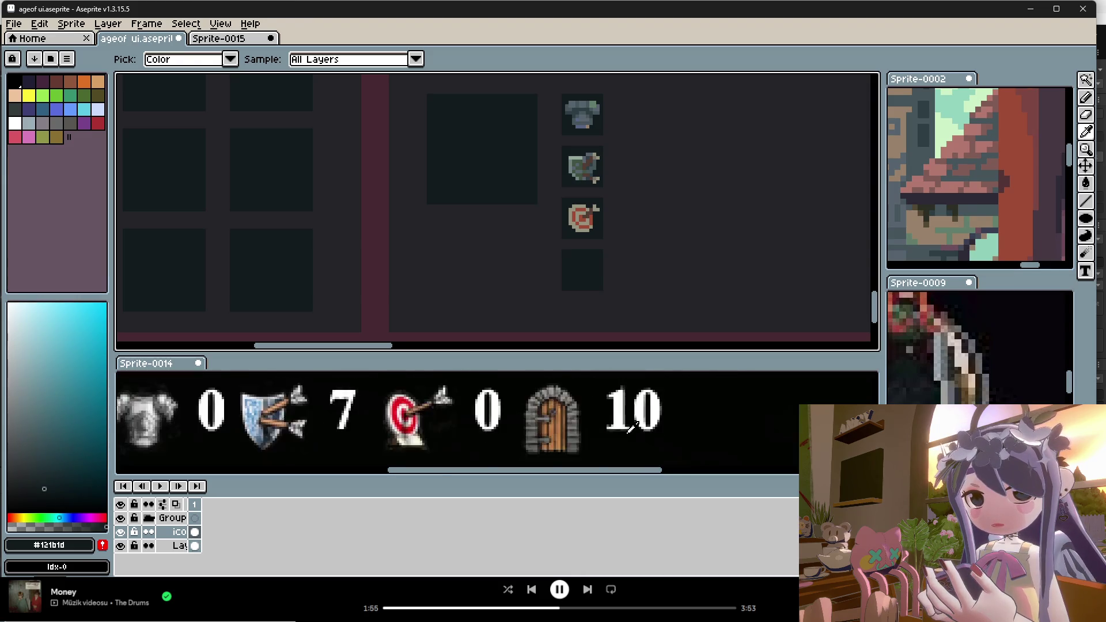
pyautogui.scroll(-1, 555, 407)
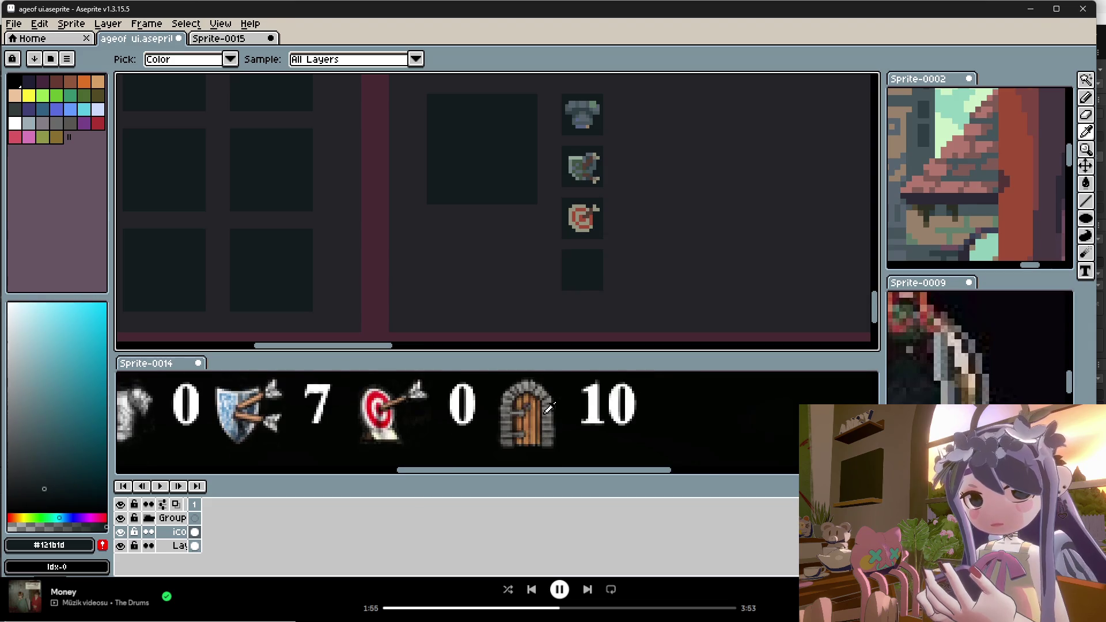
pyautogui.scroll(-1, 548, 407)
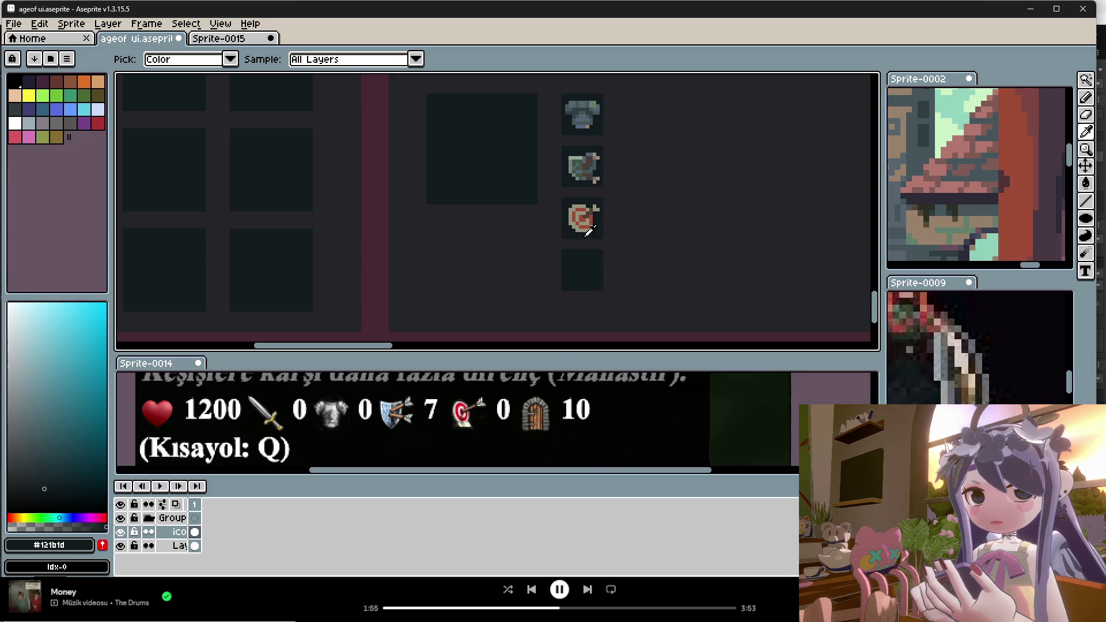
pyautogui.scroll(-1, 590, 228)
# Switch to Rectangular Marquee and select the three icons, then cancel without moving them.
pyautogui.click(1085, 81)
pyautogui.click(1002, 81)
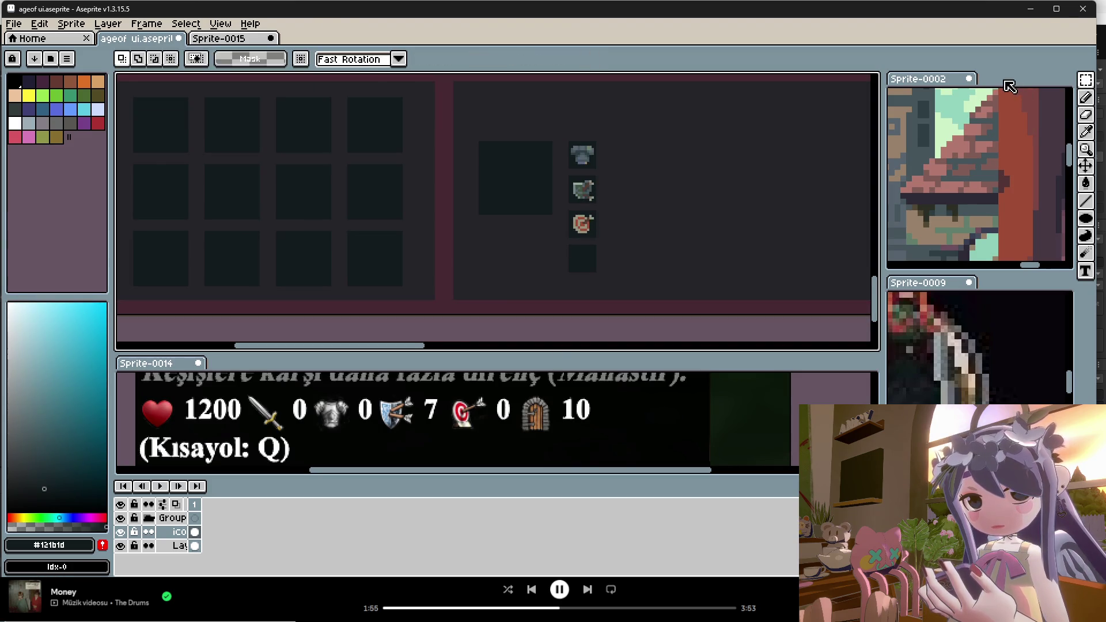
pyautogui.moveTo(651, 117); pyautogui.dragTo(561, 245)
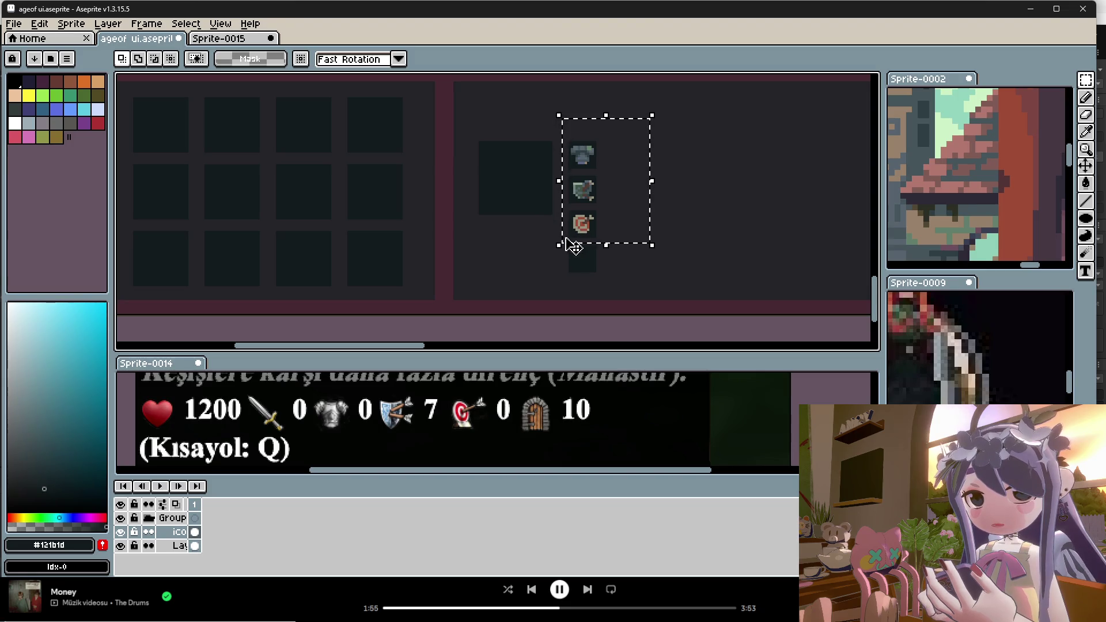
pyautogui.click(603, 219)
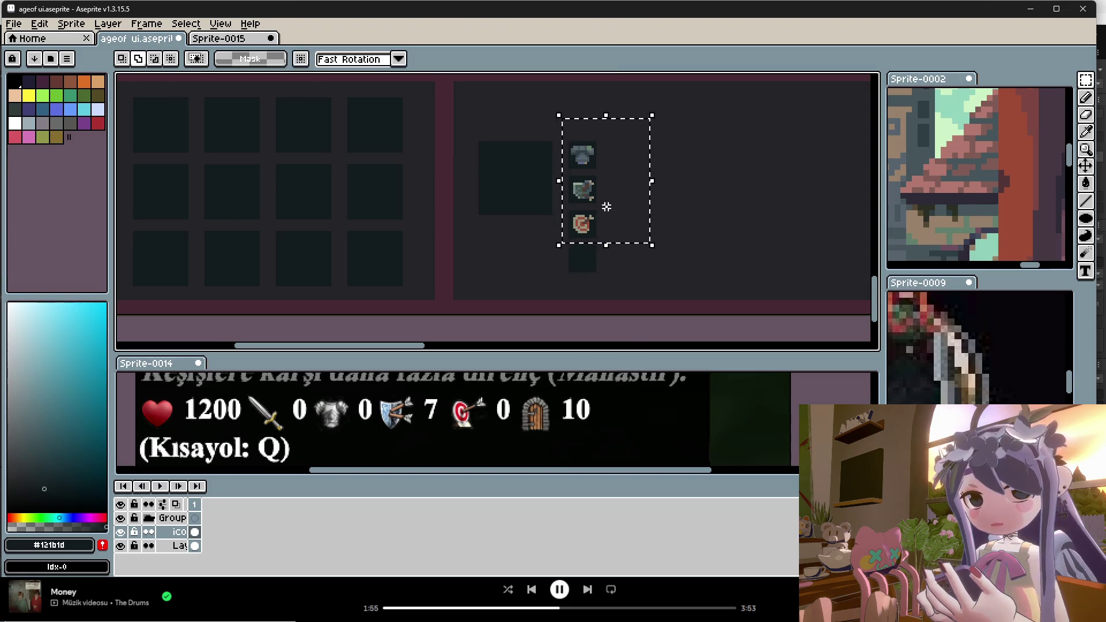
pyautogui.press('Return')
# Select the empty slot below the icons, move it up above them, and drop the selection.
pyautogui.click(571, 279)
pyautogui.moveTo(607, 243)
pyautogui.mouseDown()
pyautogui.moveTo(563, 281)
pyautogui.moveTo(591, 130)
pyautogui.mouseUp()
pyautogui.click(585, 265)
pyautogui.scroll(2, 591, 130)
pyautogui.press('Return')
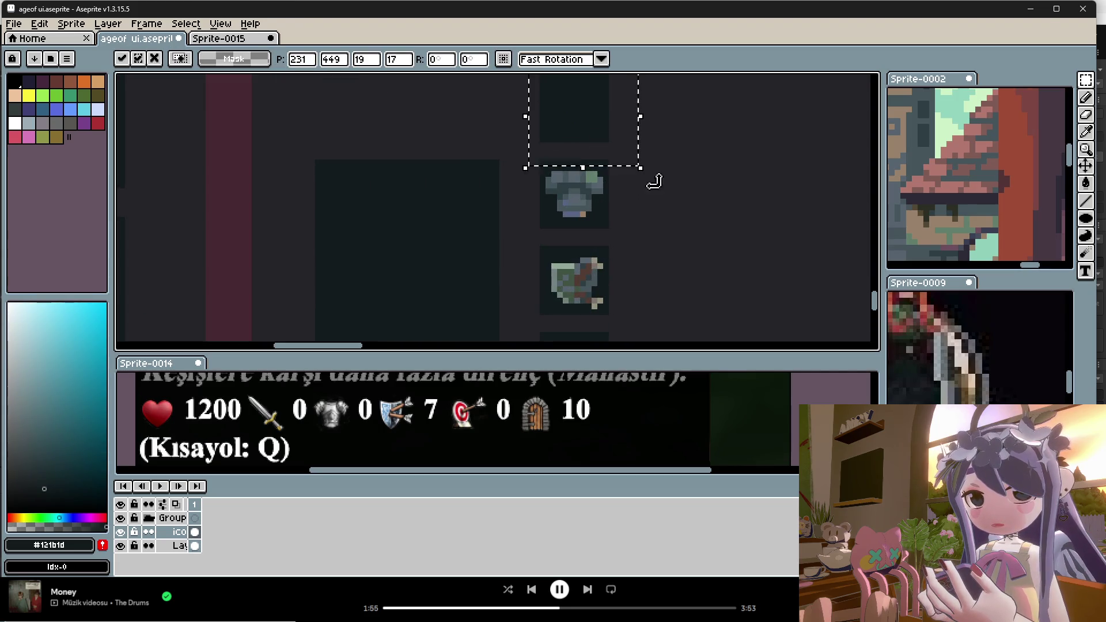
pyautogui.scroll(-2, 674, 190)
pyautogui.moveTo(679, 136)
pyautogui.mouseDown()
pyautogui.moveTo(630, 215)
pyautogui.moveTo(621, 295)
pyautogui.moveTo(650, 288)
pyautogui.moveTo(642, 297)
pyautogui.mouseUp()
pyautogui.click(682, 258)
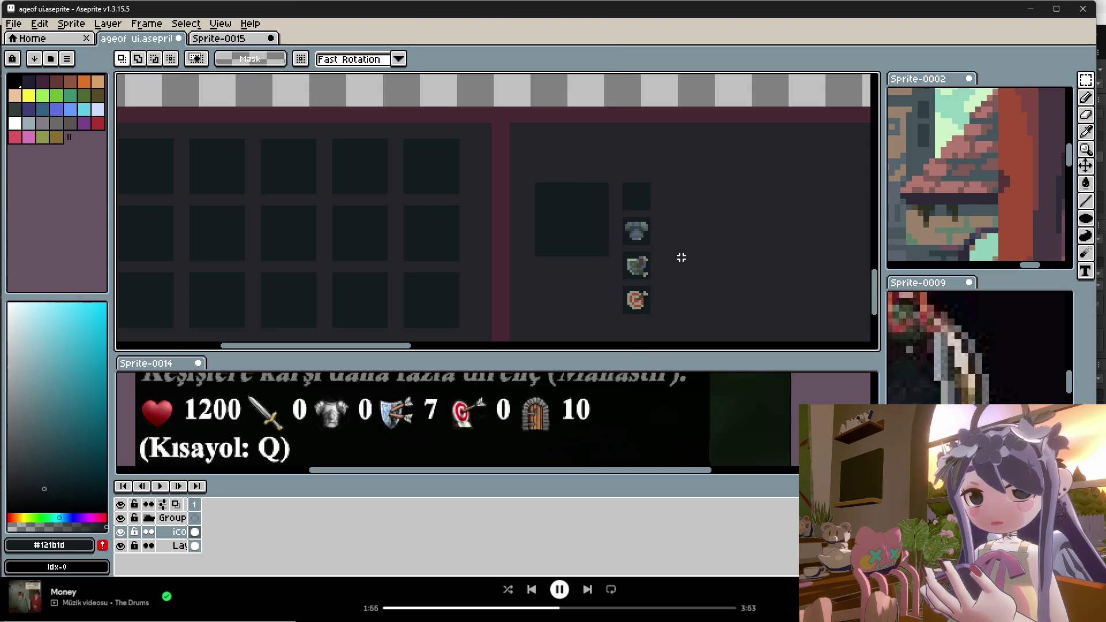
pyautogui.press('i')
pyautogui.scroll(1, 641, 233)
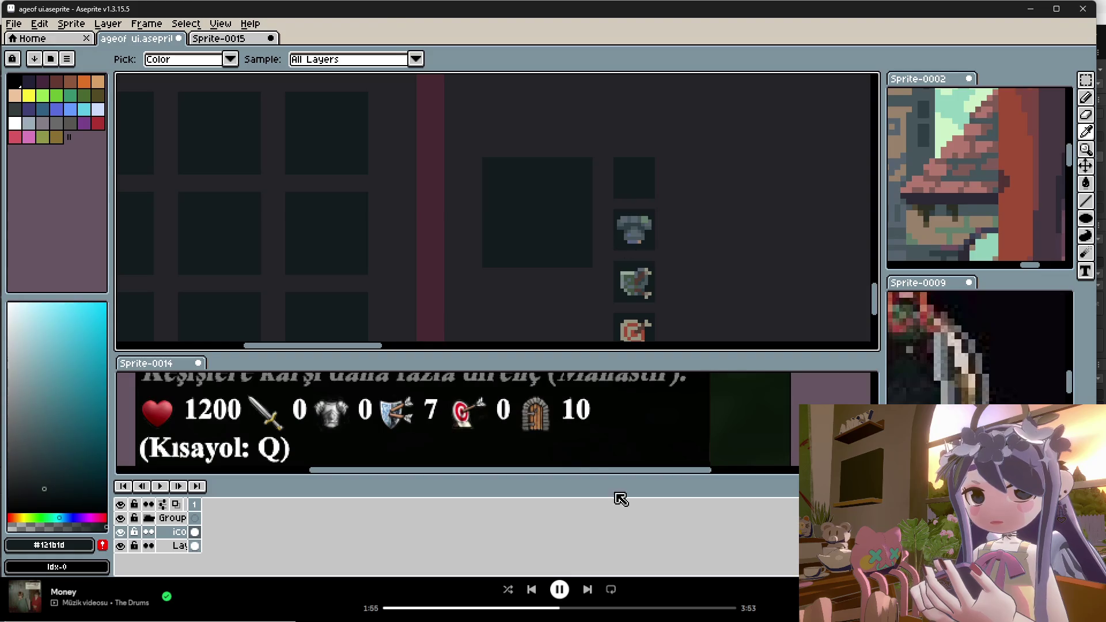
# Sample grey-blue #58646c and light #959380 from the chest armour, finishing on green #627f6c.
pyautogui.scroll(1, 640, 244)
pyautogui.click(643, 211)
pyautogui.press('b')
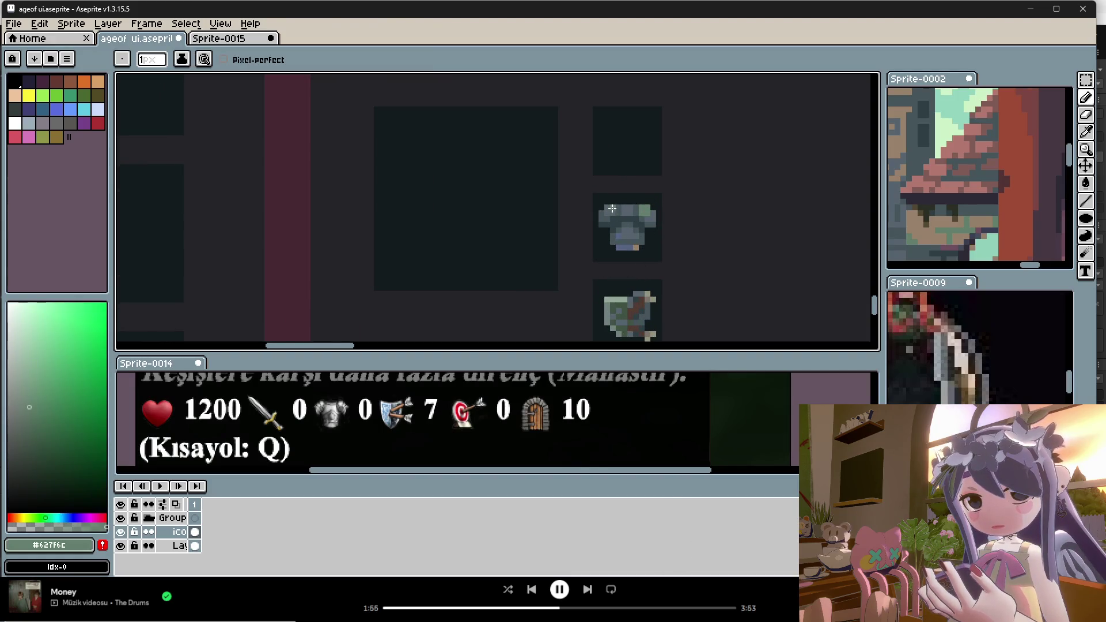
pyautogui.keyDown('alt'); pyautogui.click(650, 207); pyautogui.keyUp('alt')
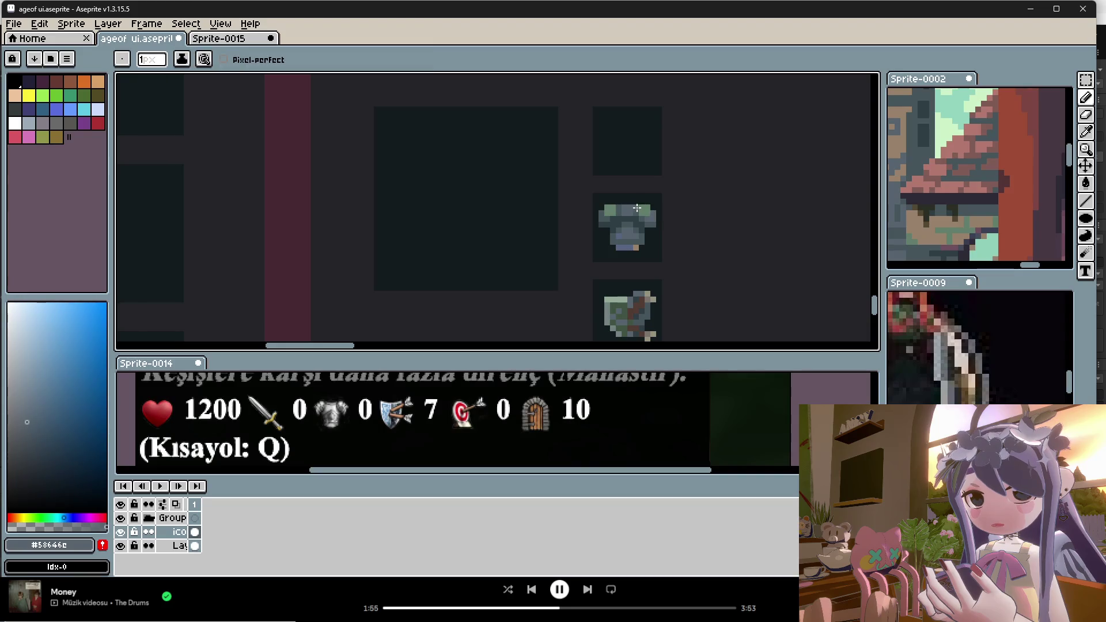
pyautogui.keyDown('alt'); pyautogui.click(648, 210); pyautogui.keyUp('alt')
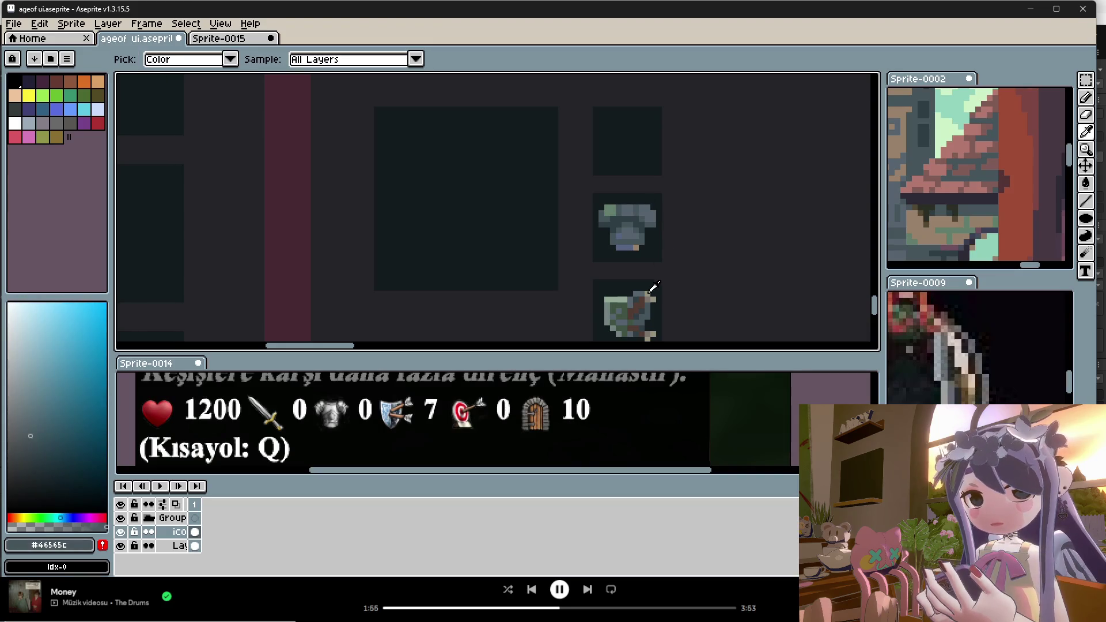
pyautogui.keyDown('alt'); pyautogui.click(634, 209); pyautogui.keyUp('alt')
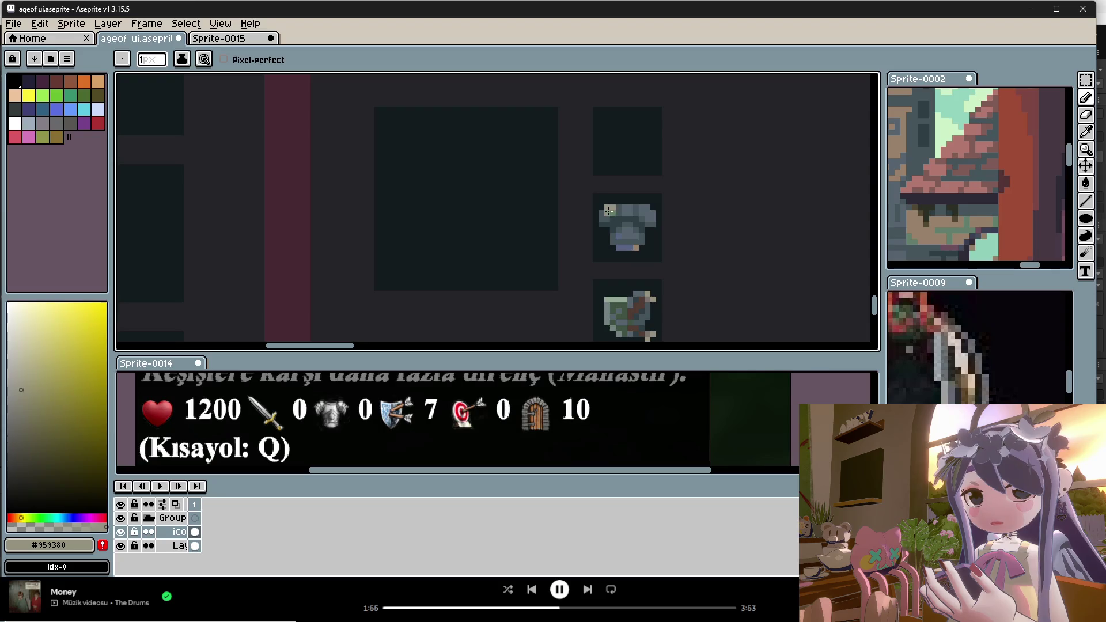
pyautogui.scroll(-2, 657, 216)
pyautogui.scroll(1, 672, 222)
pyautogui.scroll(2, 624, 211)
pyautogui.keyDown('alt'); pyautogui.click(612, 205); pyautogui.keyUp('alt')
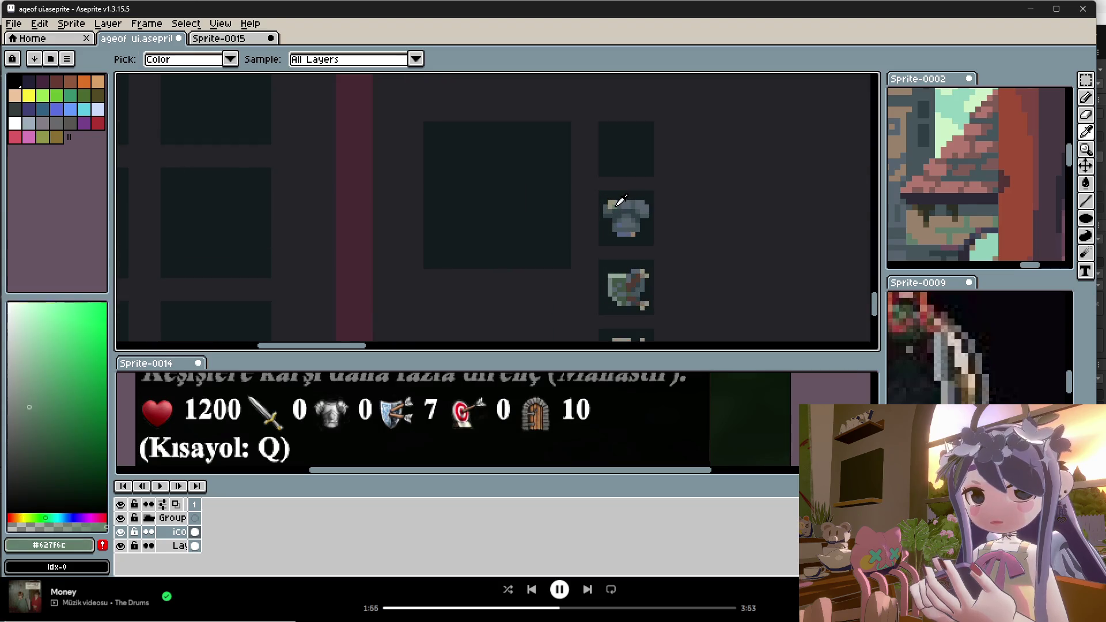
pyautogui.scroll(-2, 614, 203)
pyautogui.scroll(2, 620, 204)
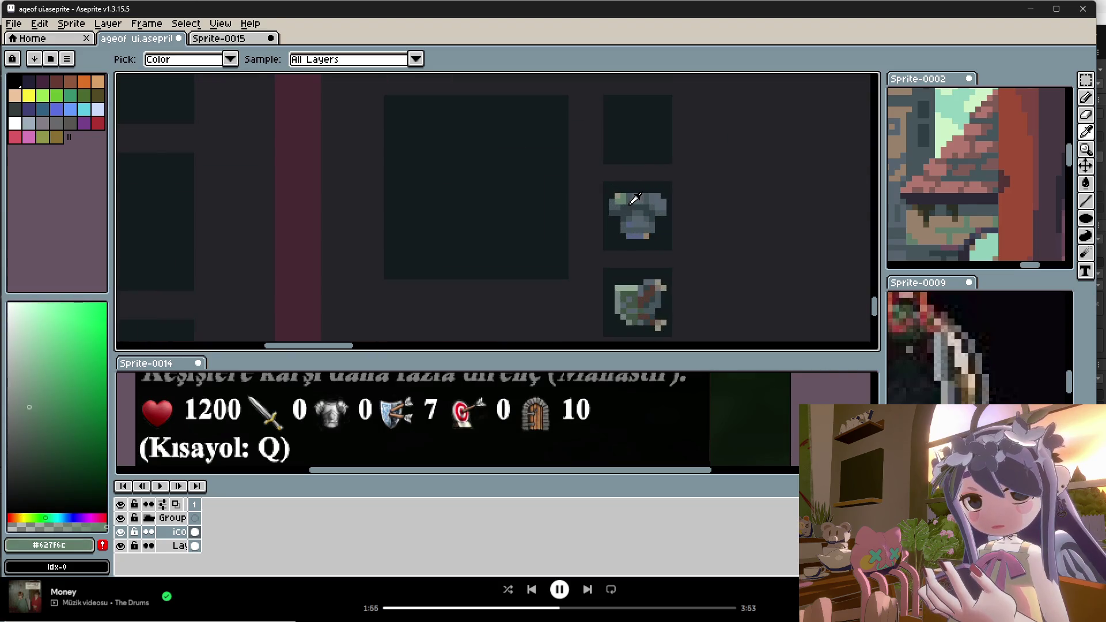
pyautogui.scroll(-1, 692, 228)
pyautogui.scroll(-2, 699, 226)
pyautogui.scroll(1, 718, 252)
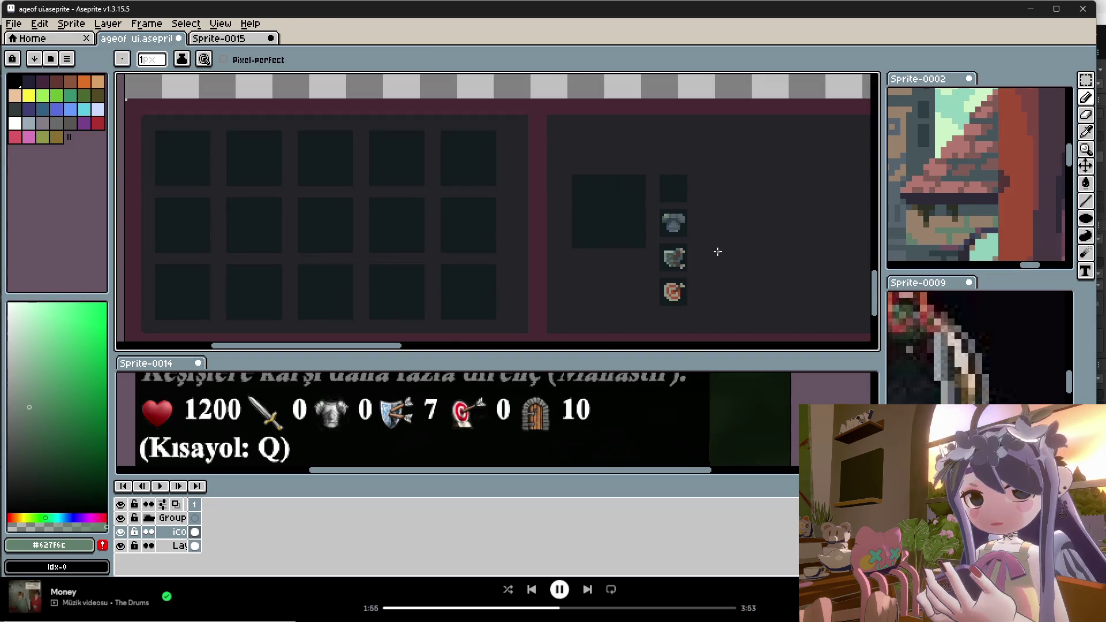
pyautogui.scroll(-2, 723, 244)
pyautogui.scroll(1, 570, 223)
pyautogui.scroll(1, 573, 226)
pyautogui.scroll(-1, 573, 226)
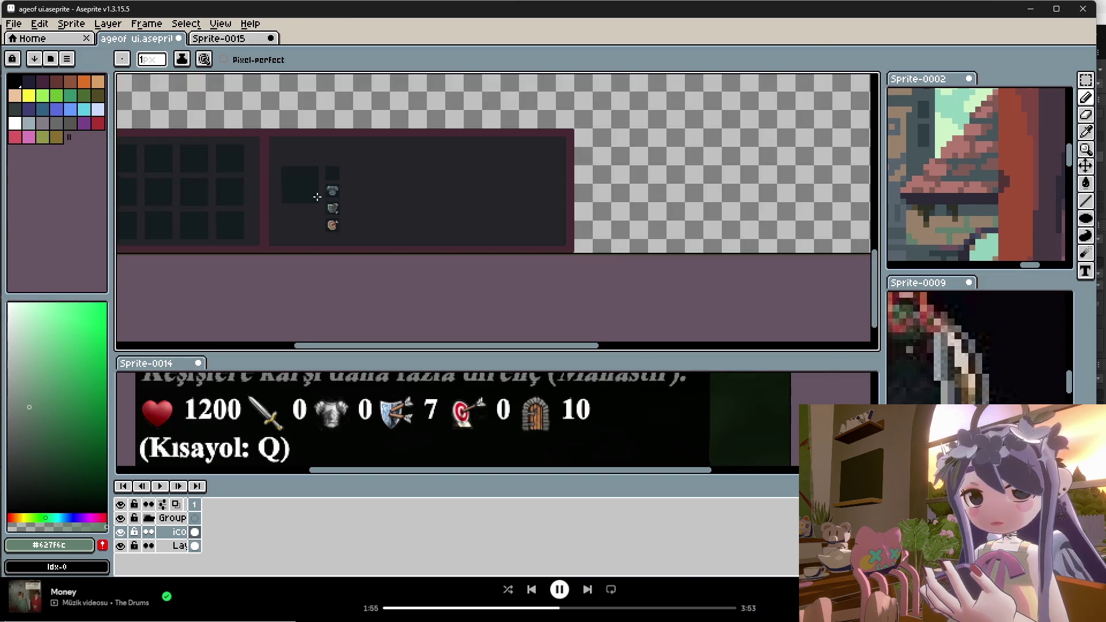
pyautogui.scroll(1, 576, 231)
# Drag the splitter above the Sprite-0014 panel upward to reveal the full reference tooltip.
pyautogui.moveTo(742, 611)
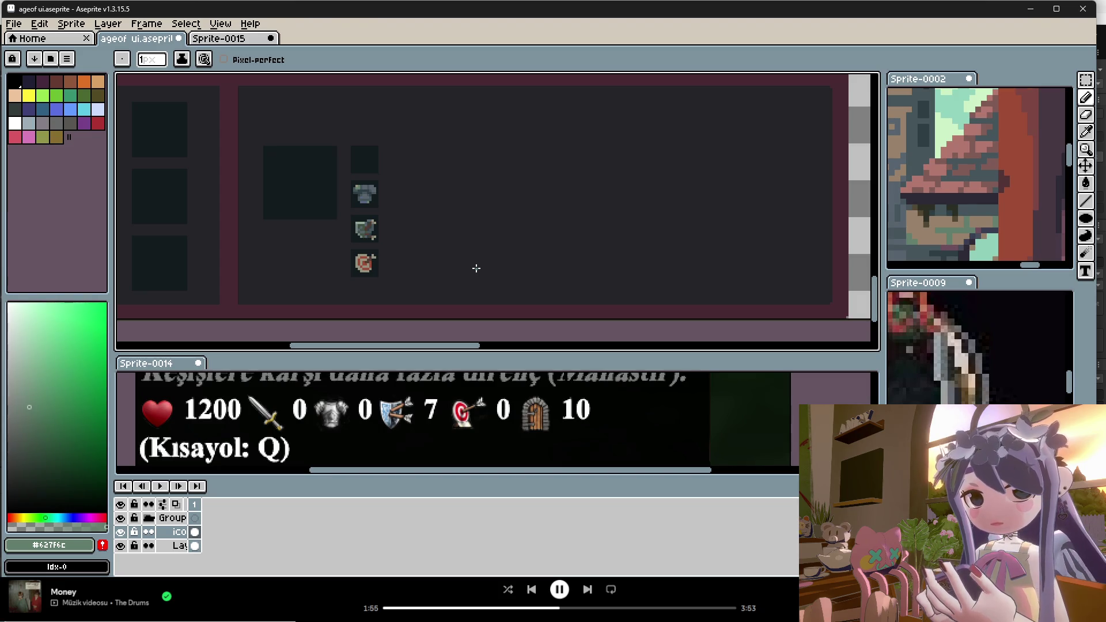
pyautogui.moveTo(459, 355)
pyautogui.mouseDown()
pyautogui.moveTo(459, 93)
pyautogui.moveTo(466, 137)
pyautogui.mouseUp()
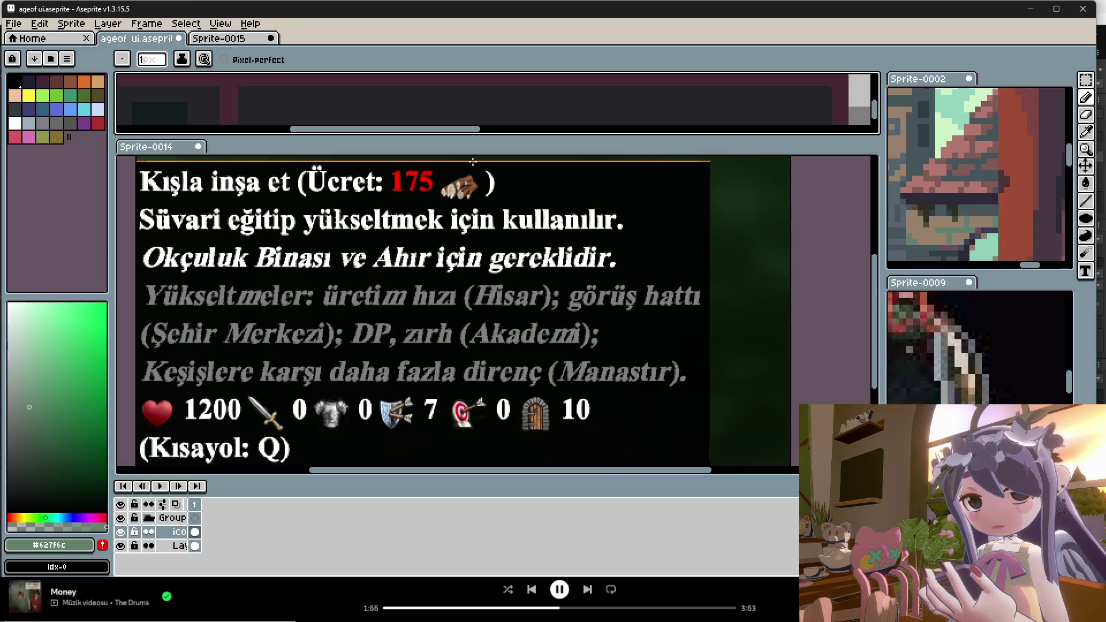